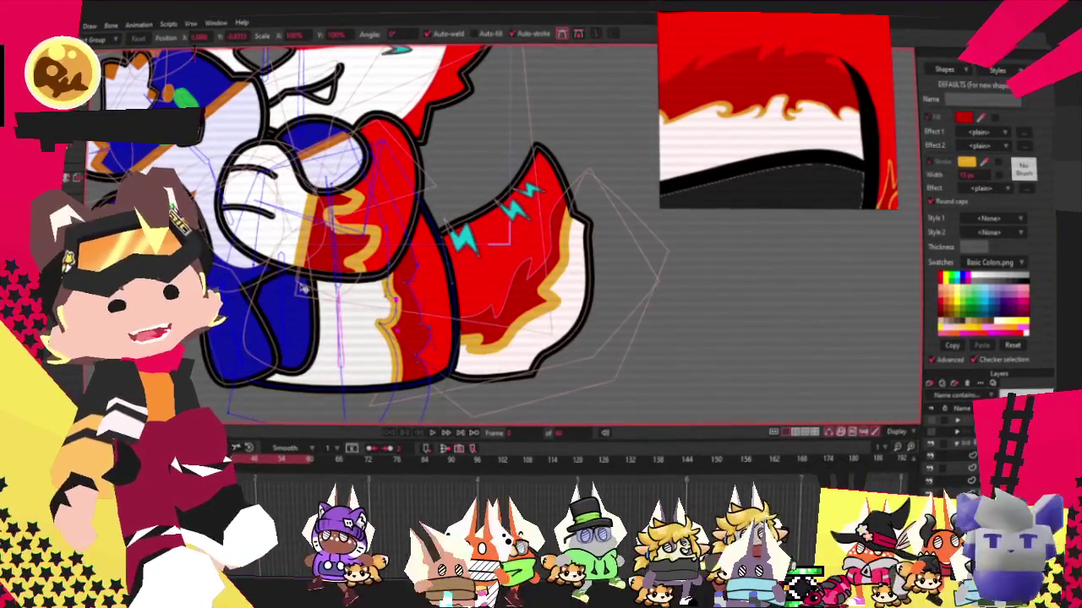
Select the lower red body shape and switch to Select Points, zooming around the canvas.
scroll(381, 228, down, 2)
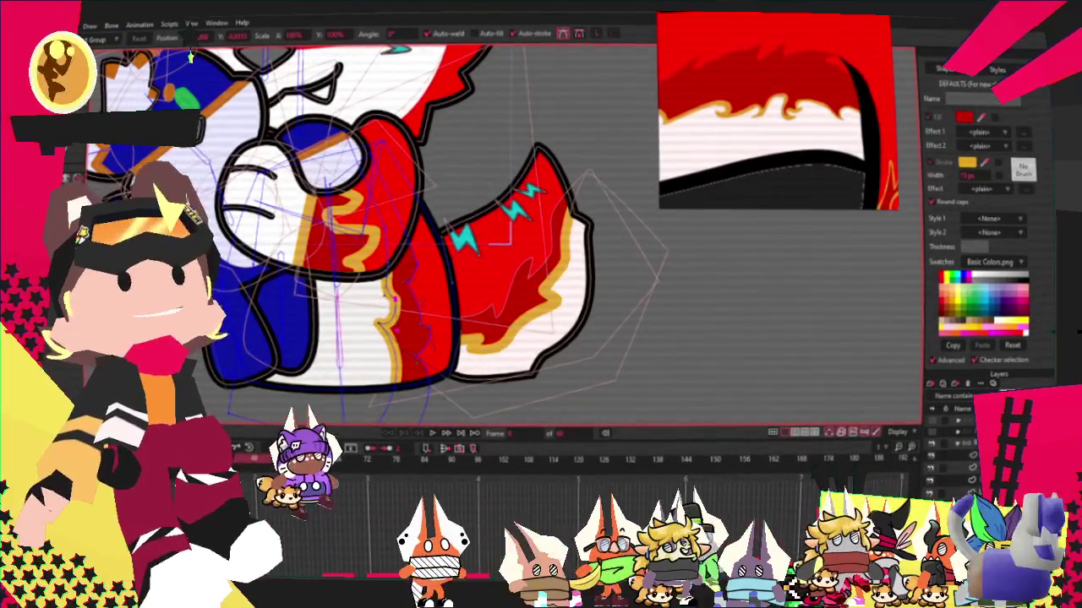
scroll(380, 228, down, 2)
scroll(355, 235, up, 1)
scroll(354, 235, up, 2)
scroll(355, 235, up, 1)
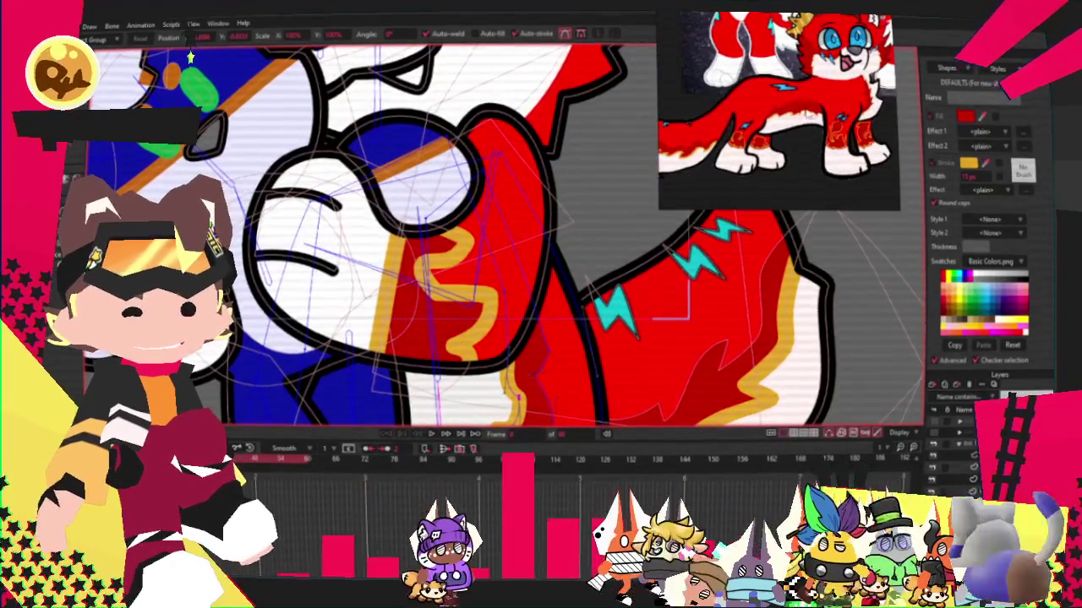
scroll(653, 387, down, 1)
scroll(653, 387, down, 1)
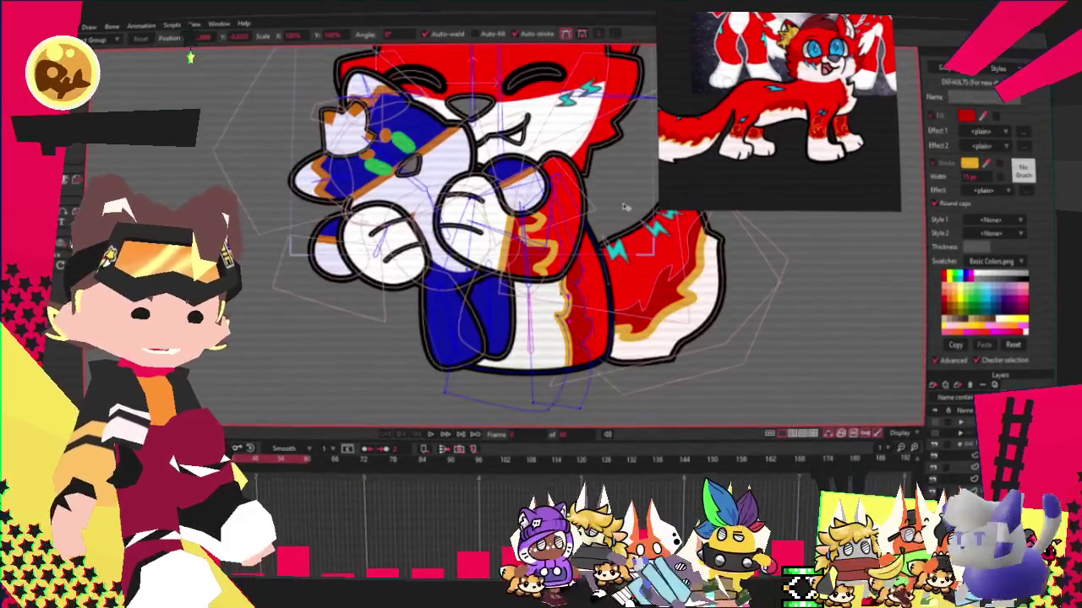
scroll(653, 387, down, 1)
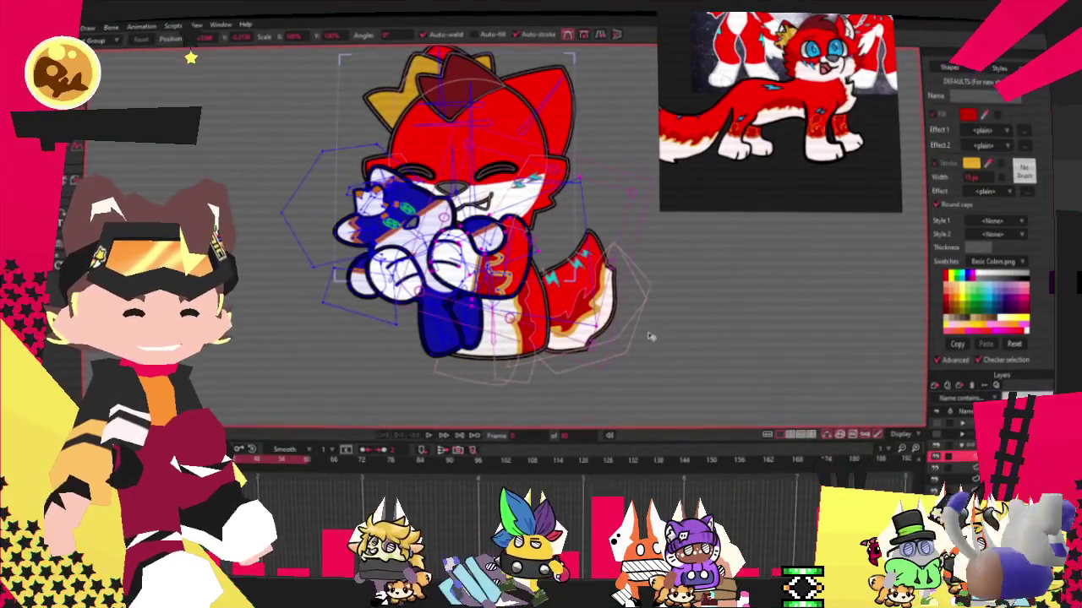
scroll(592, 279, up, 1)
scroll(591, 279, up, 1)
scroll(592, 279, up, 1)
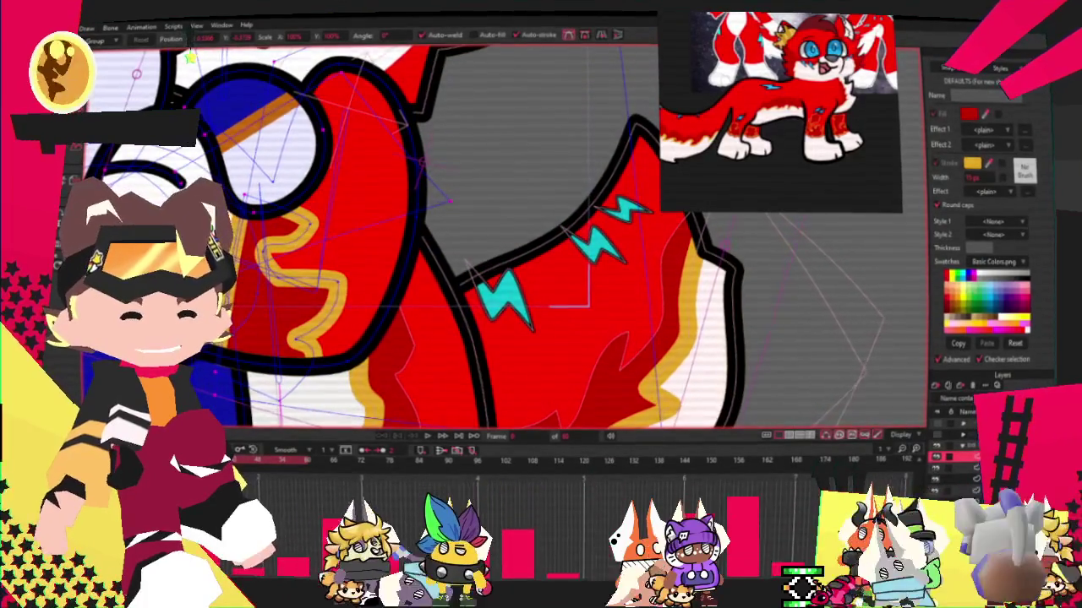
click(642, 338)
key(g)
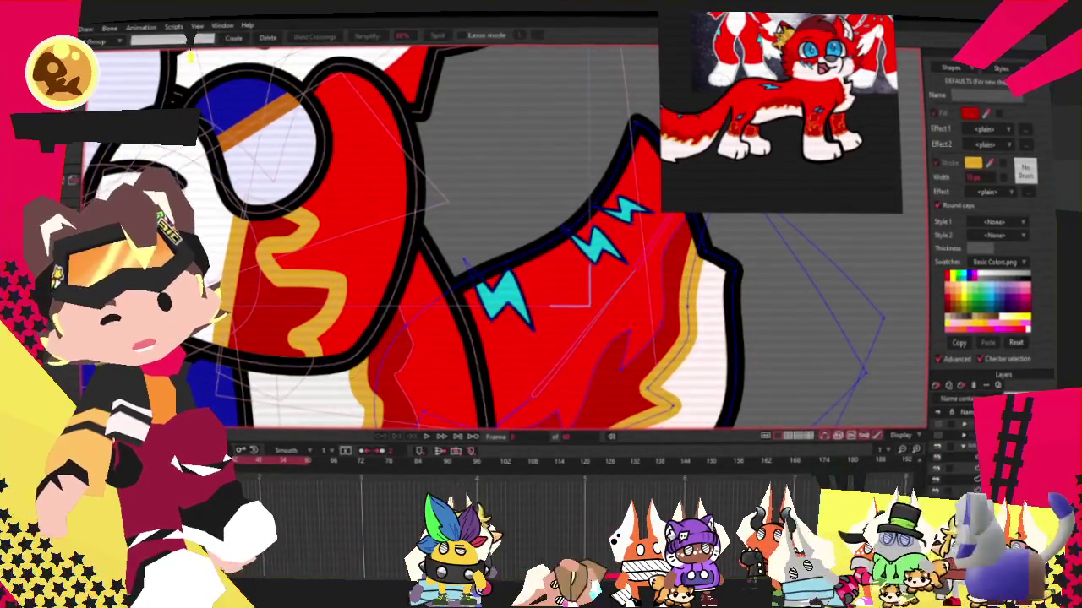
scroll(383, 263, up, 1)
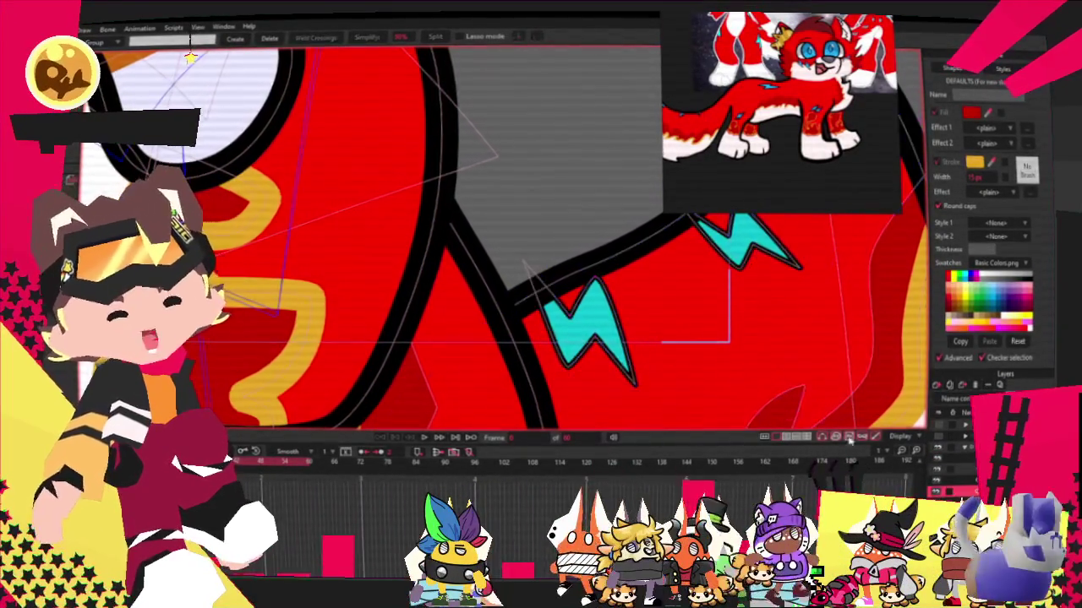
scroll(541, 279, down, 2)
scroll(456, 120, up, 2)
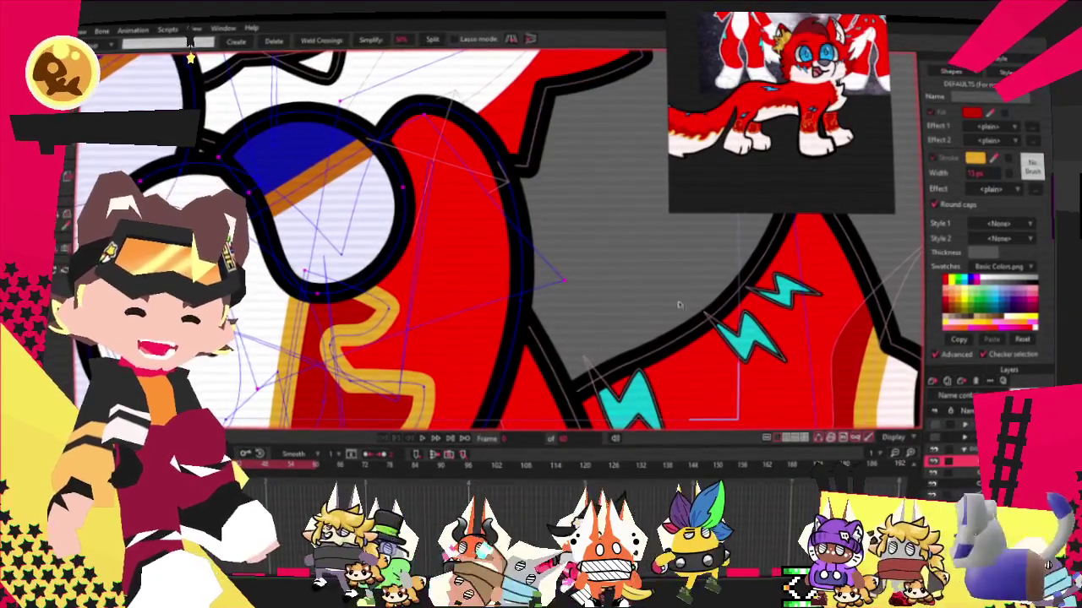
scroll(614, 259, down, 2)
Cycle through Transform Points, Select Shape and point-group tools to pick out the cyan bolt's points.
key(t)
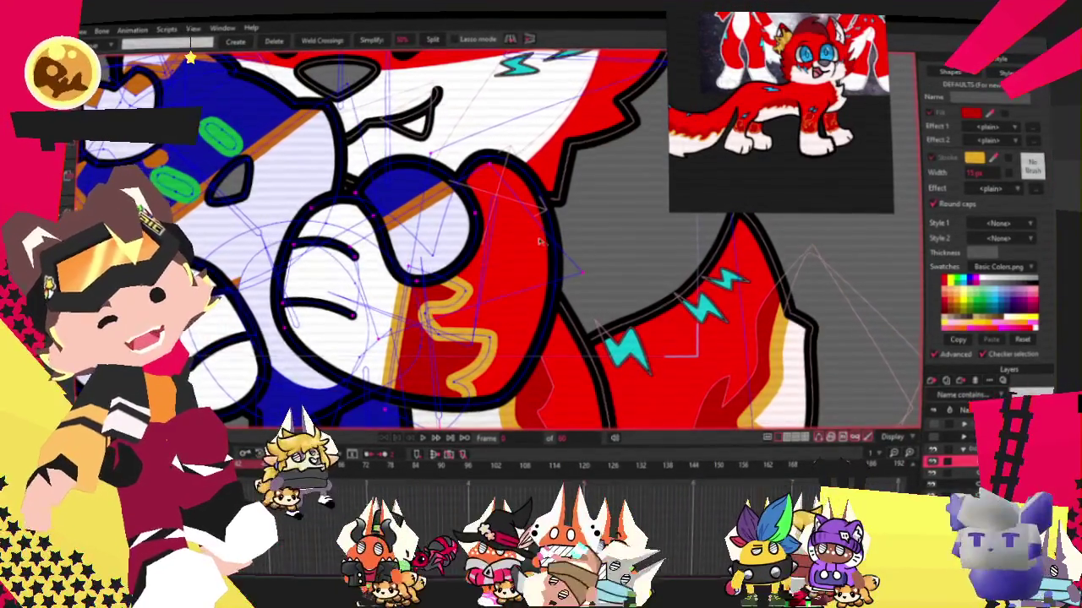
scroll(541, 242, down, 2)
scroll(571, 279, up, 2)
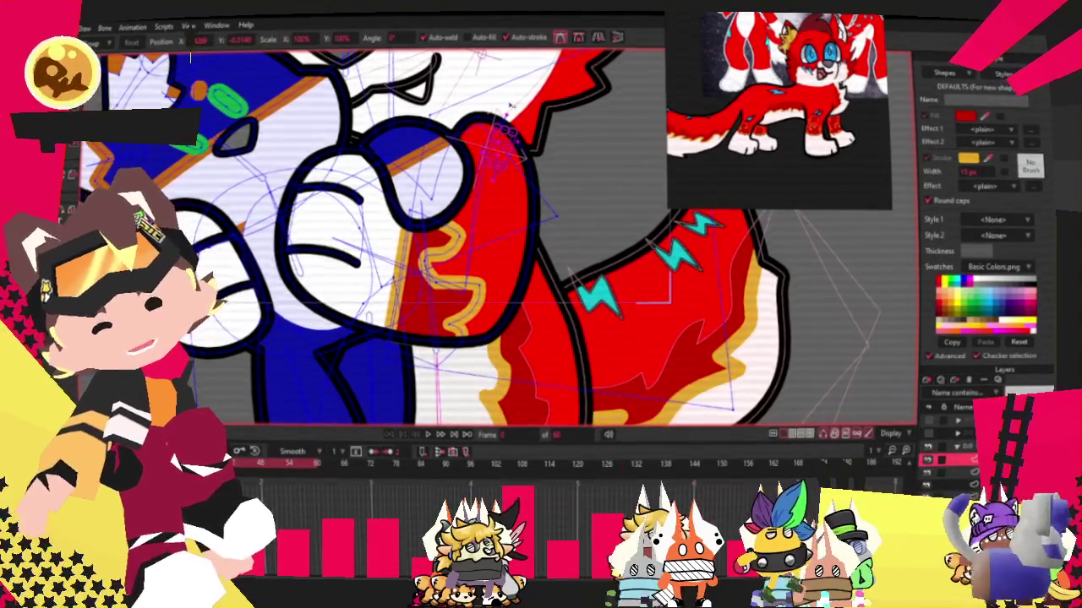
scroll(504, 108, up, 5)
key(q)
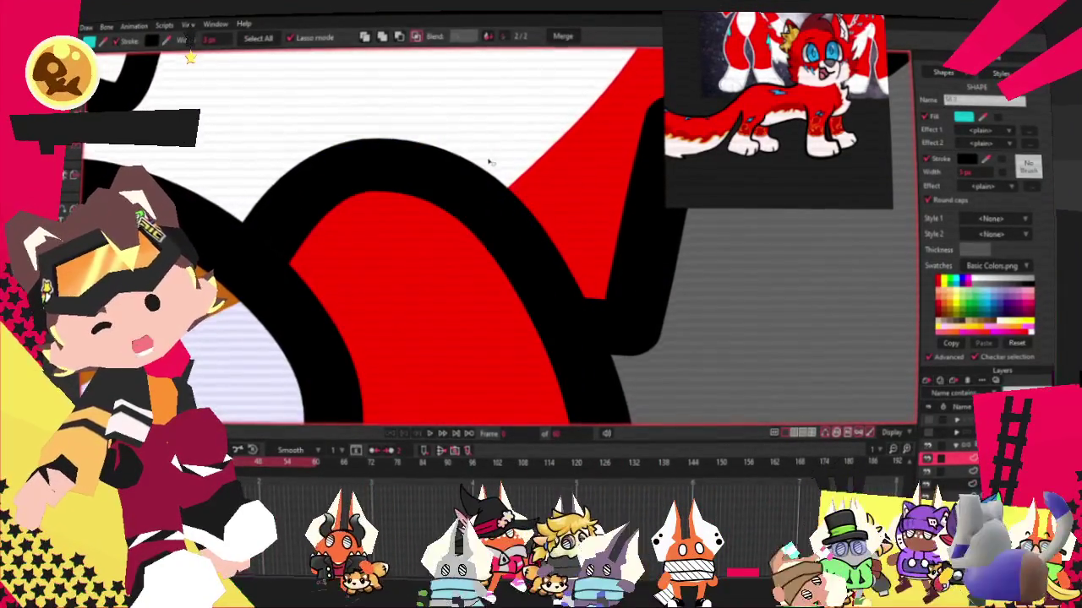
scroll(490, 162, down, 3)
scroll(492, 165, down, 1)
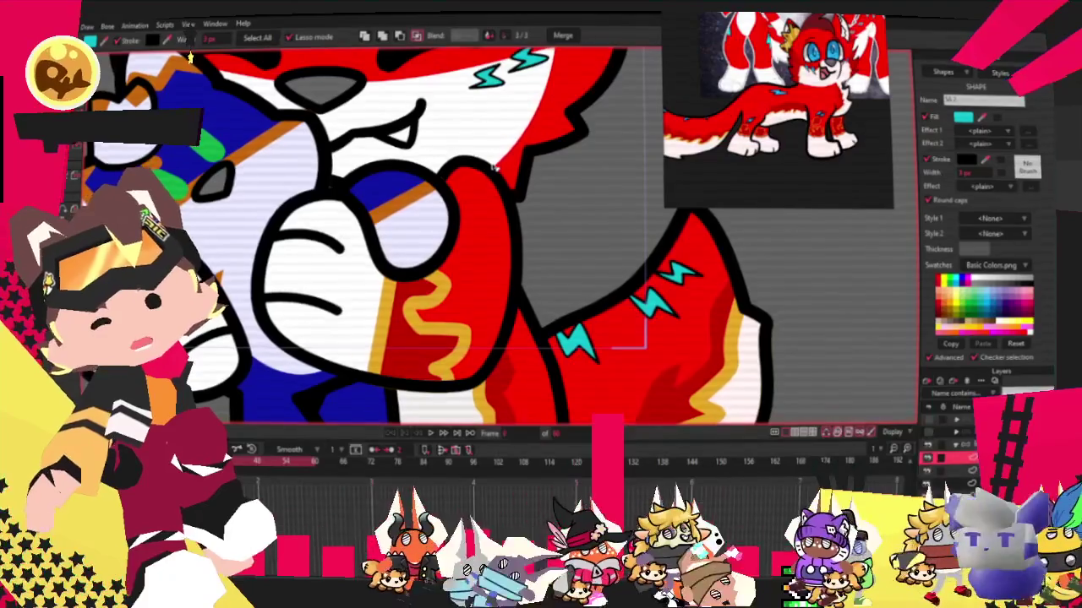
key(g)
scroll(507, 190, up, 3)
scroll(507, 190, up, 1)
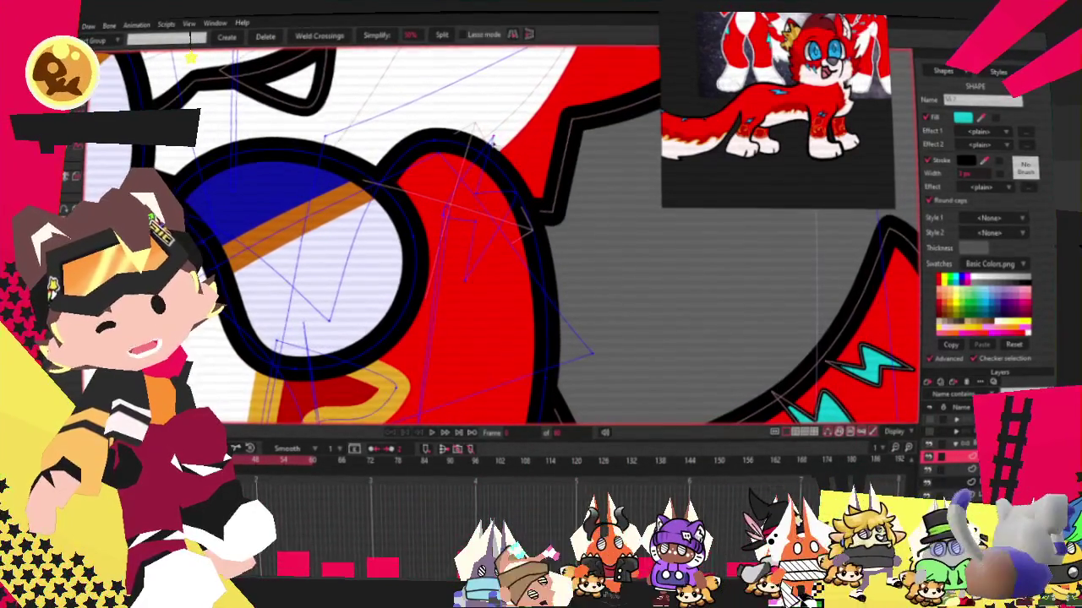
key(t)
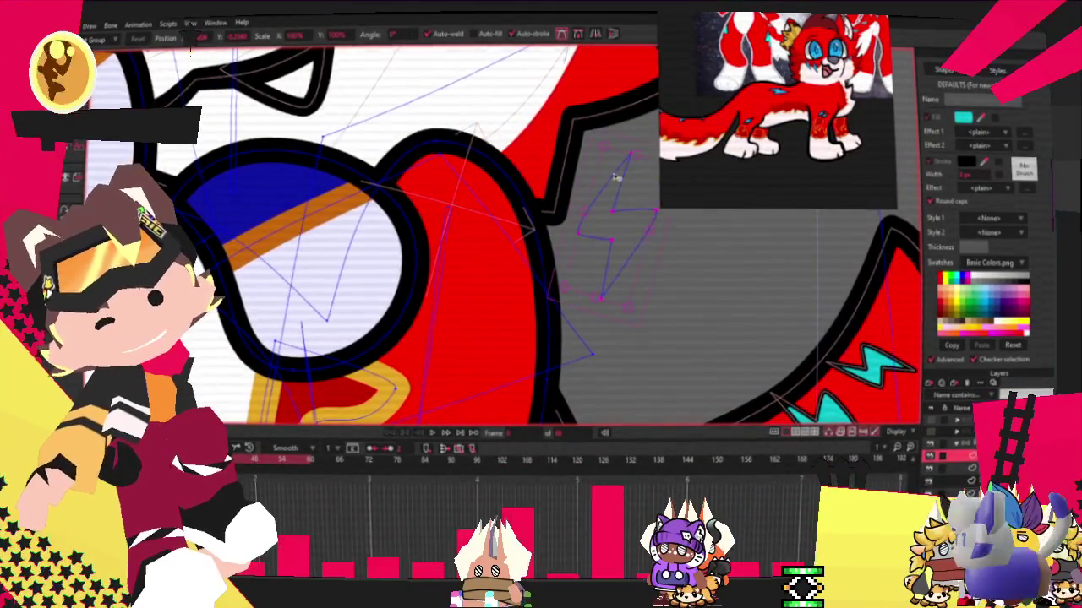
Swing the lightning bolt left against the red outline, tilt it slightly, then select the large red shape.
scroll(507, 174, down, 1)
scroll(574, 196, up, 1)
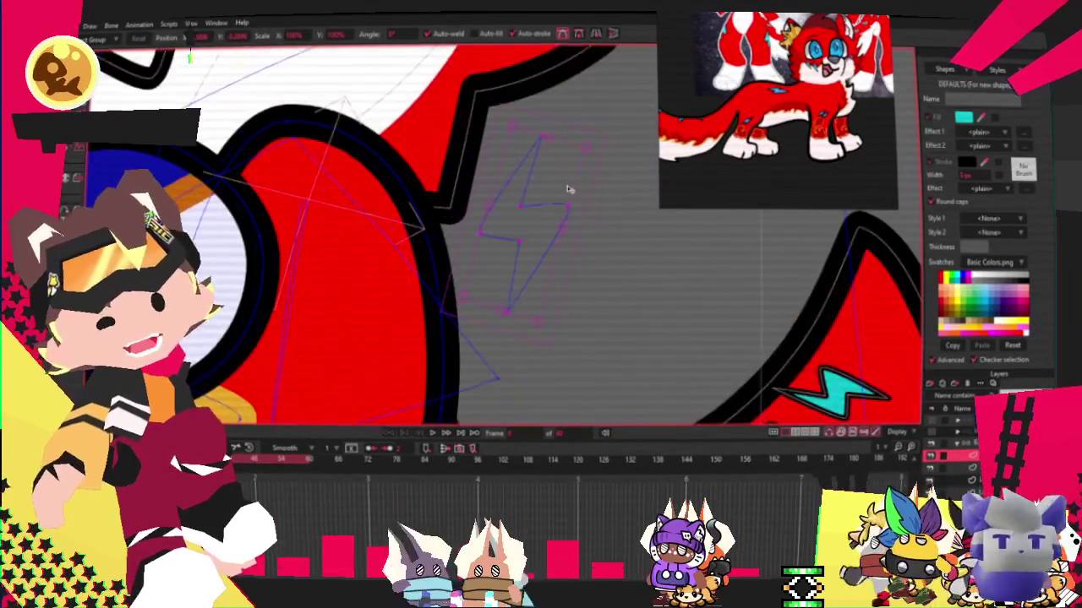
scroll(575, 203, up, 3)
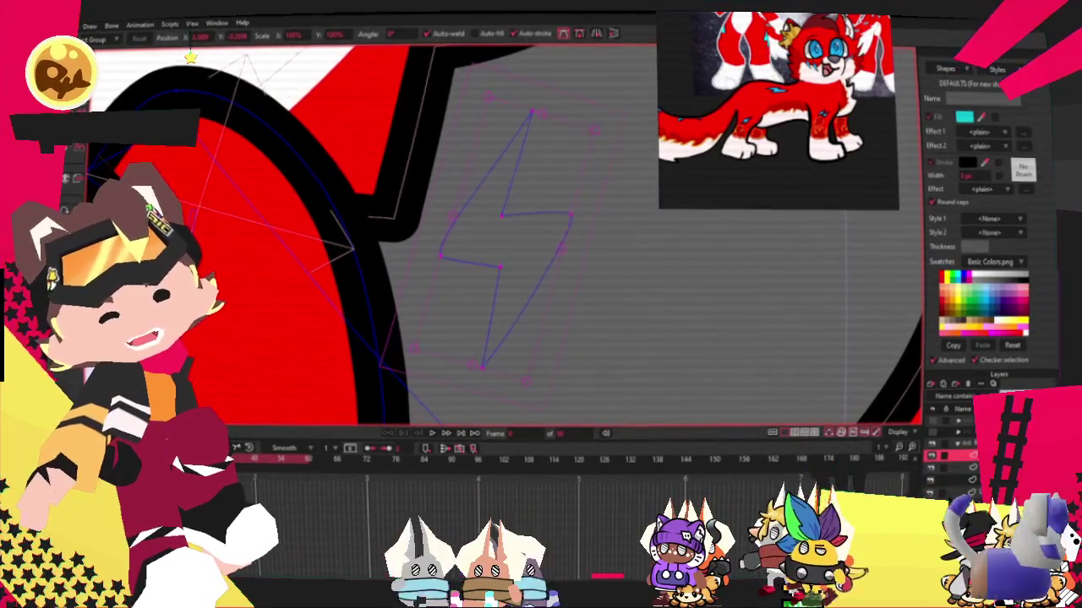
key(g)
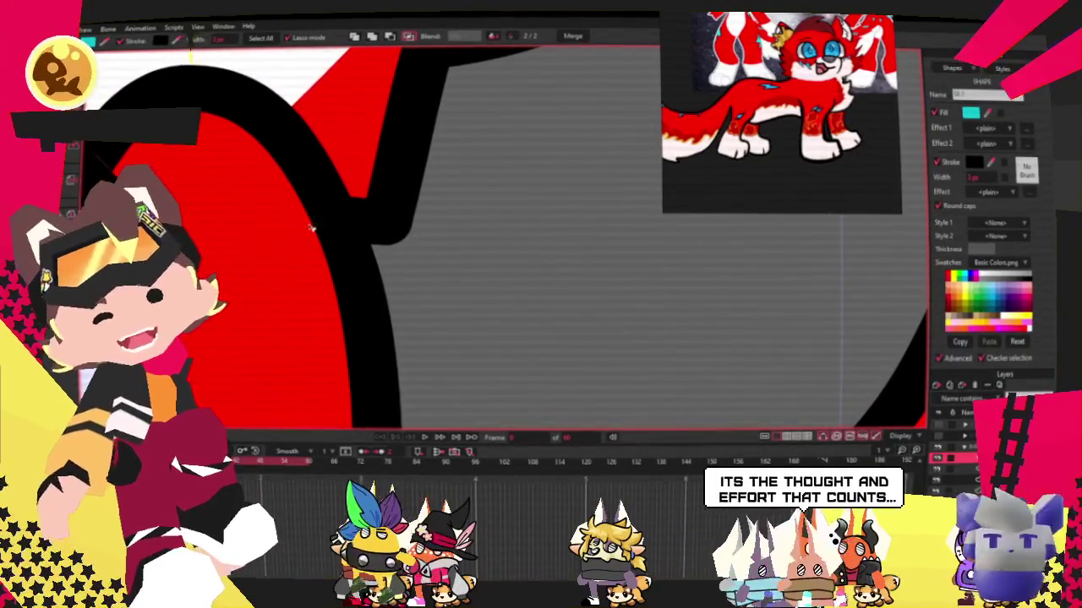
key(ctrl+z)
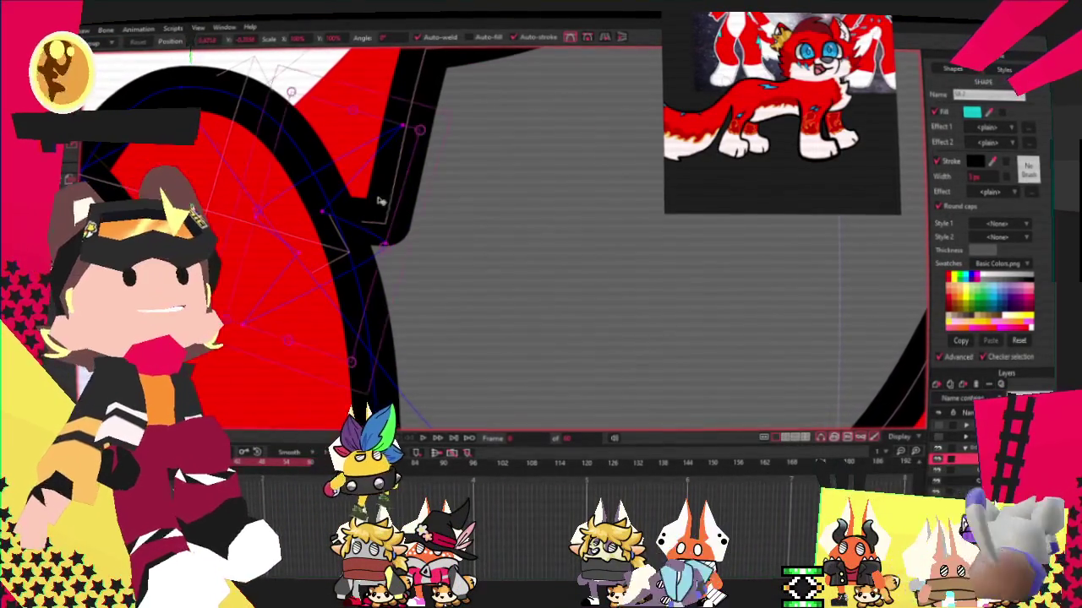
mouse_move(545, 300)
mouse_down()
mouse_move(467, 269)
mouse_move(391, 295)
mouse_up()
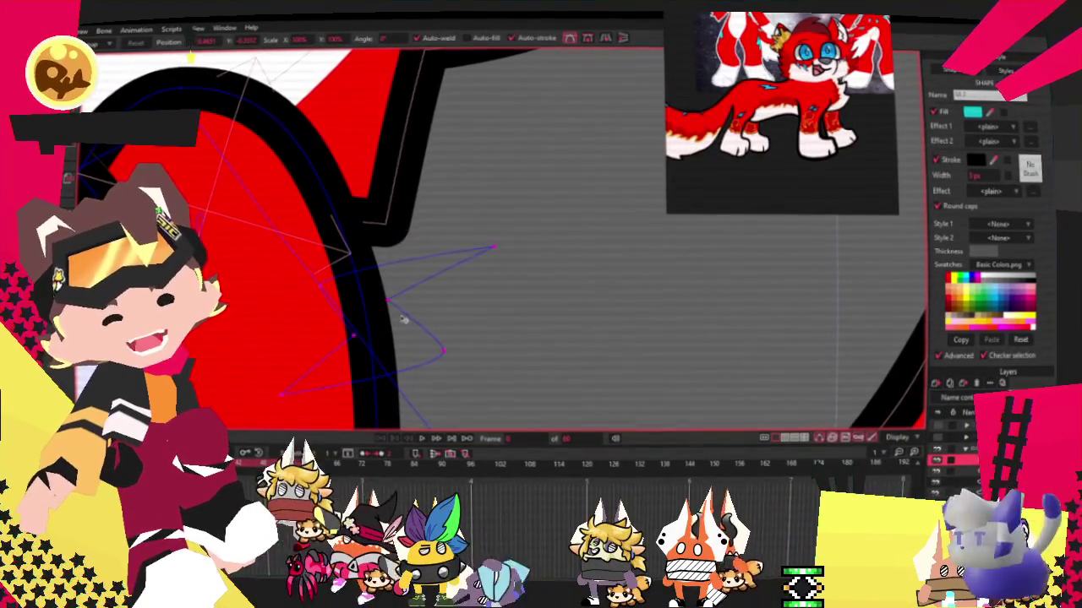
drag(391, 295, 409, 300)
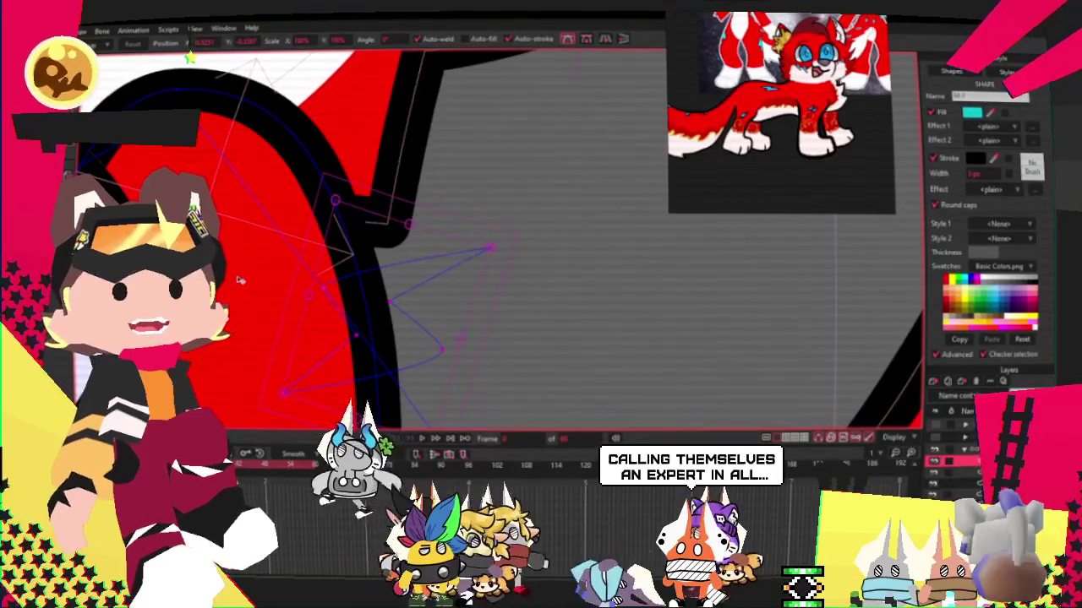
key(g)
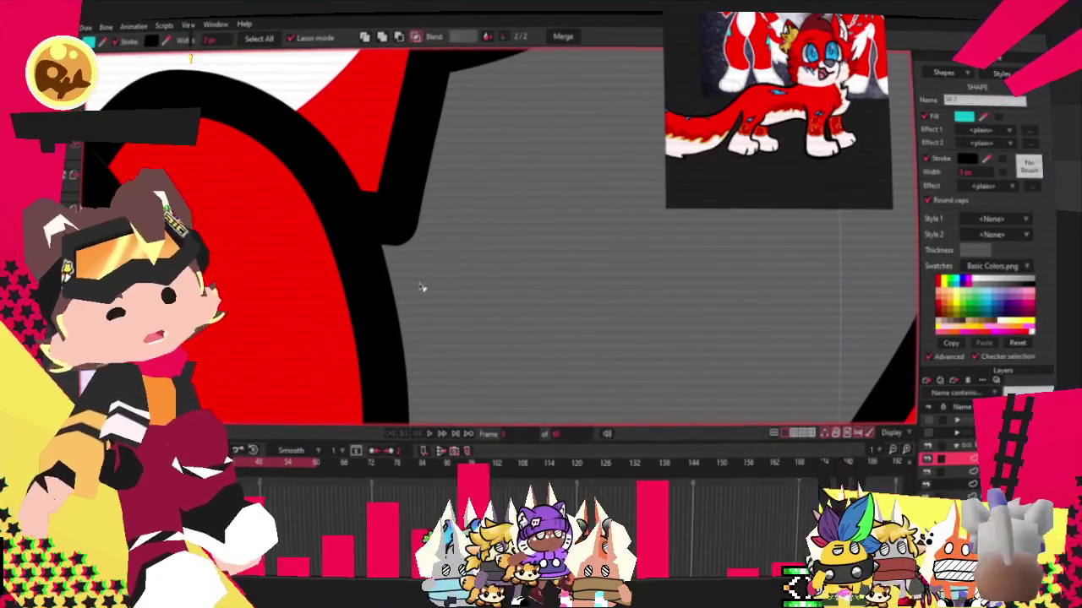
click(422, 302)
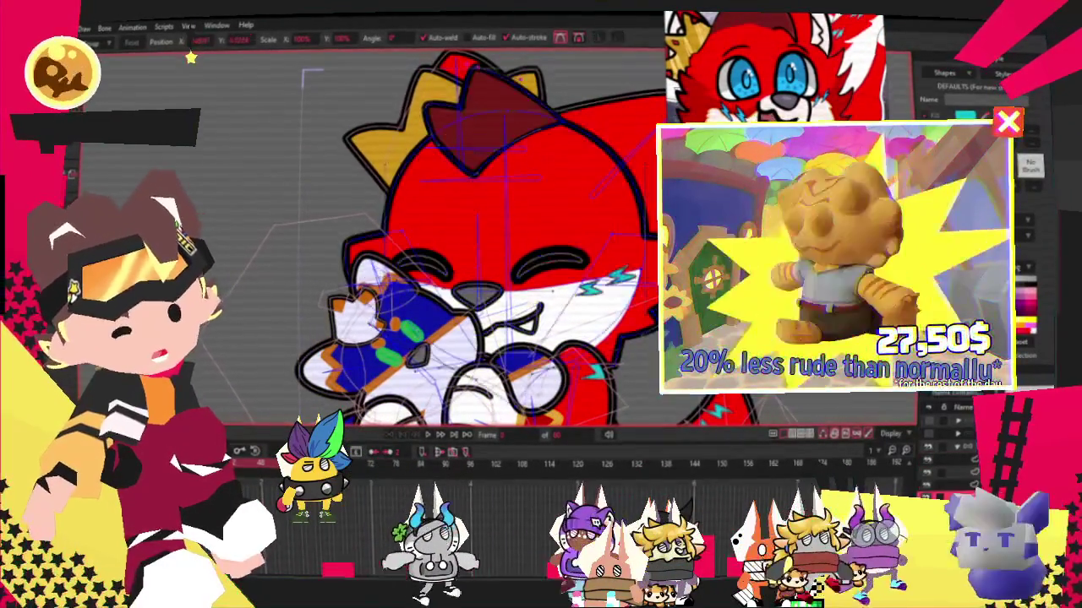
Try selecting the small cyan bolt, the shape near the mouth and part of the plush, then deselect.
scroll(473, 242, up, 3)
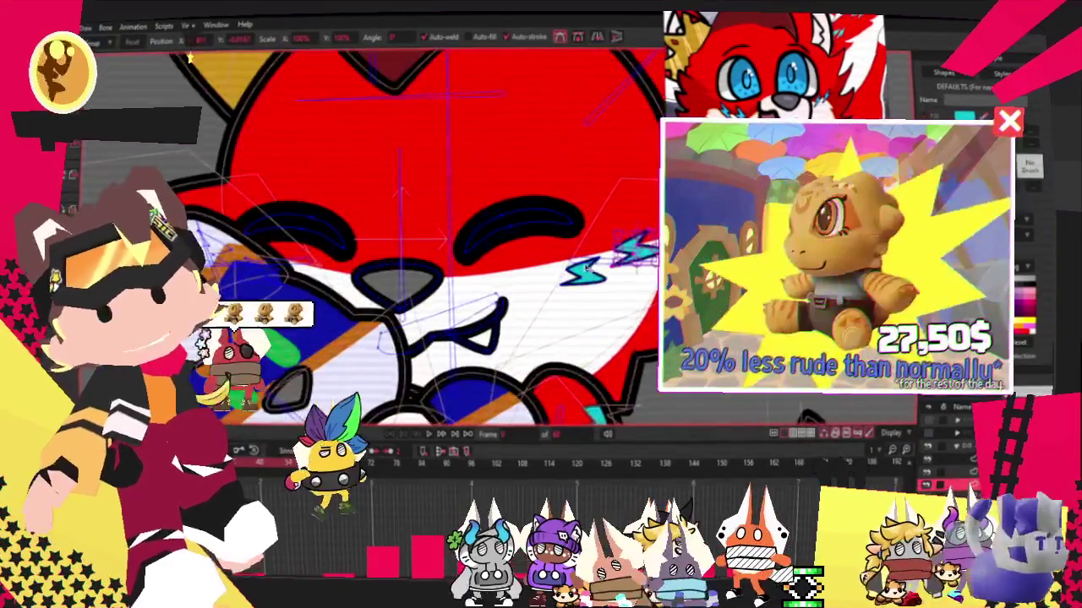
scroll(473, 242, down, 3)
scroll(591, 246, up, 3)
scroll(625, 228, up, 2)
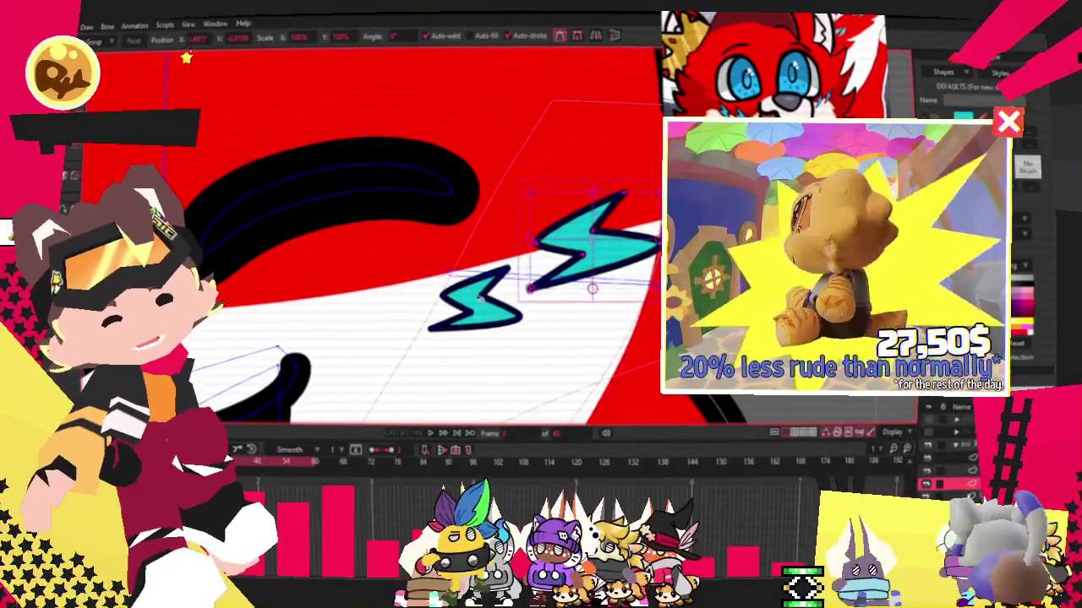
click(478, 300)
click(539, 260)
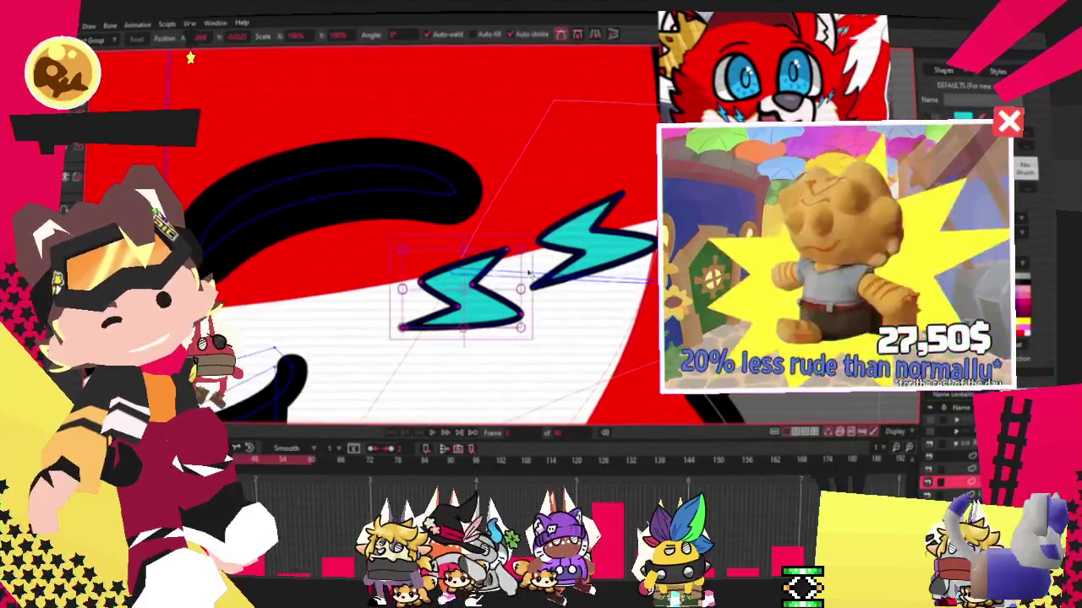
scroll(528, 277, down, 3)
scroll(238, 258, up, 3)
scroll(239, 258, up, 2)
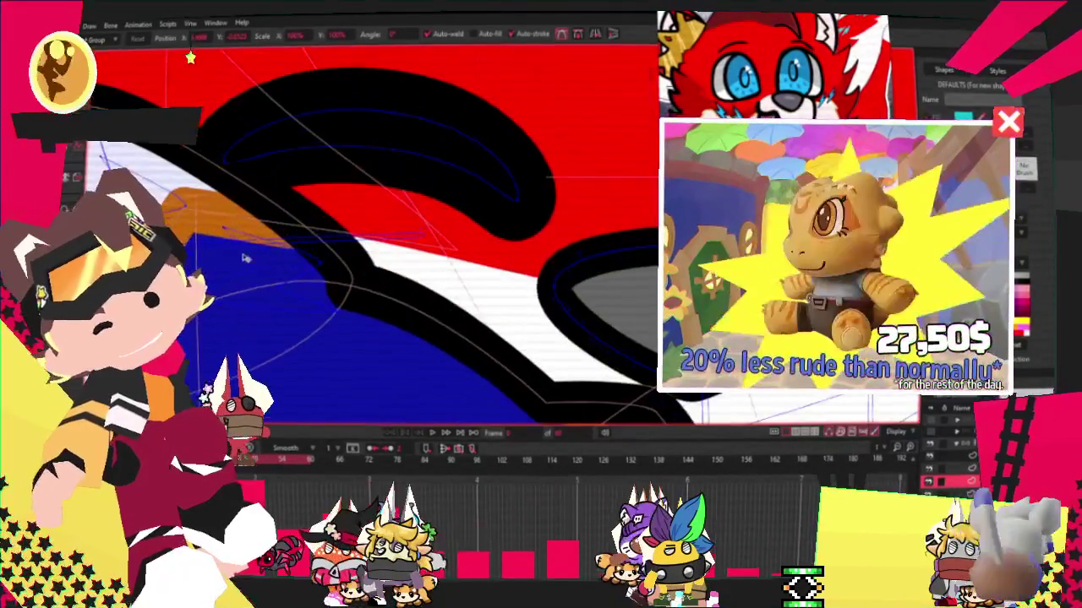
click(287, 253)
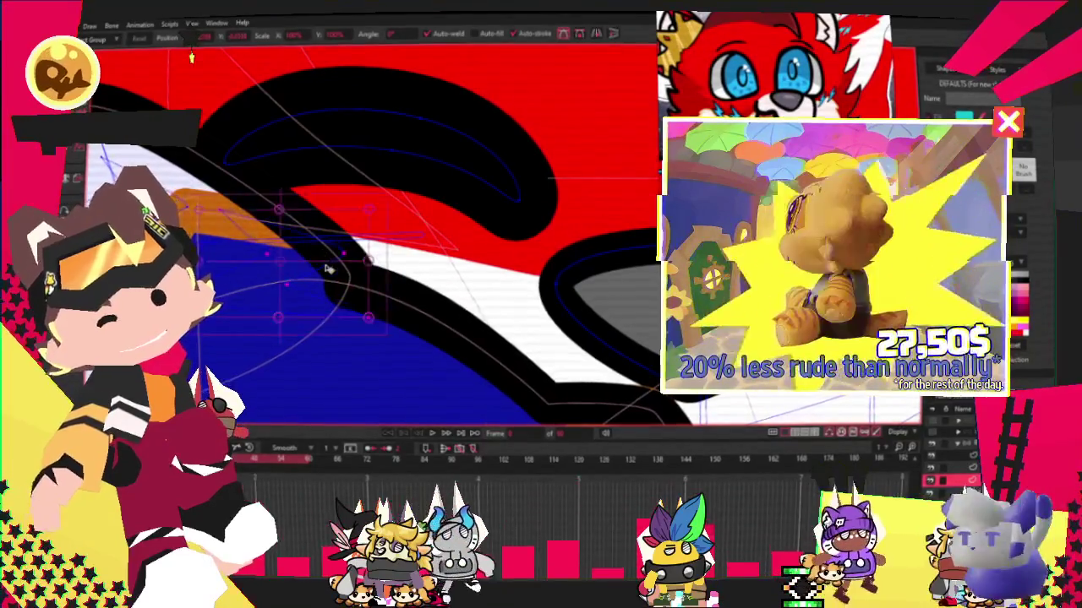
drag(384, 209, 452, 242)
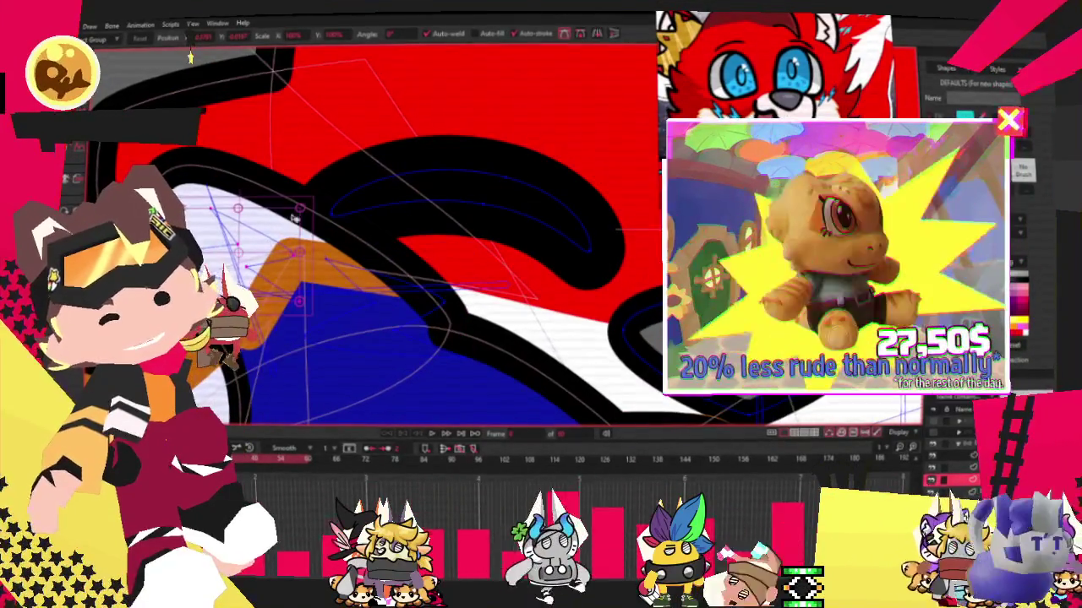
click(334, 192)
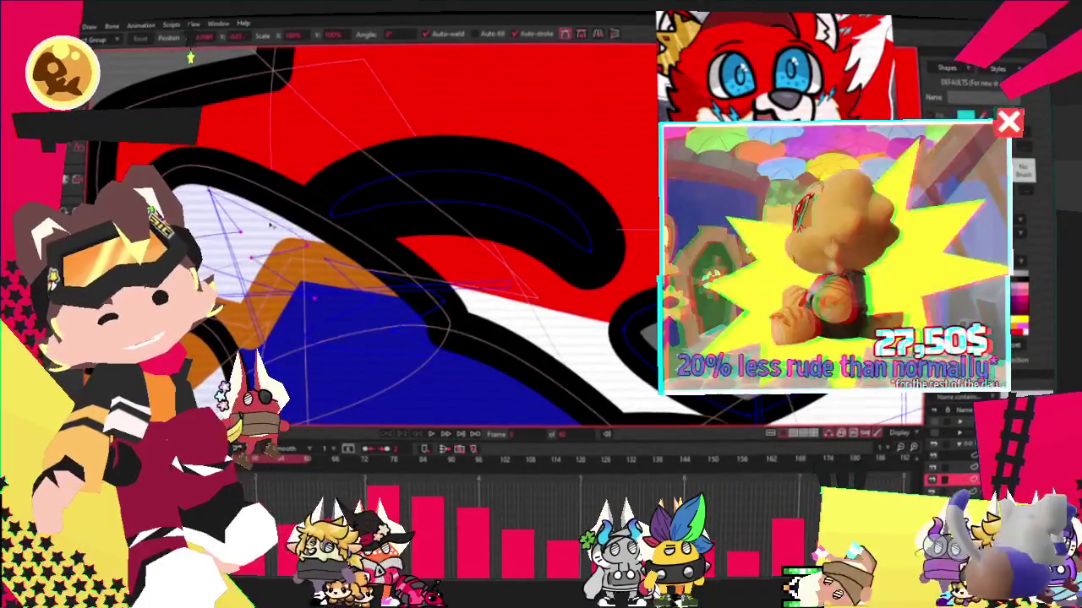
Zoom in and select a point on the fox's mouth curve for adjustment.
scroll(334, 192, down, 2)
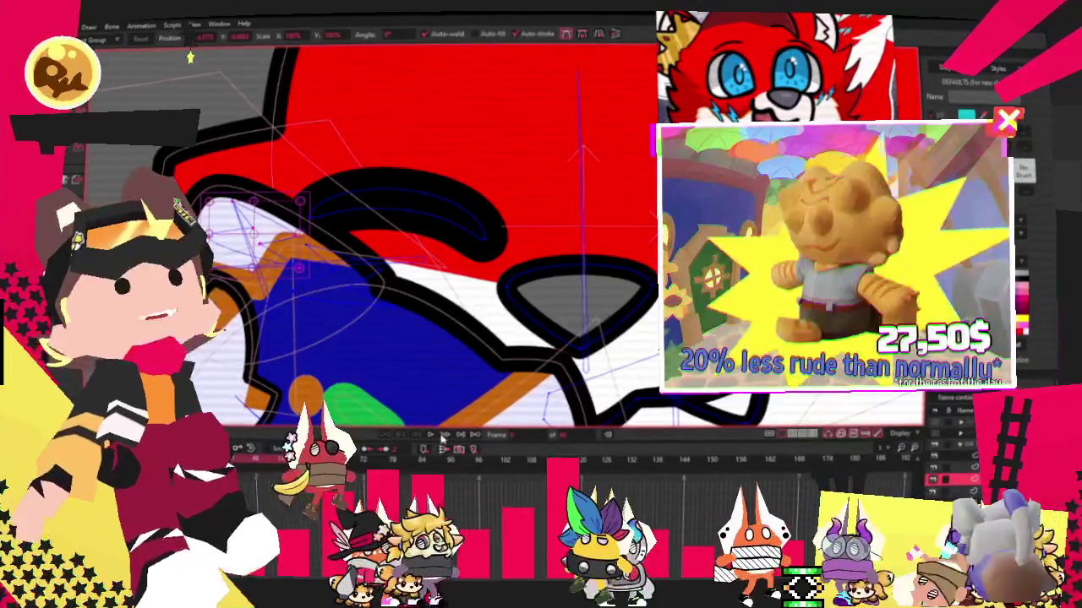
scroll(419, 210, down, 2)
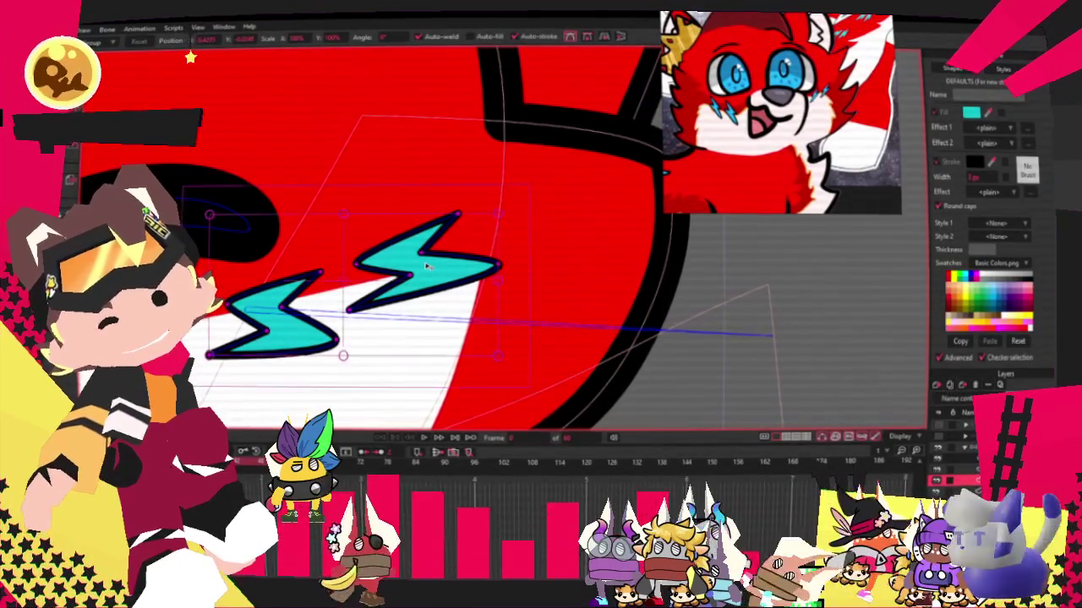
scroll(426, 266, down, 3)
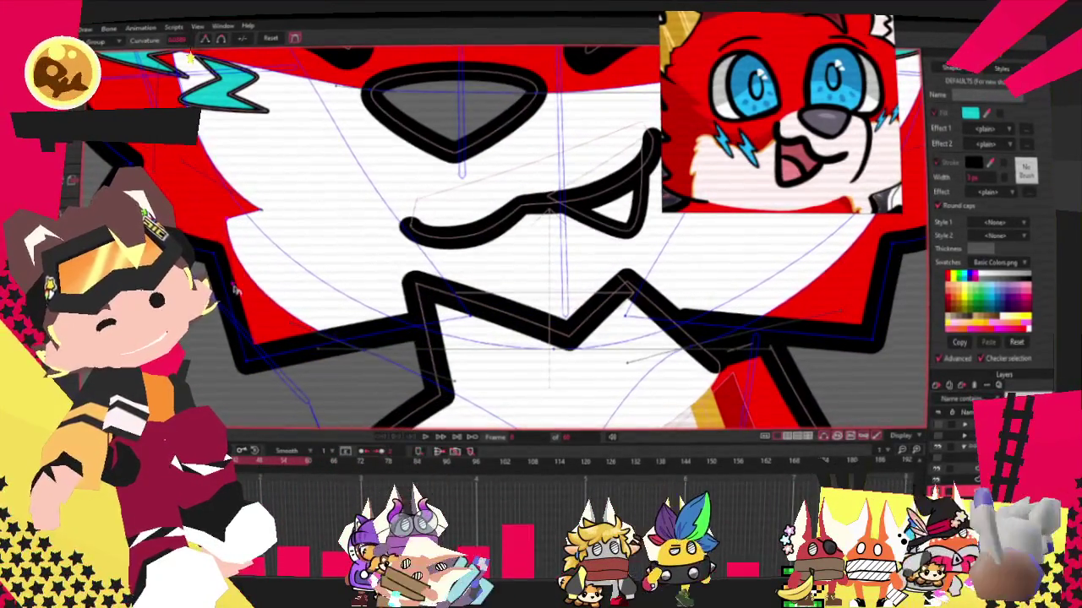
scroll(524, 218, up, 3)
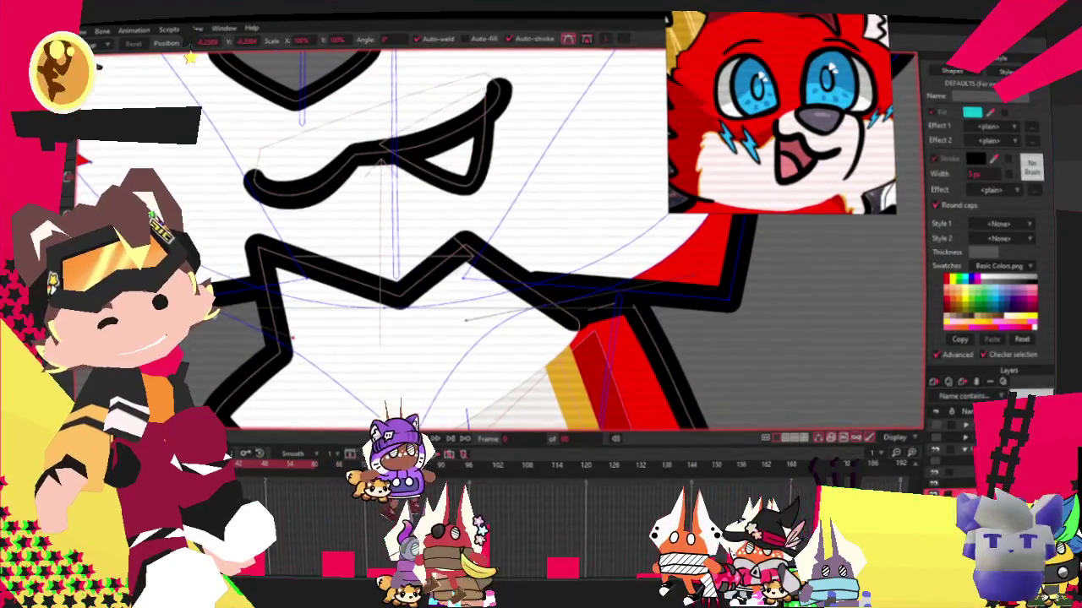
click(260, 310)
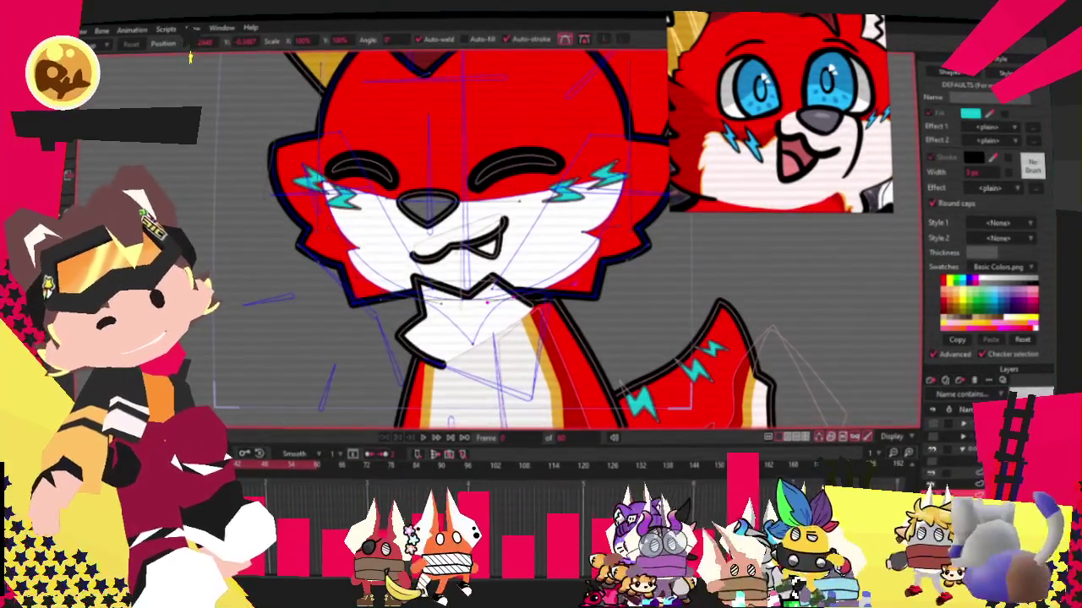
Draw a test rectangle spanning the fox's face.
key(r)
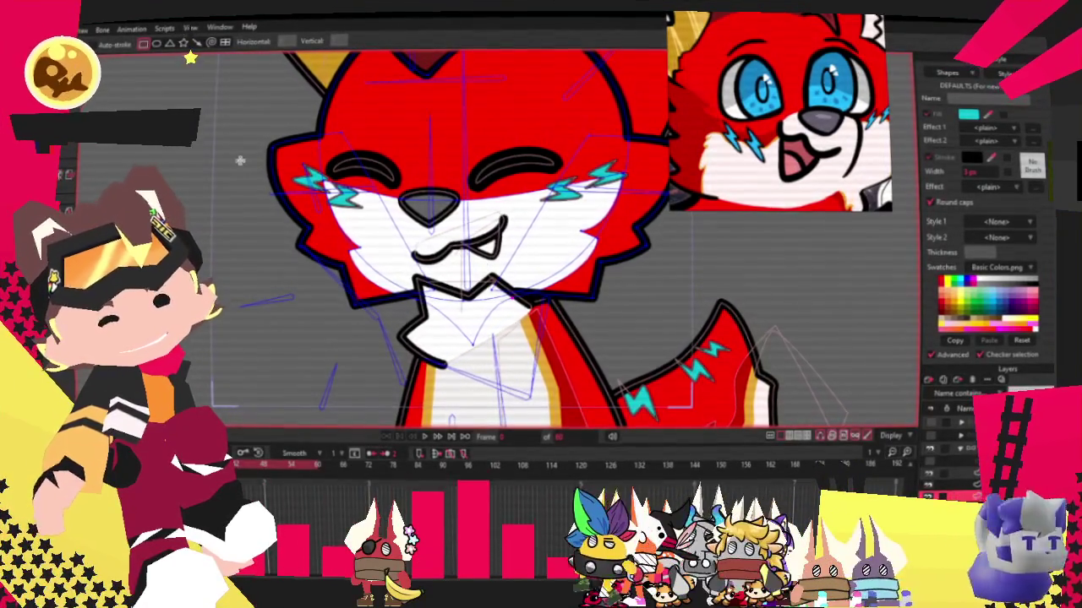
drag(221, 157, 744, 330)
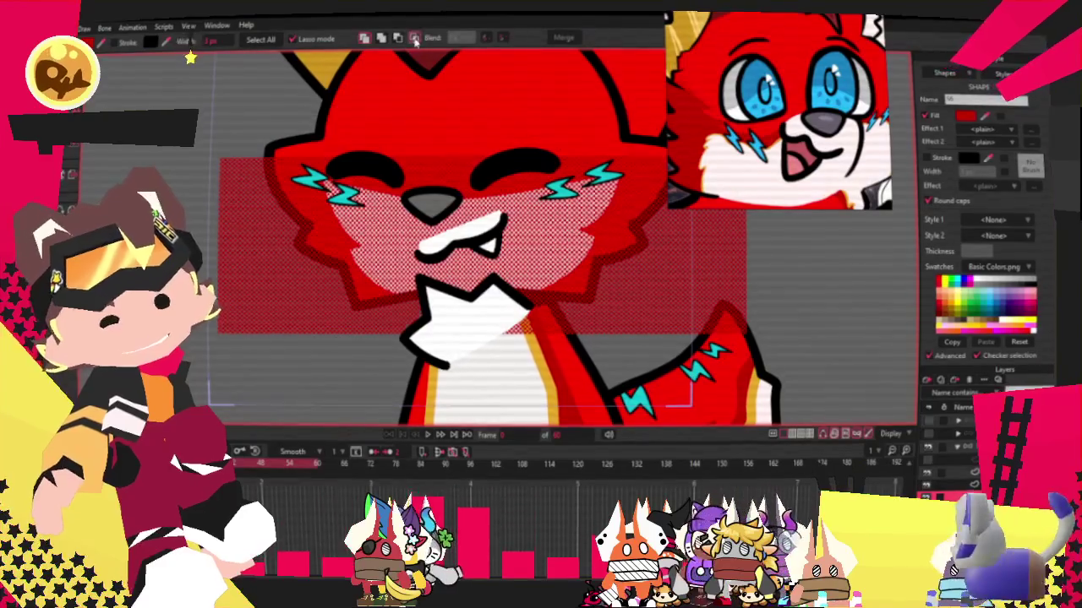
scroll(506, 218, up, 3)
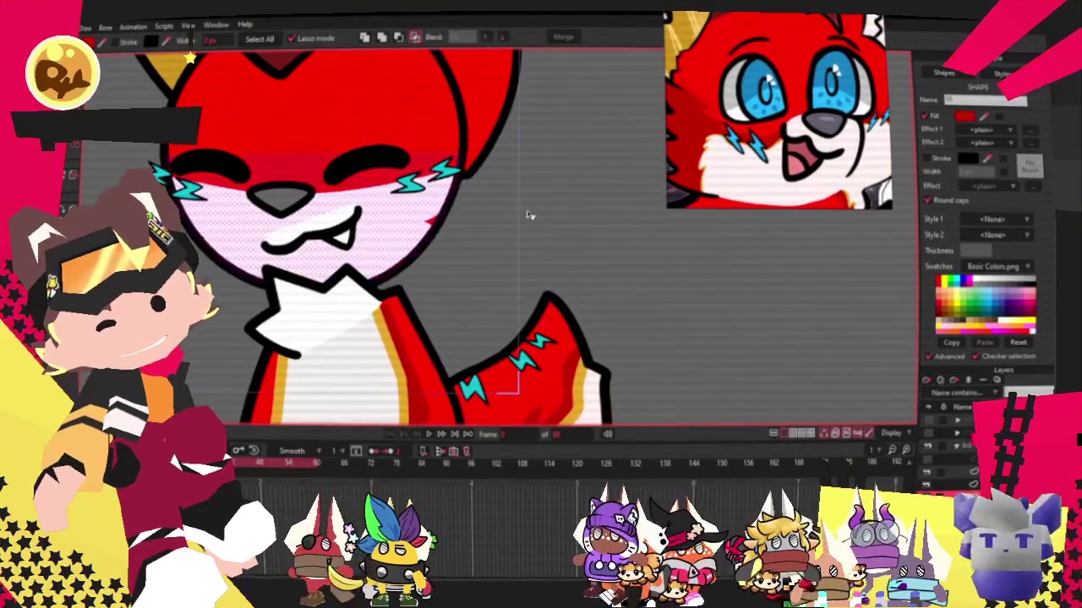
scroll(474, 194, down, 2)
scroll(368, 158, up, 4)
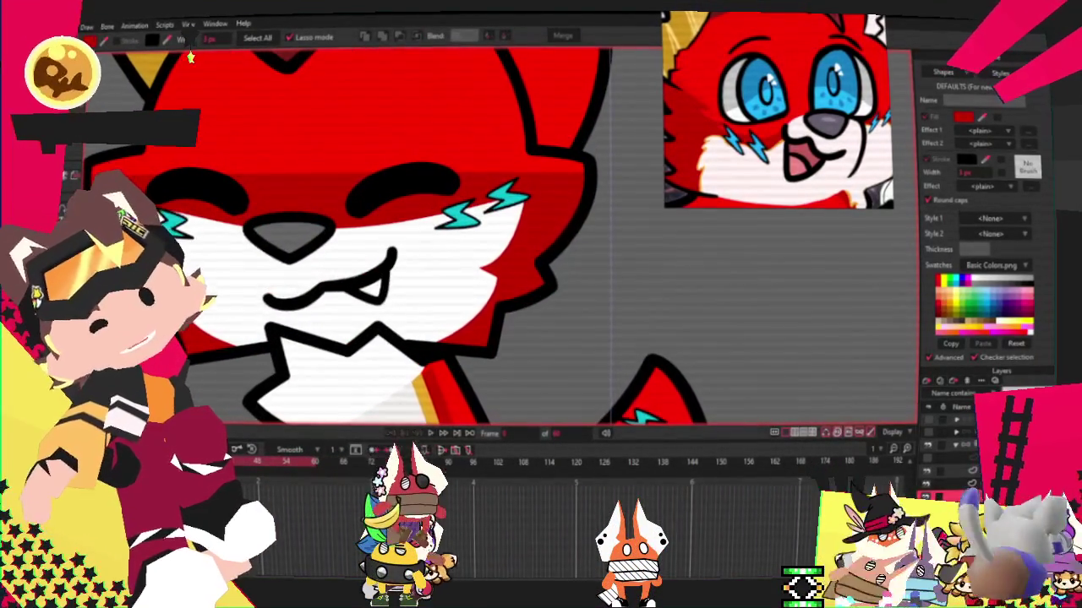
Switch to the Add Point tool while panning and zooming around the face.
key(a)
scroll(265, 216, up, 2)
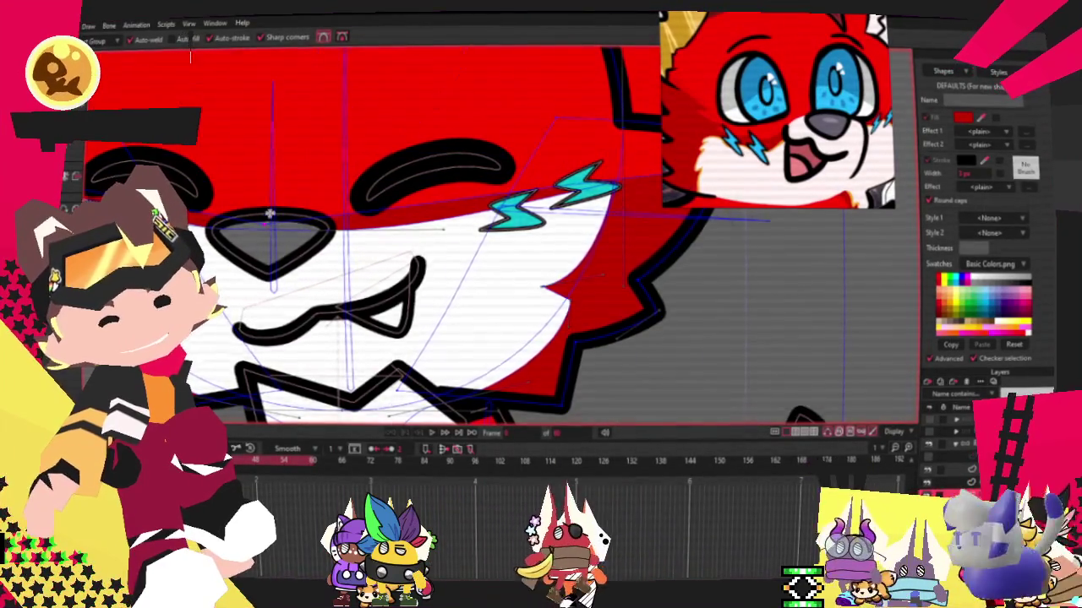
scroll(271, 215, right, 3)
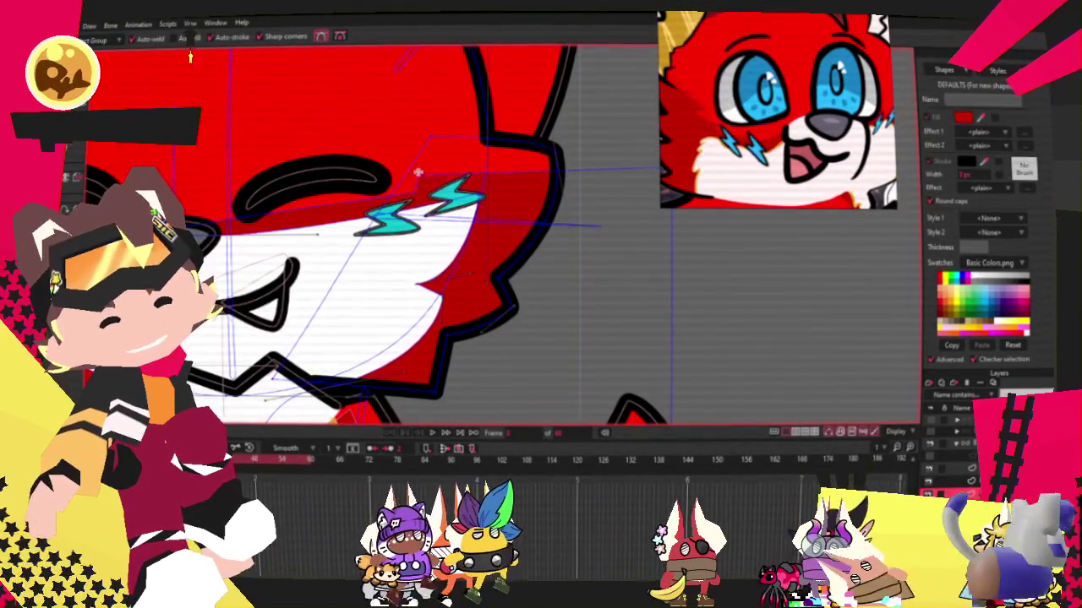
scroll(397, 181, down, 4)
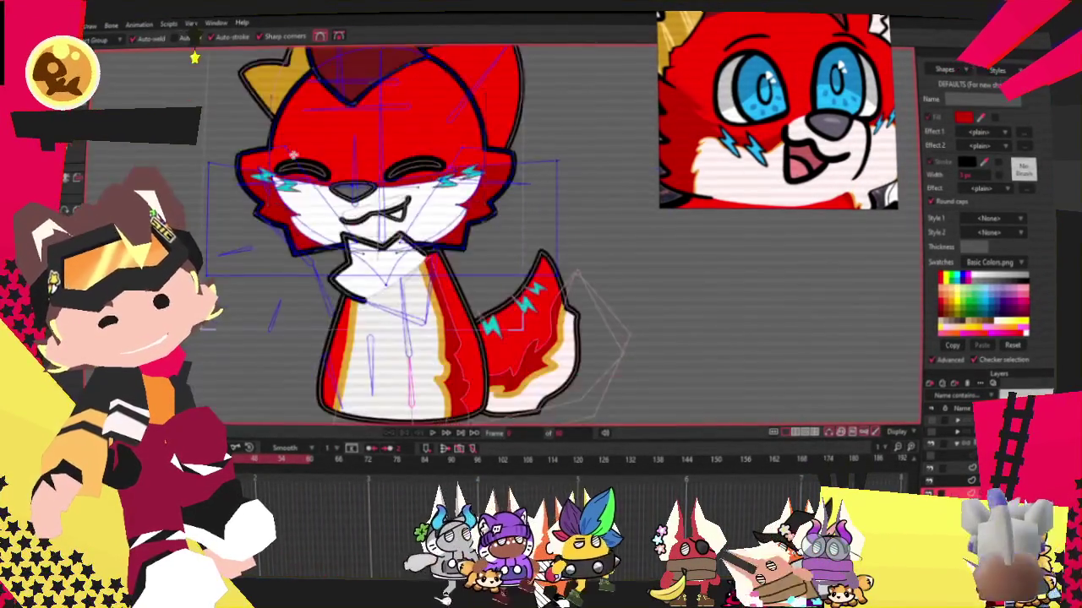
scroll(358, 210, up, 4)
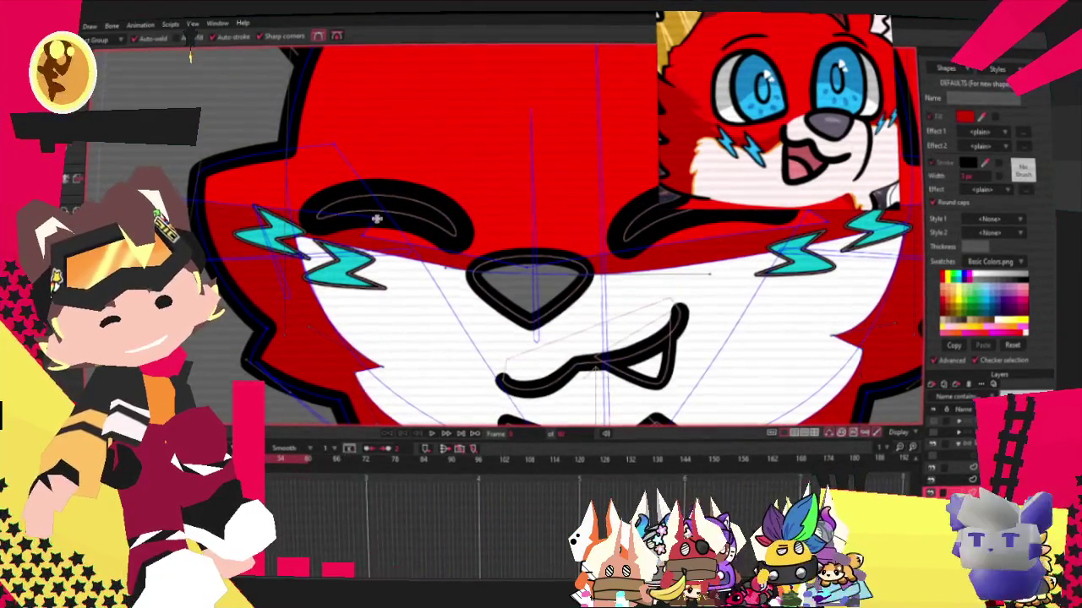
scroll(366, 218, down, 1)
scroll(366, 219, down, 2)
scroll(363, 215, up, 2)
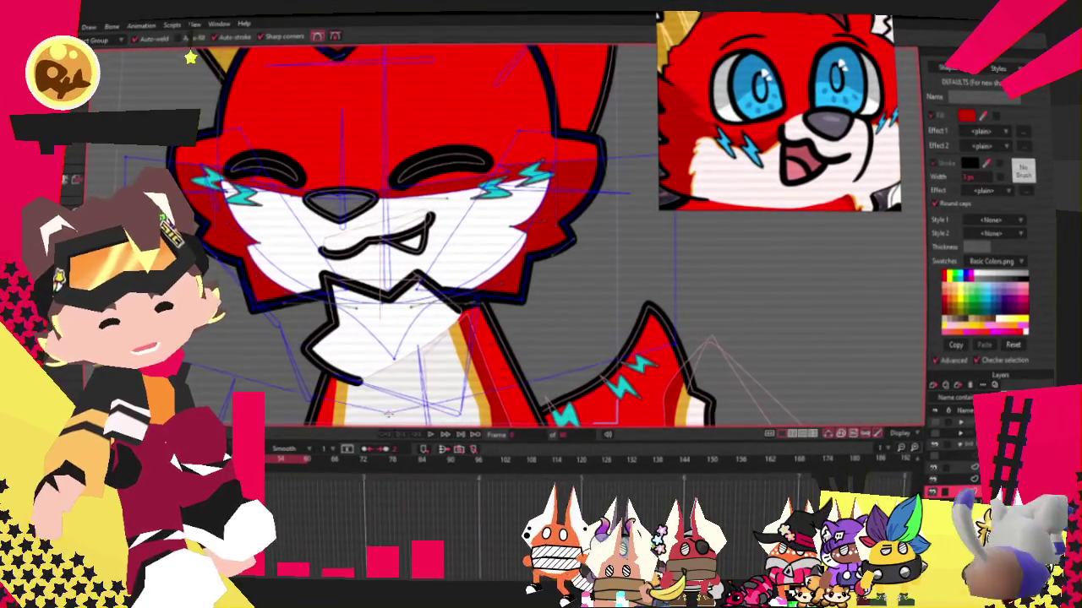
scroll(364, 220, down, 3)
scroll(363, 220, up, 3)
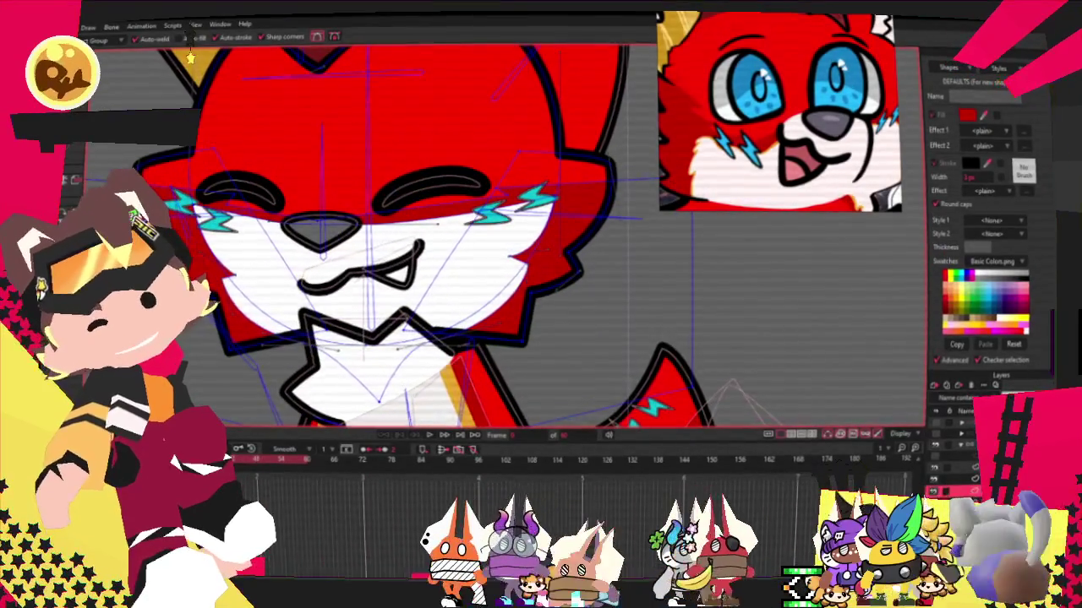
Switch to the Bone tool and play the animation to preview the rig's head tilt.
key(b)
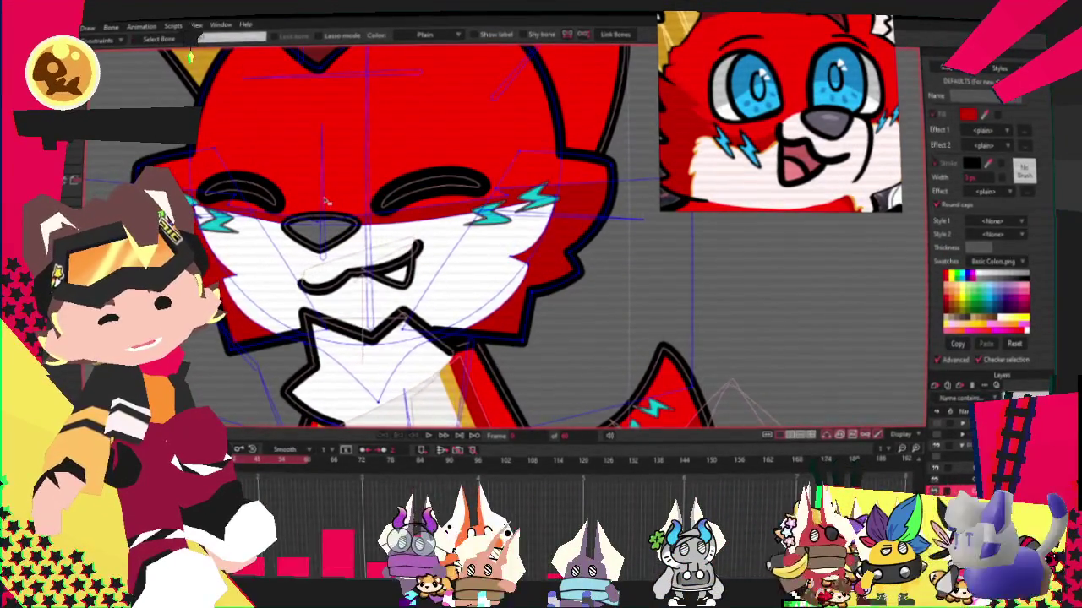
scroll(323, 201, up, 1)
scroll(304, 215, up, 1)
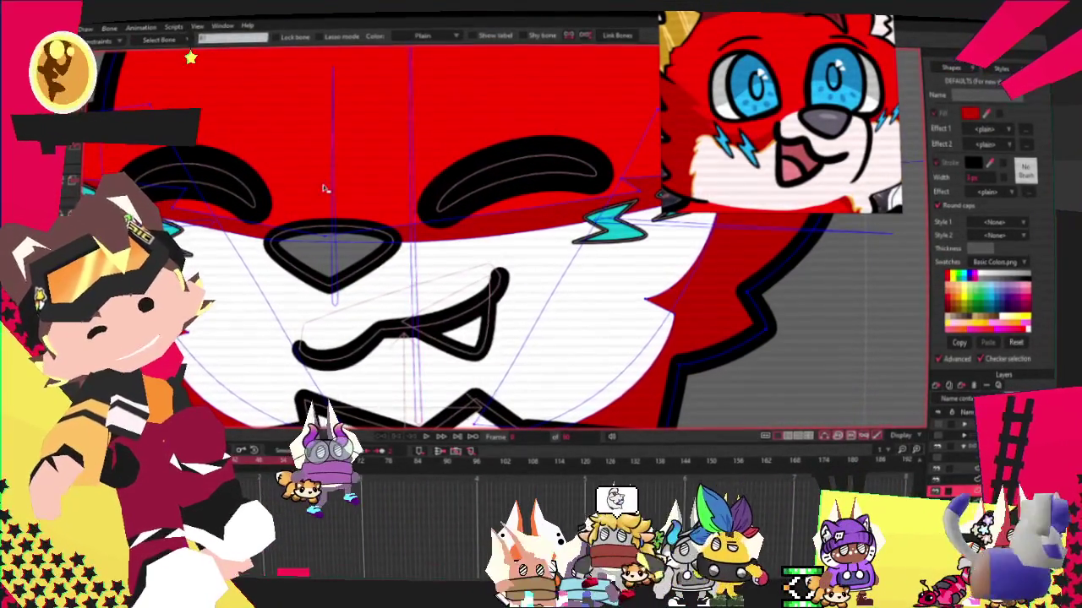
scroll(338, 199, down, 1)
scroll(369, 220, down, 1)
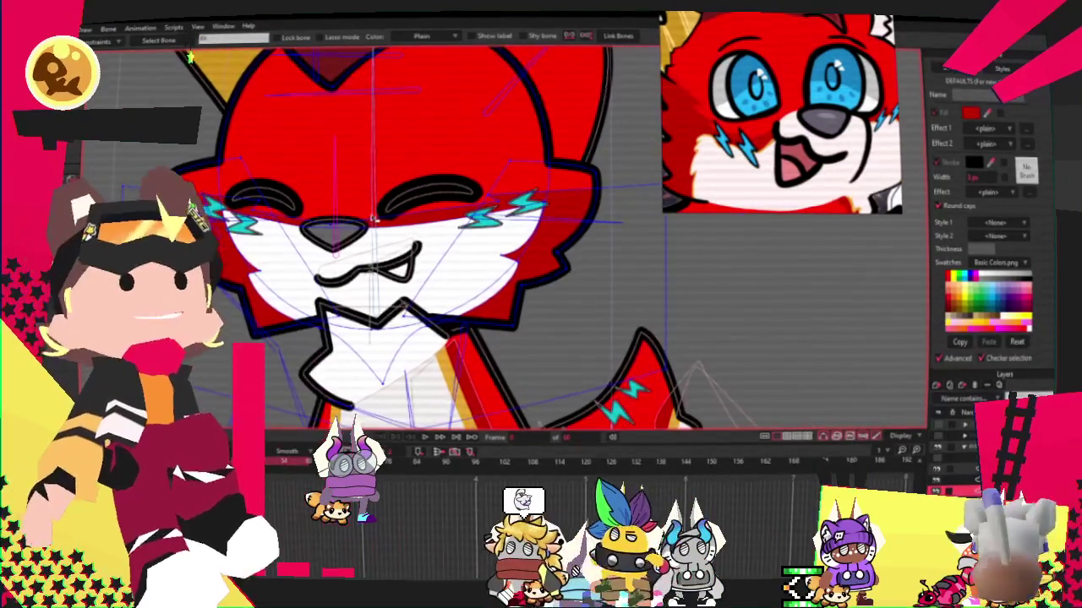
scroll(463, 213, down, 2)
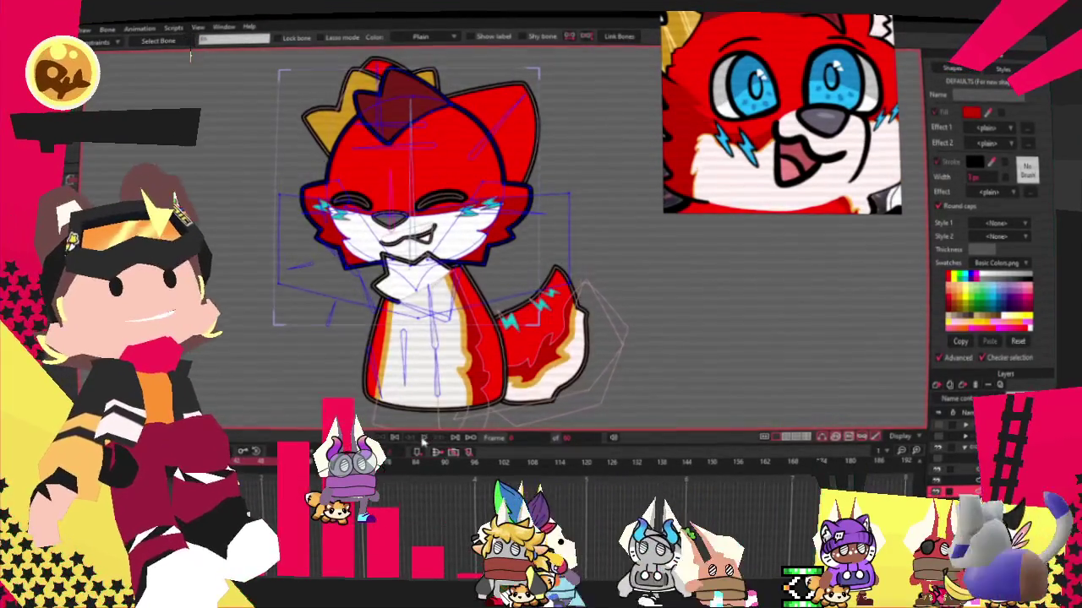
click(436, 437)
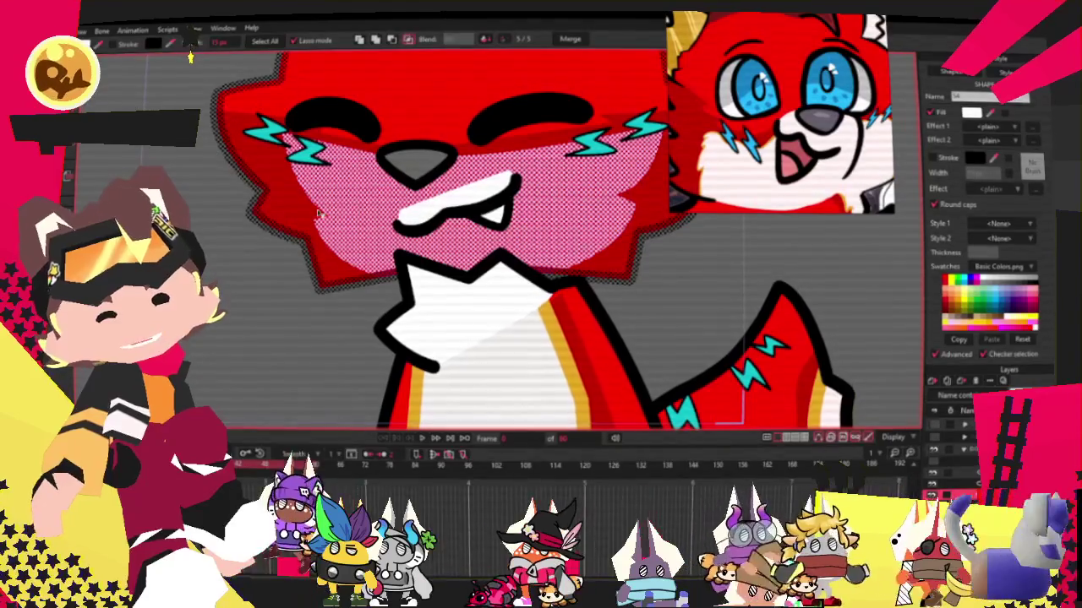
Enable Stroke on the muzzle, colour it yellow, and select the white chest tuft.
click(111, 47)
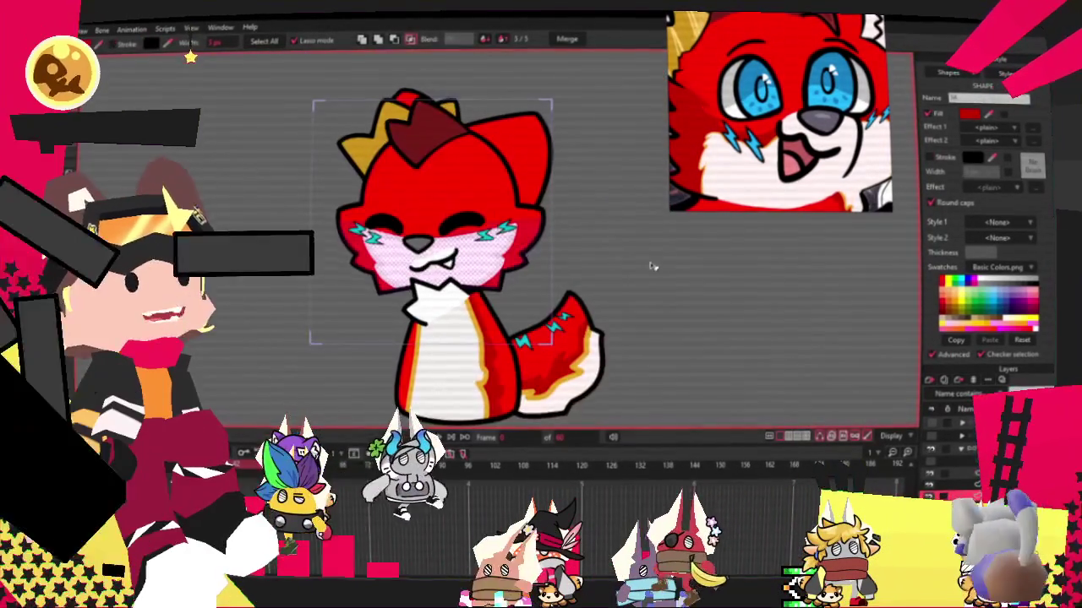
scroll(163, 84, up, 5)
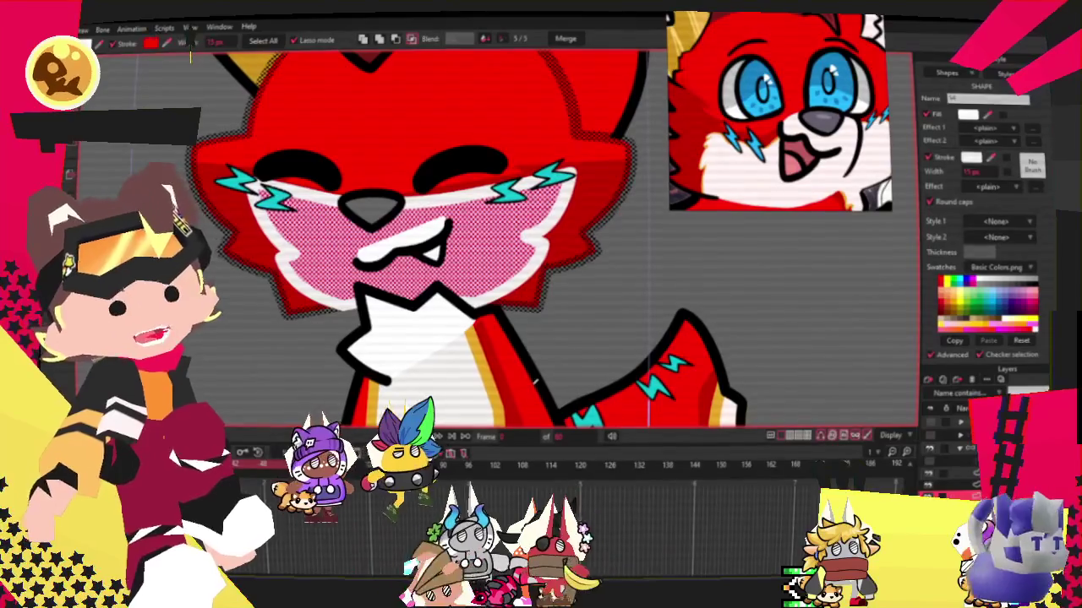
click(594, 329)
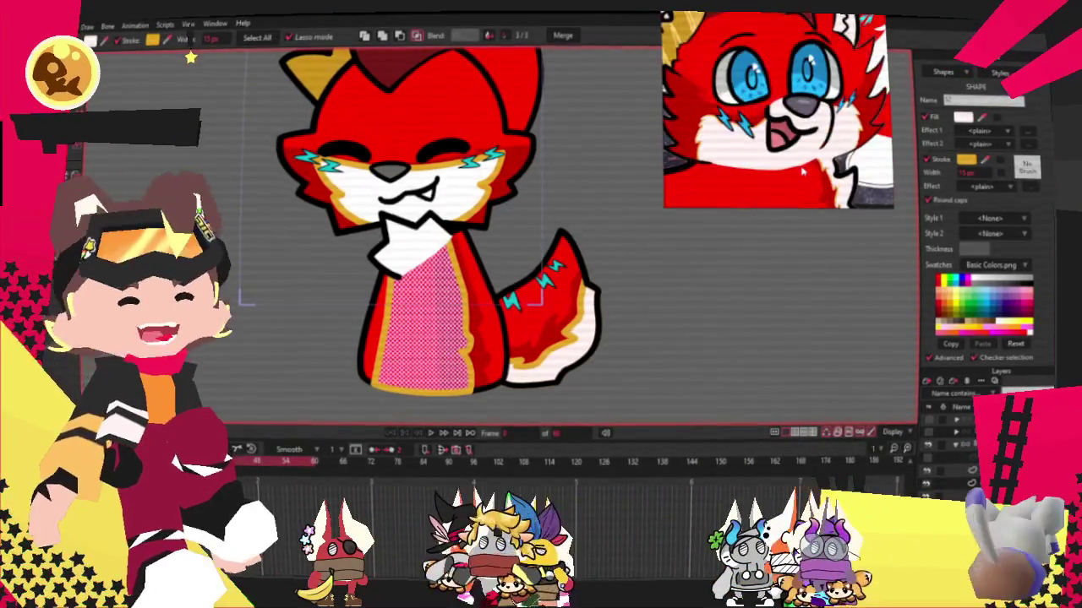
scroll(557, 159, down, 2)
scroll(557, 159, up, 4)
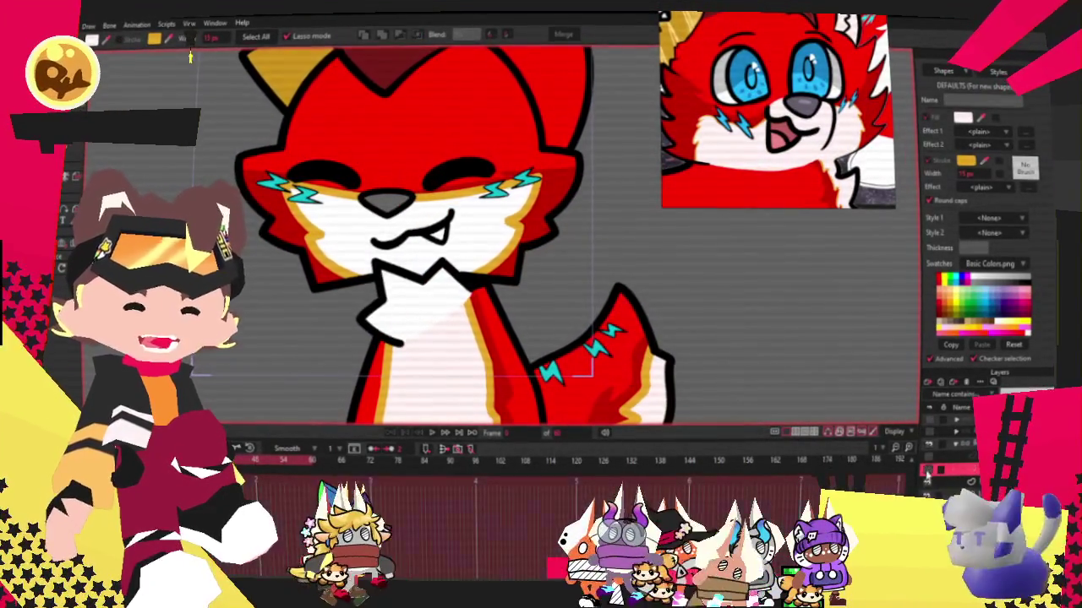
click(430, 318)
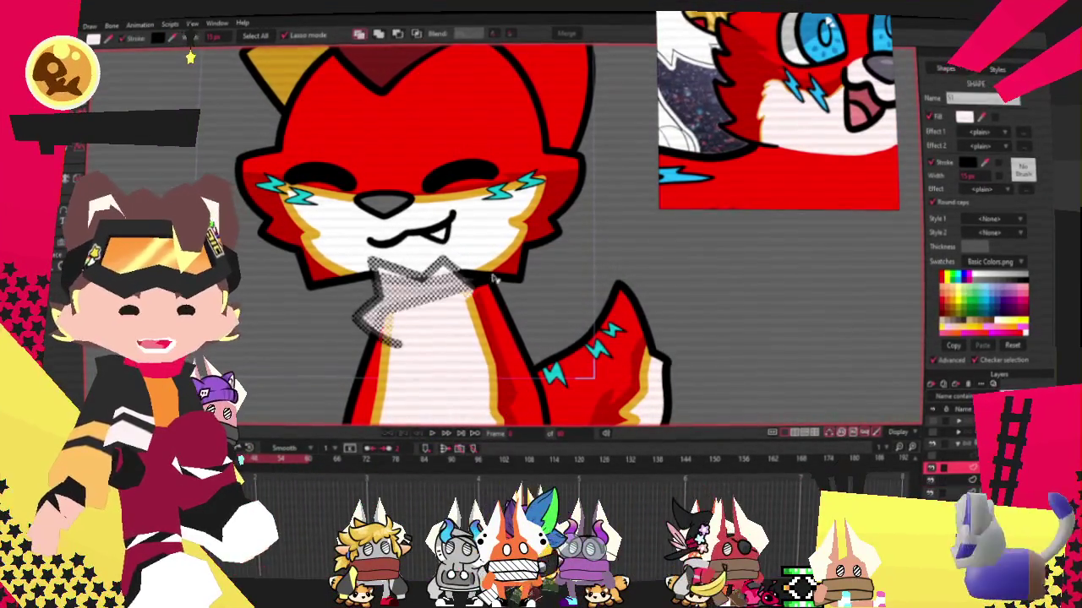
click(490, 221)
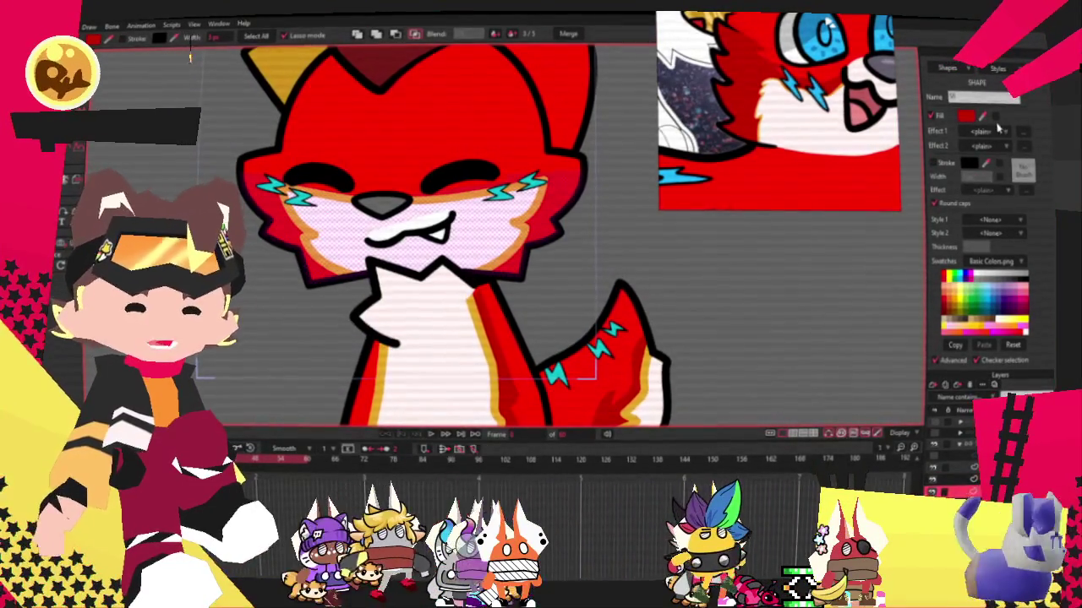
scroll(806, 124, down, 3)
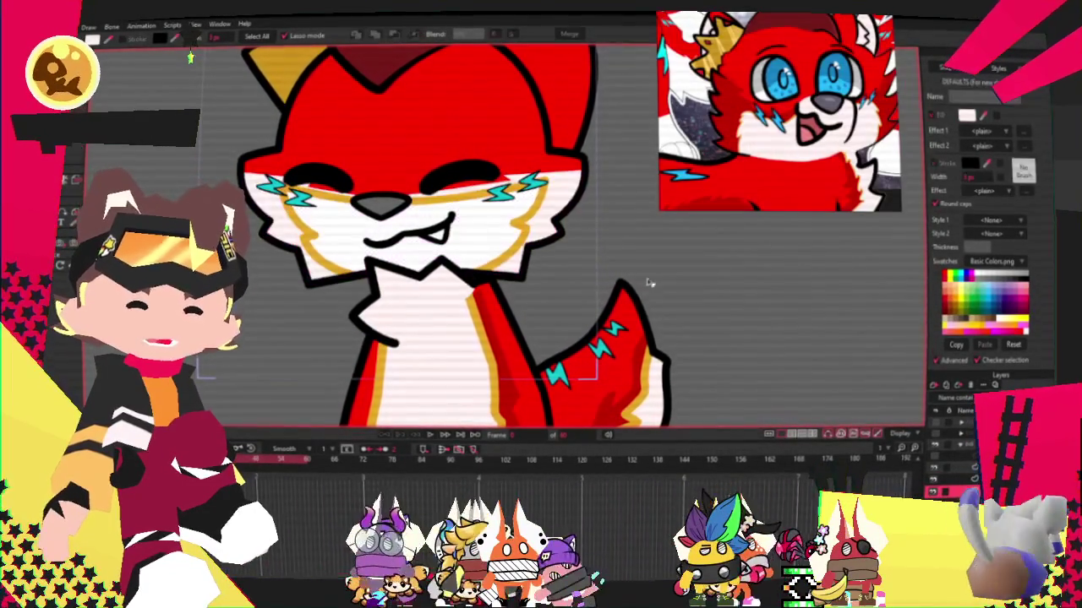
click(586, 242)
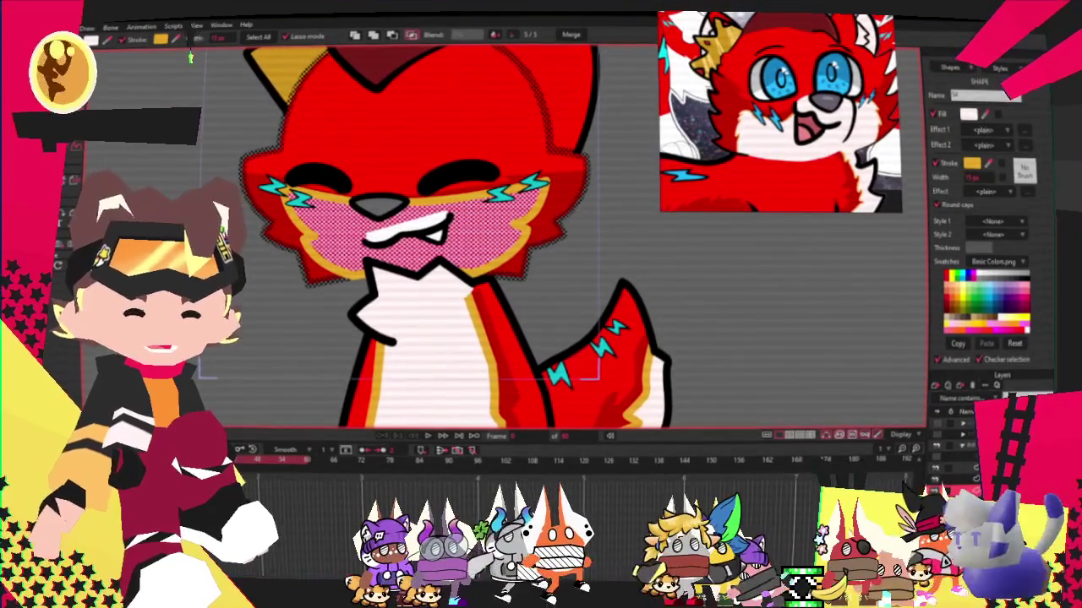
click(397, 300)
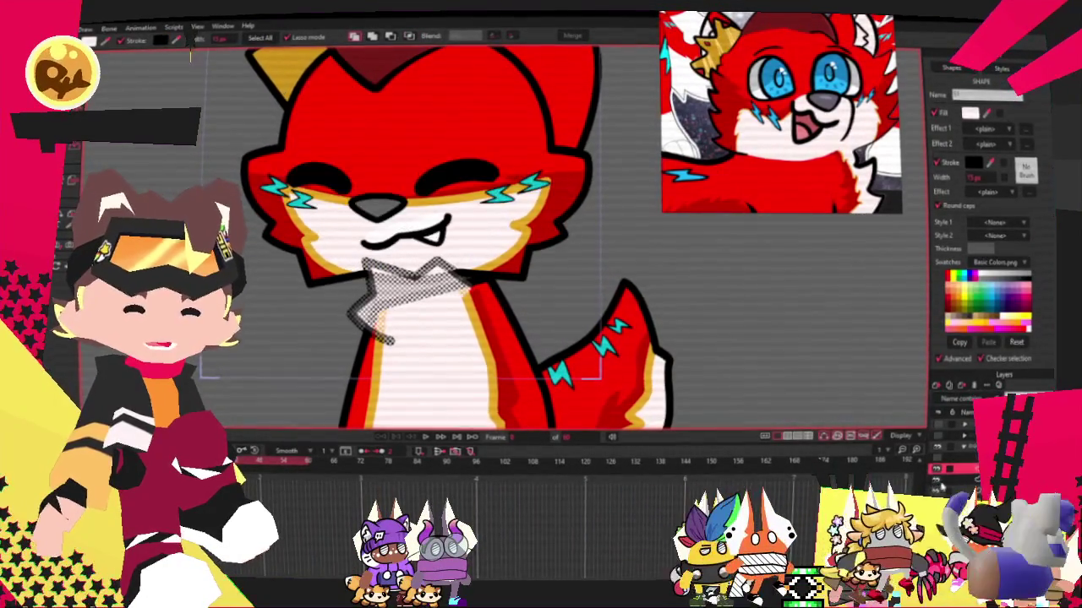
scroll(401, 222, up, 2)
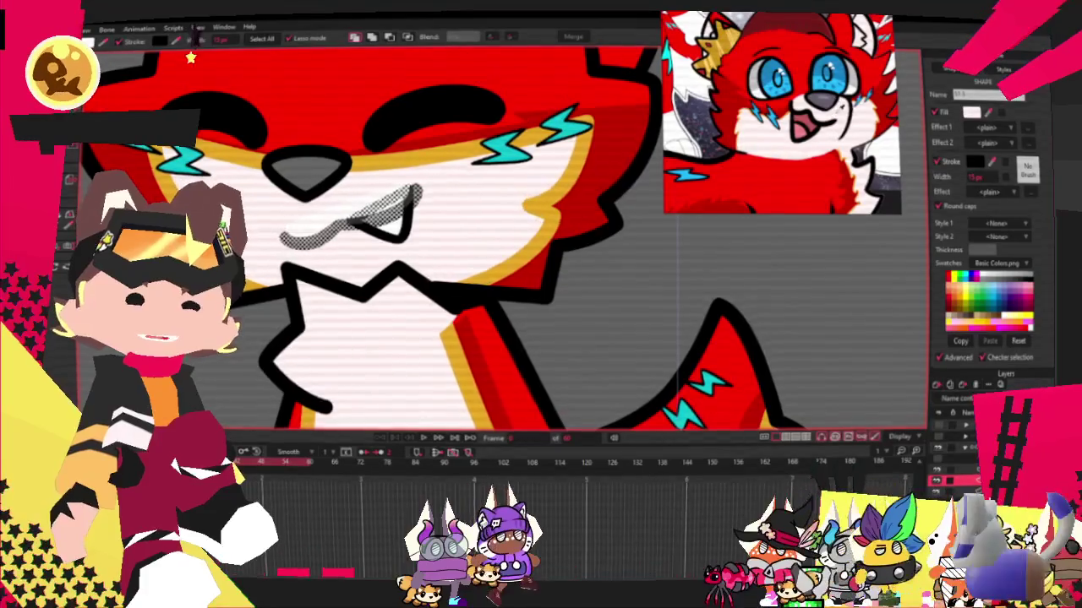
scroll(887, 402, down, 2)
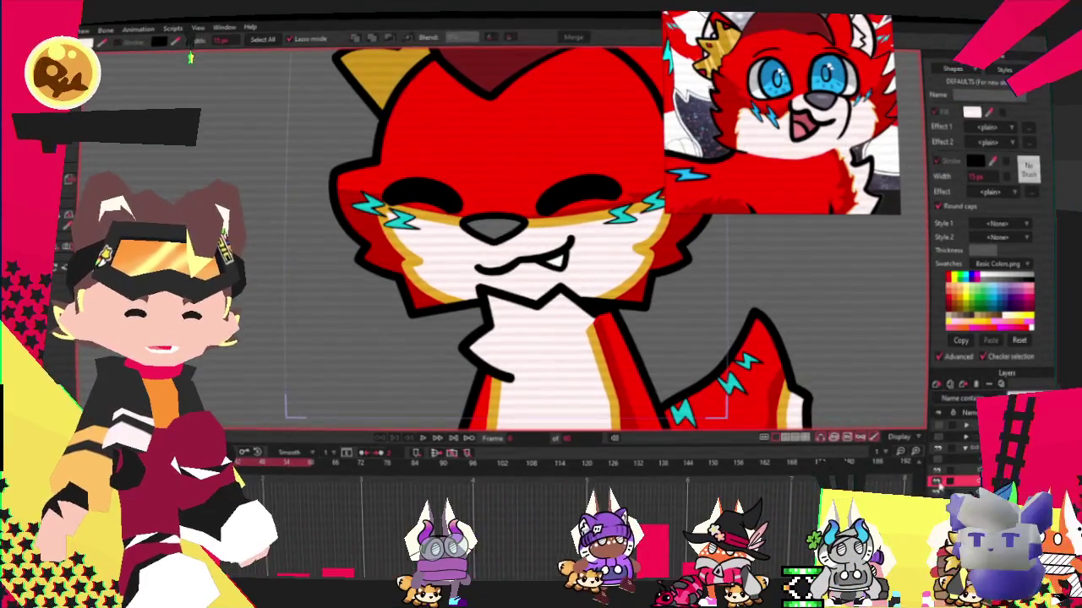
scroll(558, 310, down, 2)
scroll(558, 310, down, 2)
scroll(447, 393, up, 2)
Select both paws and the red arm, then play back the animation.
scroll(461, 285, up, 2)
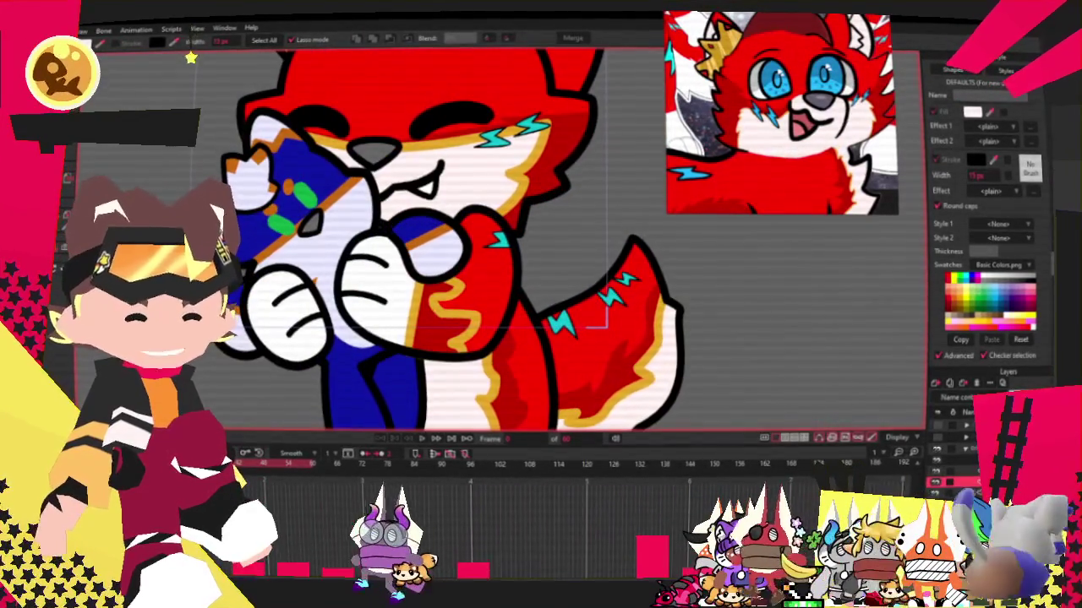
scroll(289, 260, up, 2)
drag(406, 211, 363, 398)
drag(253, 270, 237, 406)
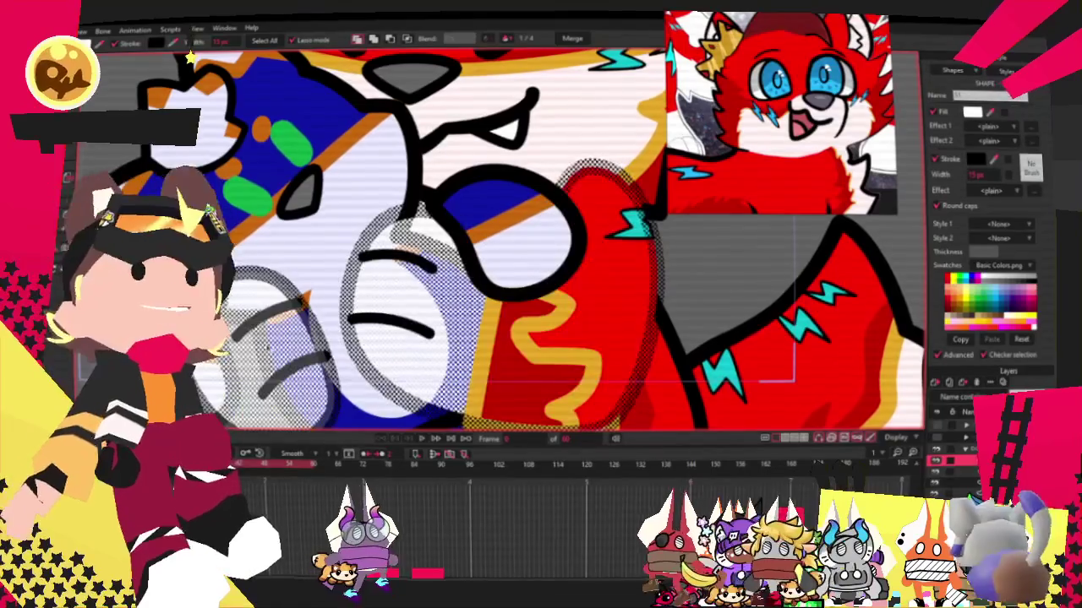
key(ctrl+d)
key(ctrl+r)
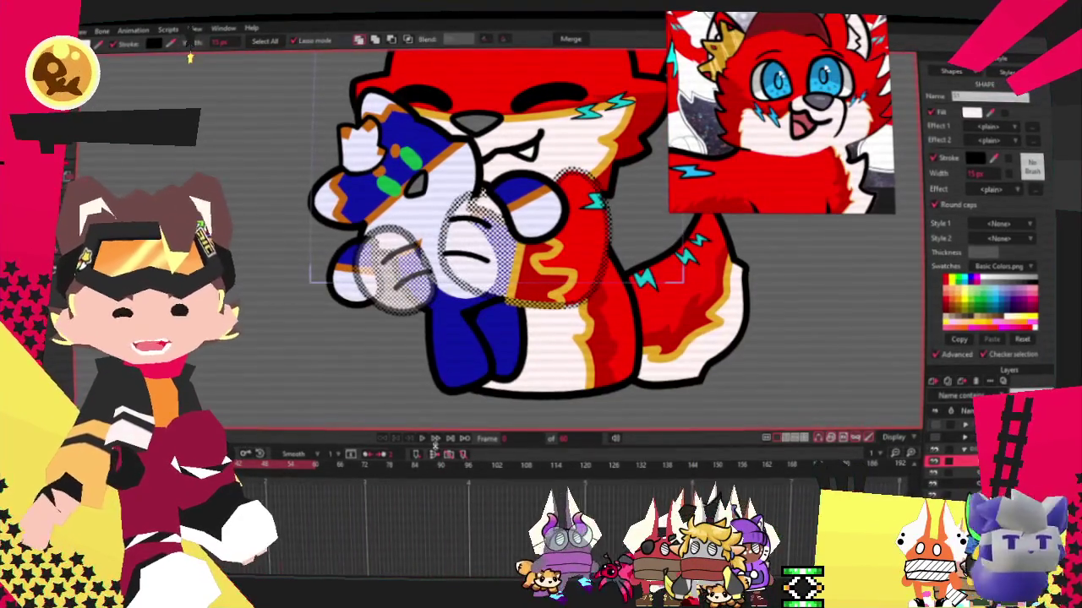
click(421, 442)
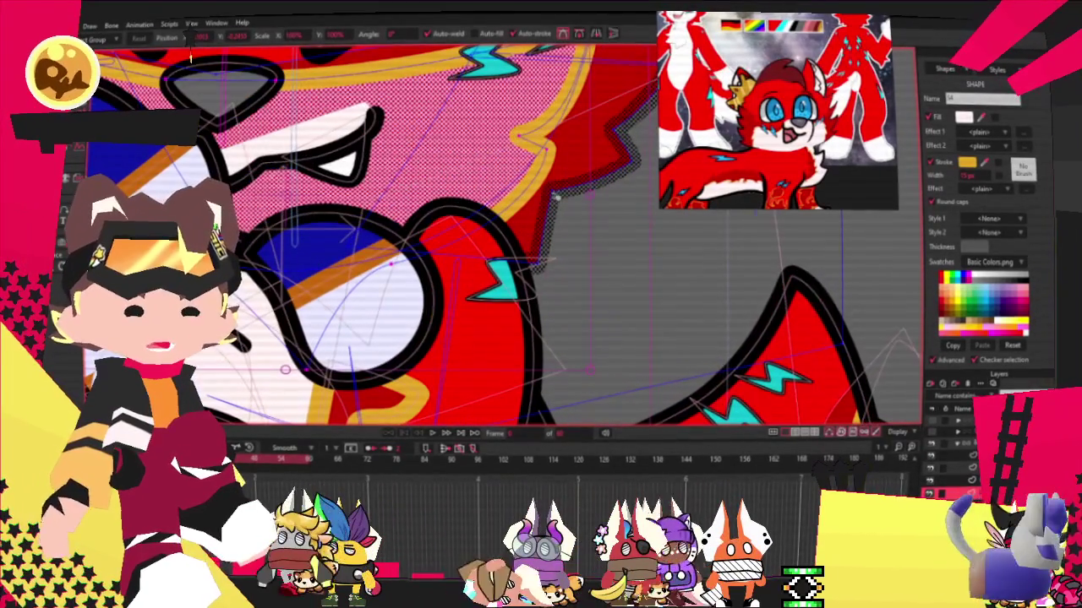
Pull a face outline point up and right, then replay the hugging animation.
click(575, 265)
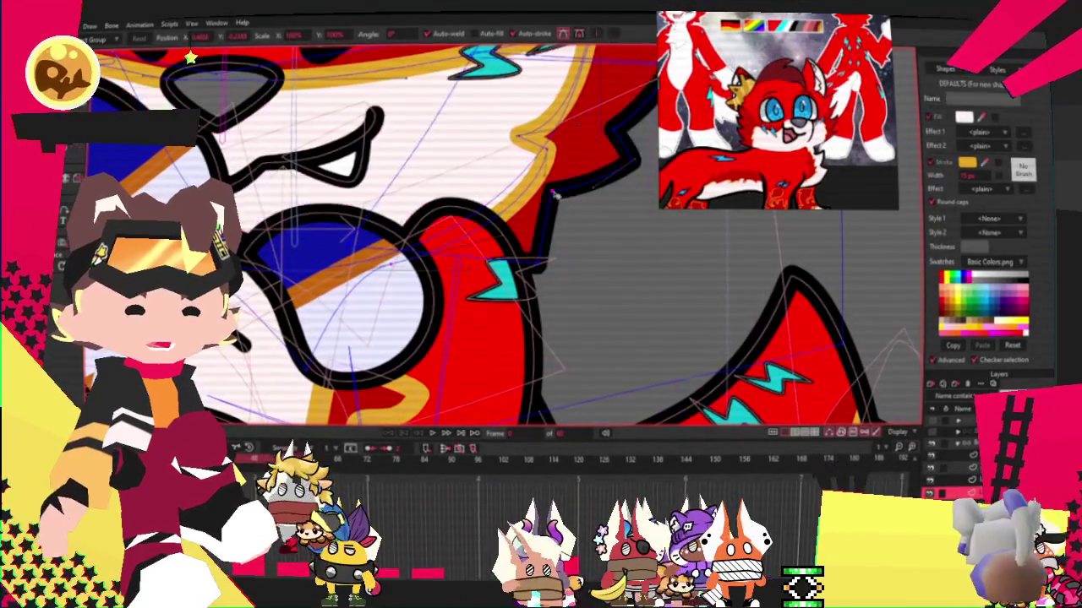
drag(575, 266, 583, 255)
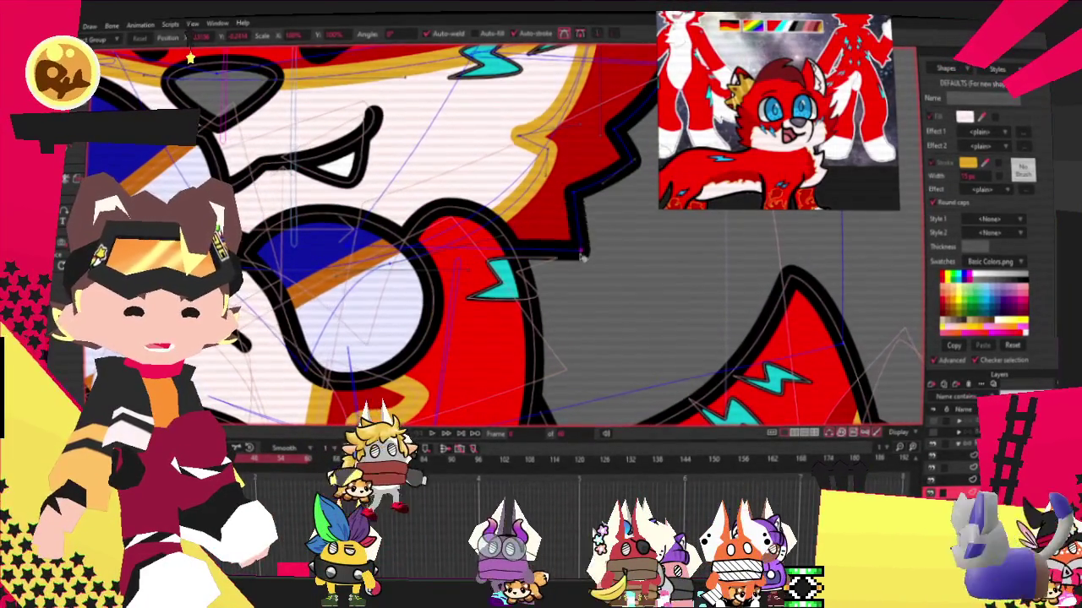
scroll(564, 254, down, 5)
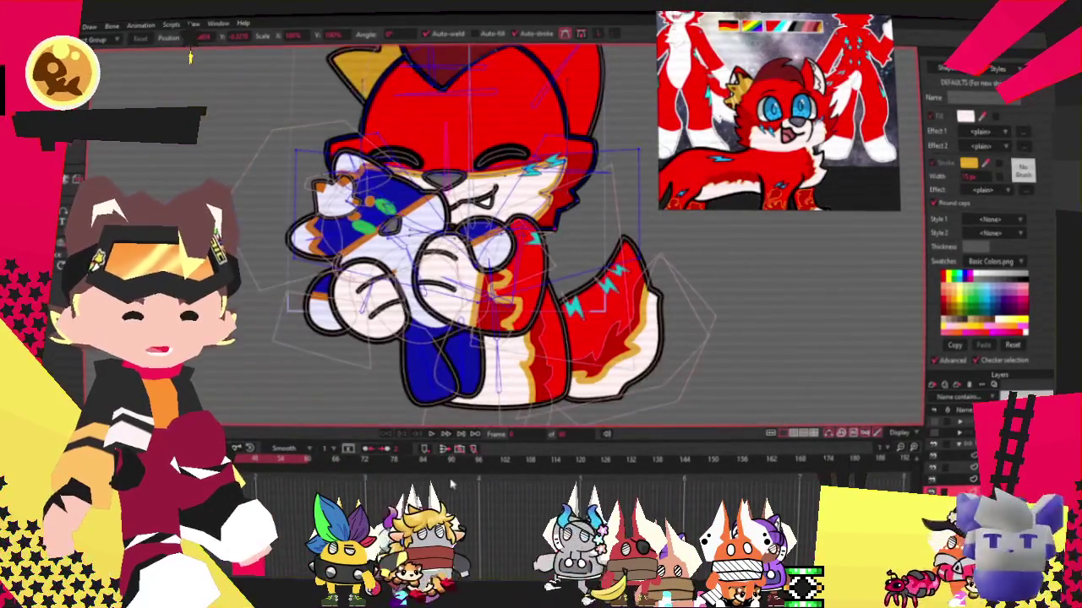
click(433, 435)
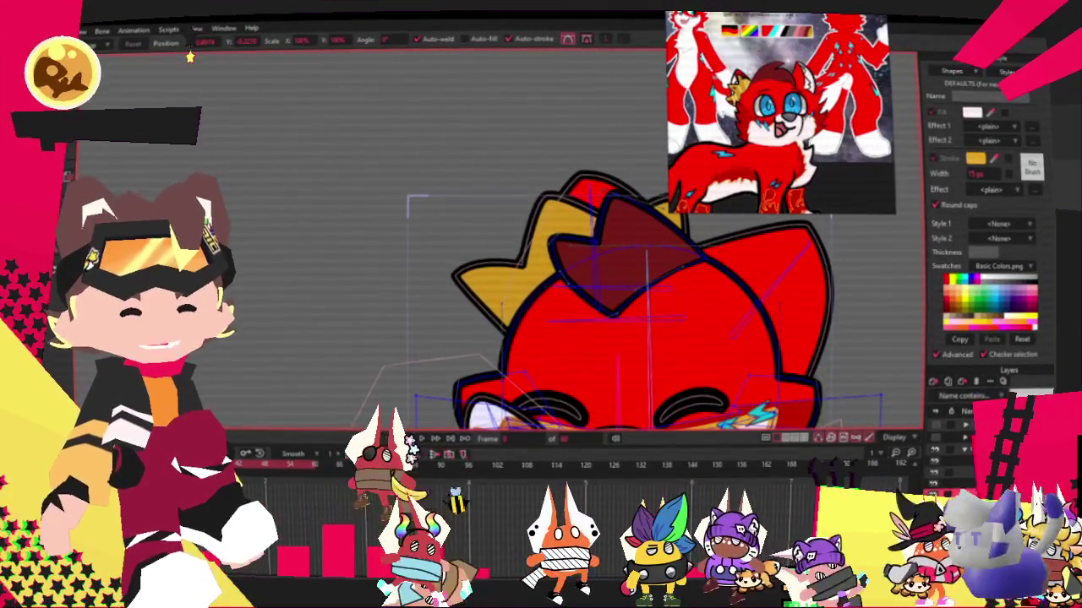
Stop playback, zoom into the head, draw a rectangle beside the tuft and select it.
key(space)
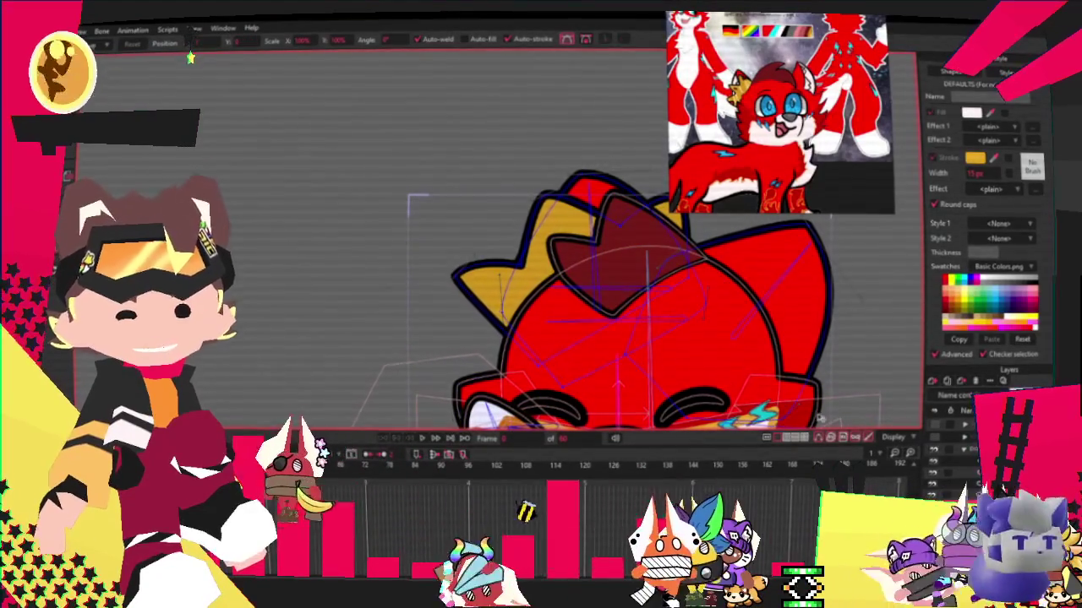
scroll(551, 296, up, 2)
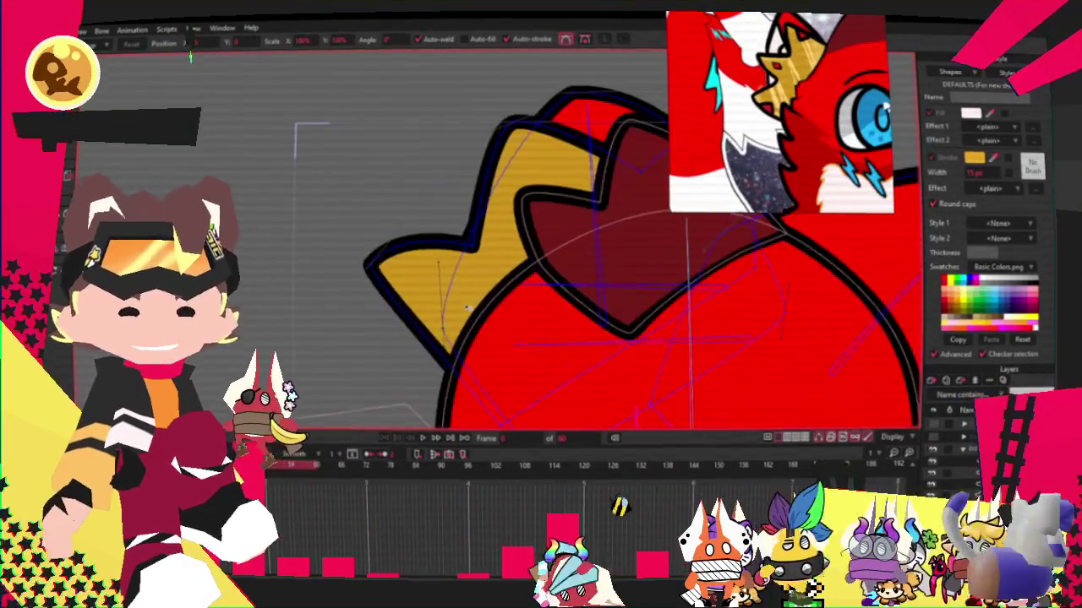
key(e)
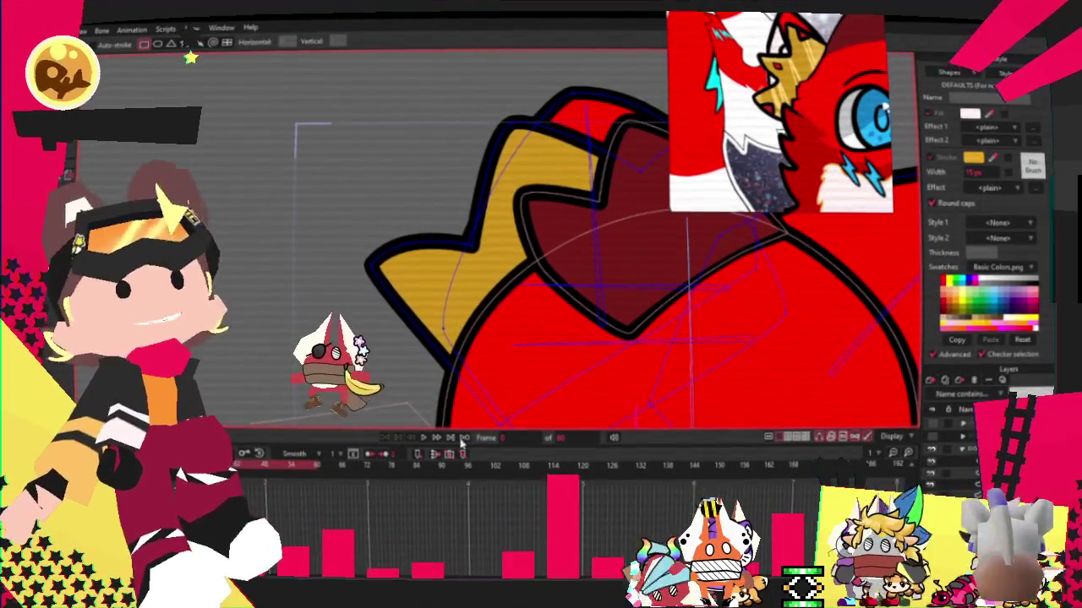
key(q)
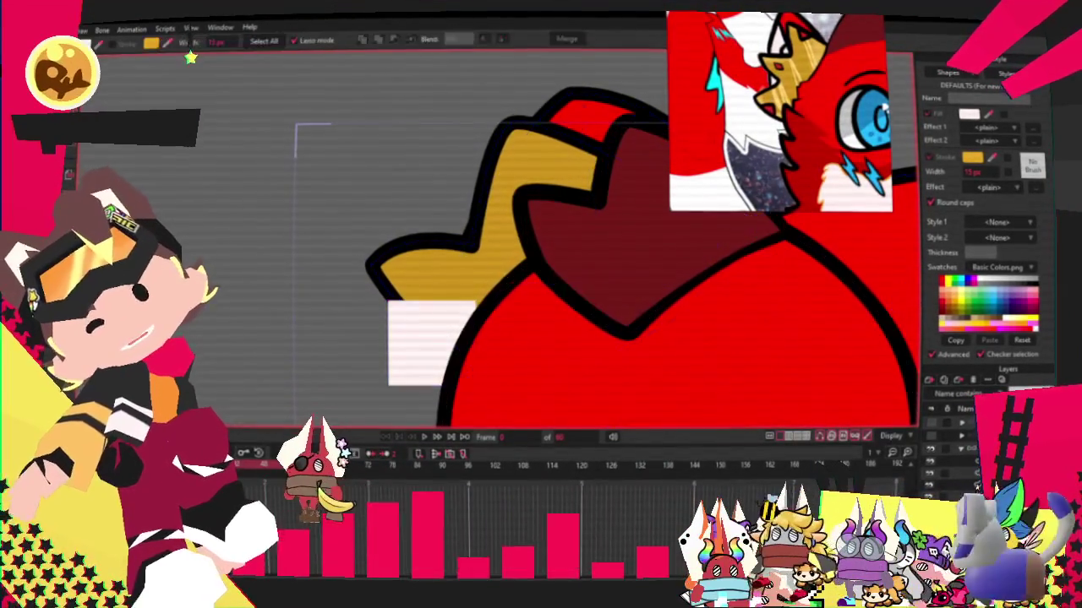
click(412, 345)
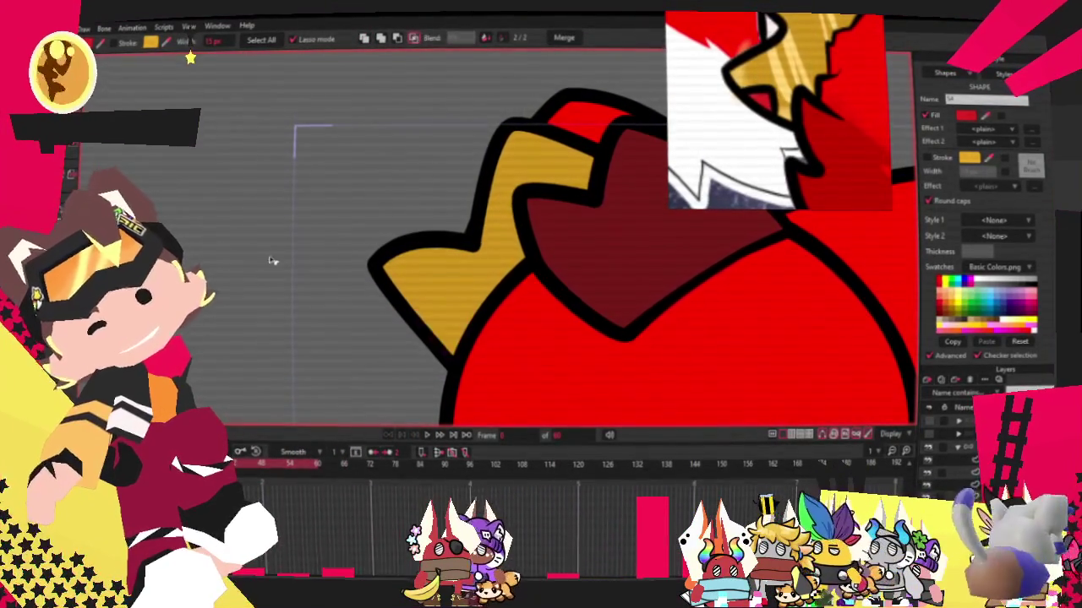
Shrink the small red rectangle, place it at the tuft's edge and pull a corner into a point.
key(t)
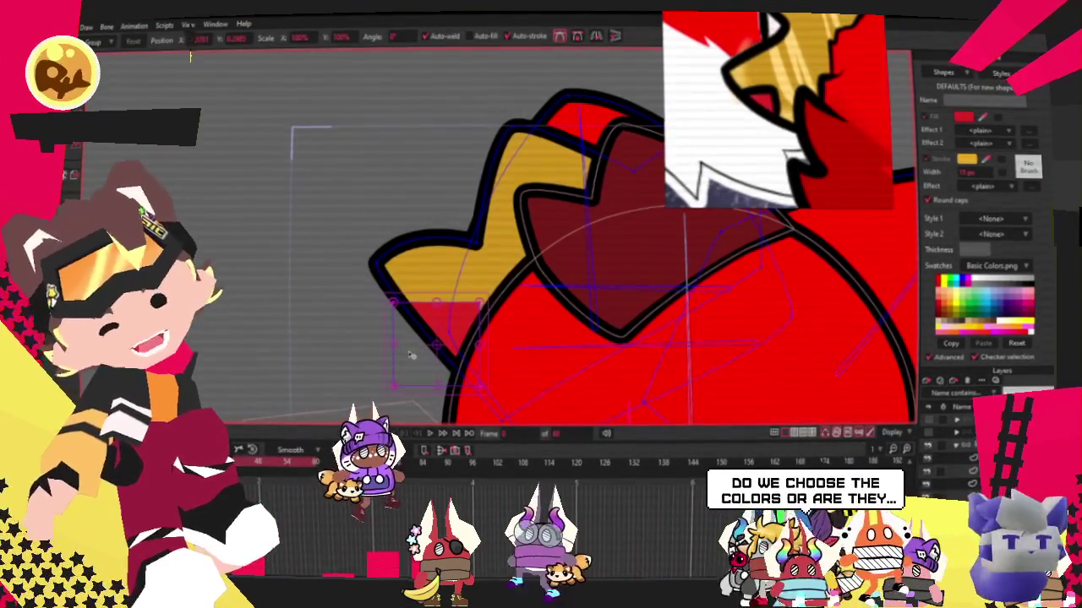
drag(480, 384, 442, 369)
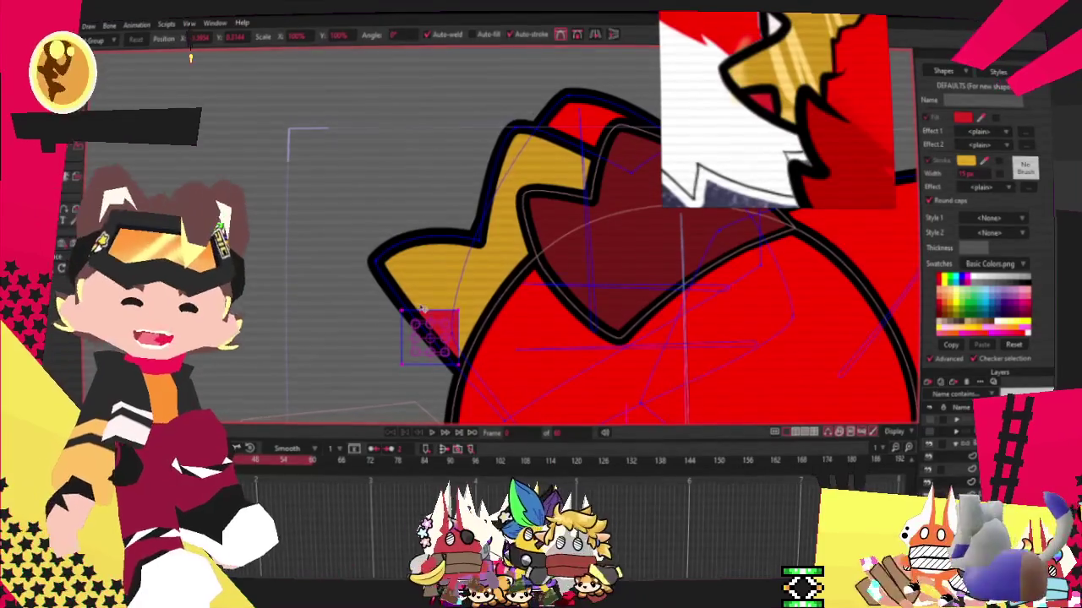
drag(525, 175, 582, 207)
scroll(581, 207, up, 4)
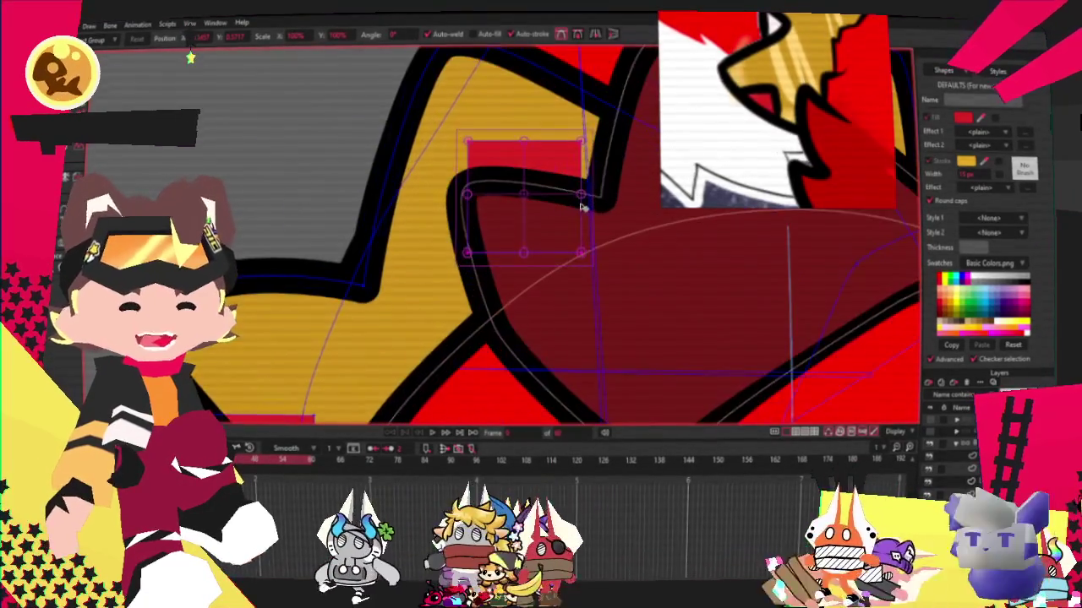
click(518, 278)
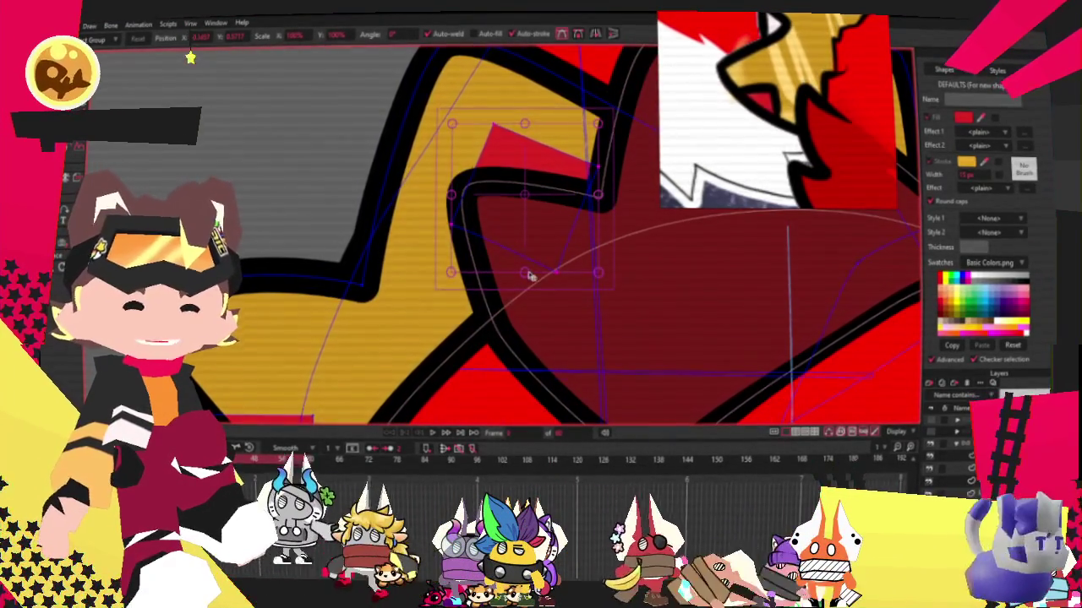
drag(528, 285, 535, 323)
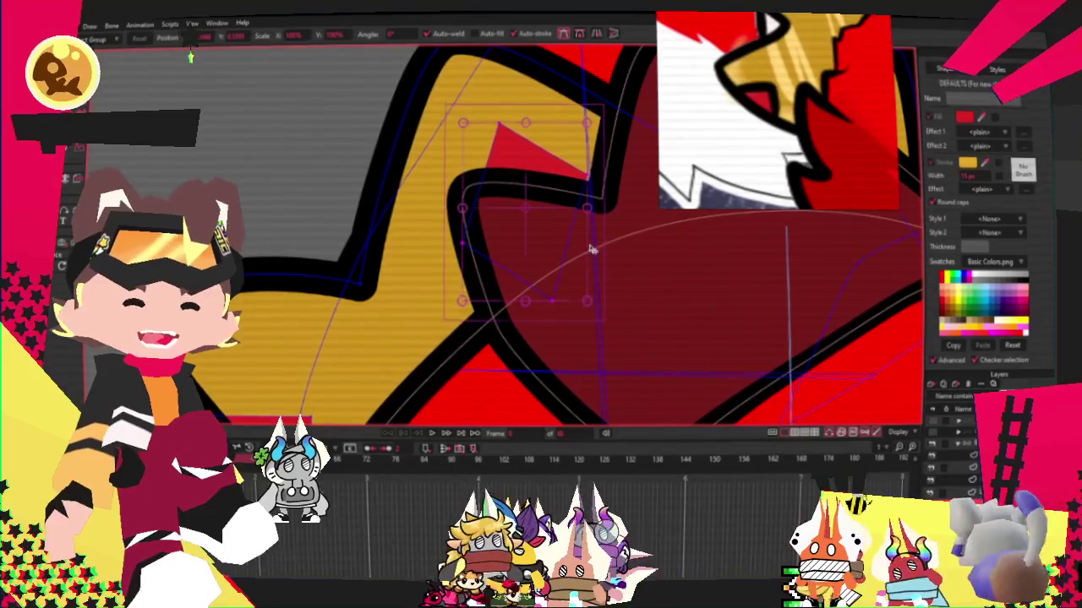
click(541, 216)
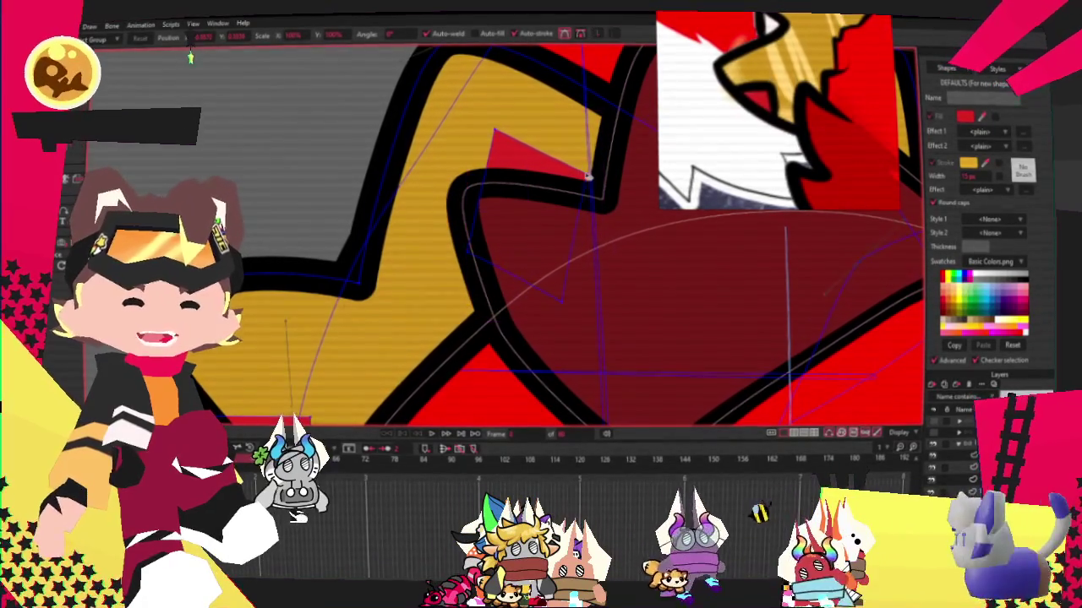
Navigate the view and cycle through the Select Bone, Select Points and Bind Points tools.
scroll(540, 217, down, 2)
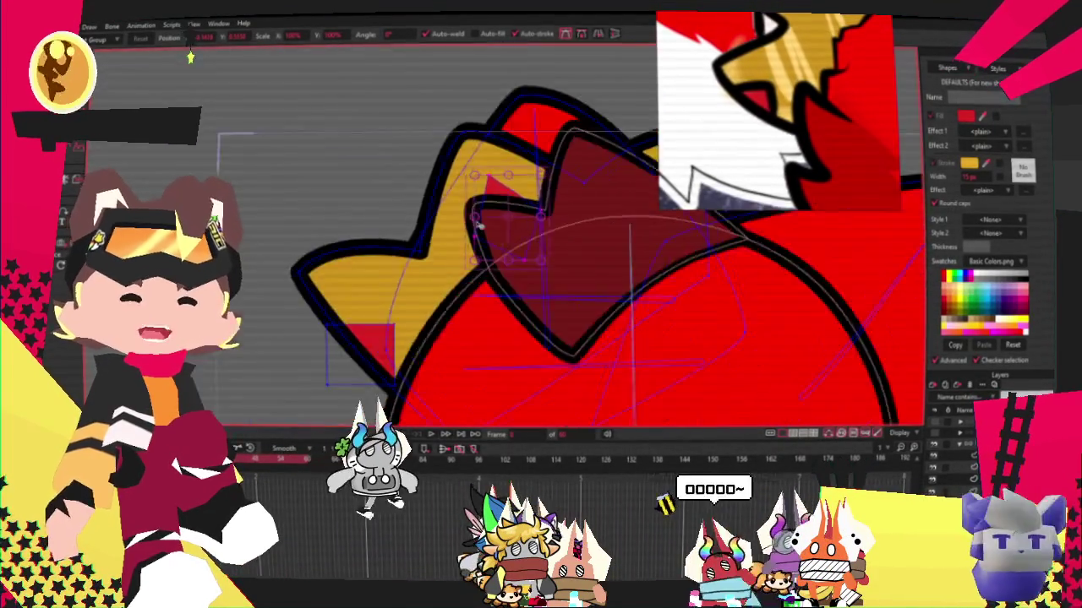
scroll(384, 346, down, 2)
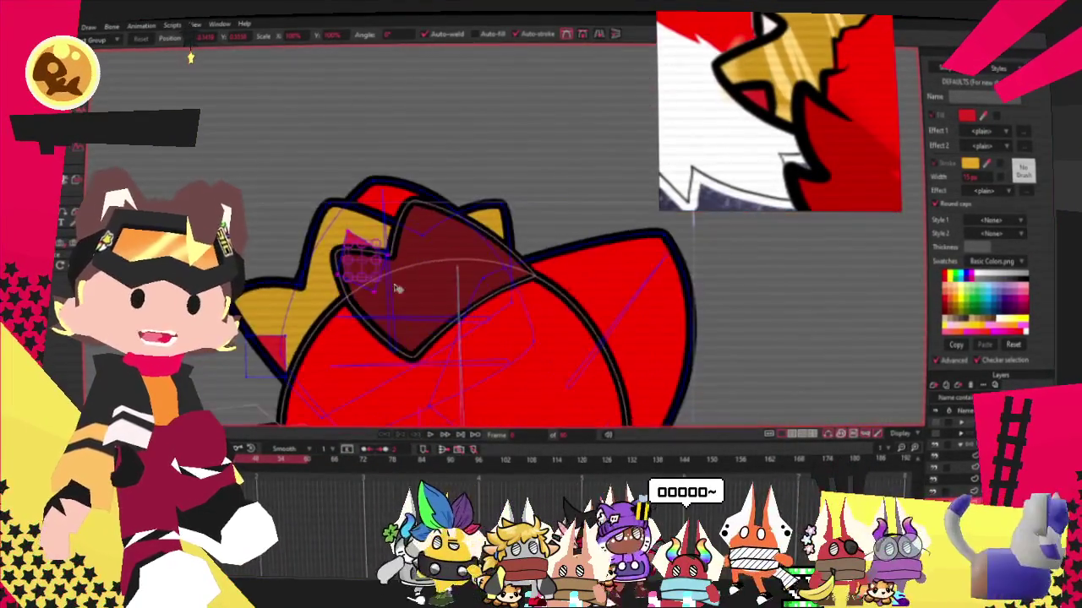
scroll(363, 273, up, 1)
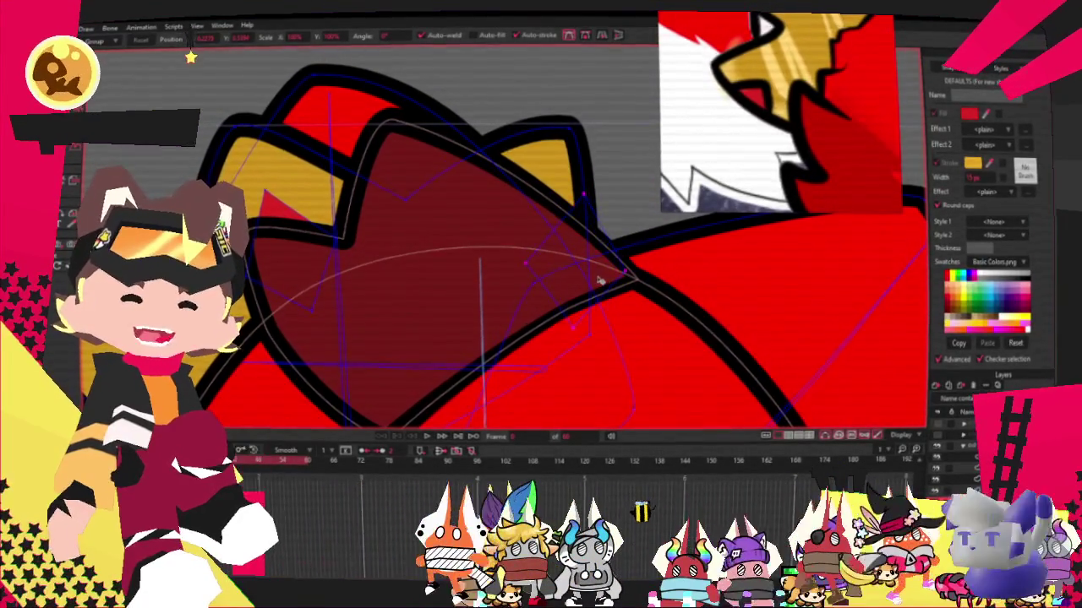
scroll(583, 266, up, 1)
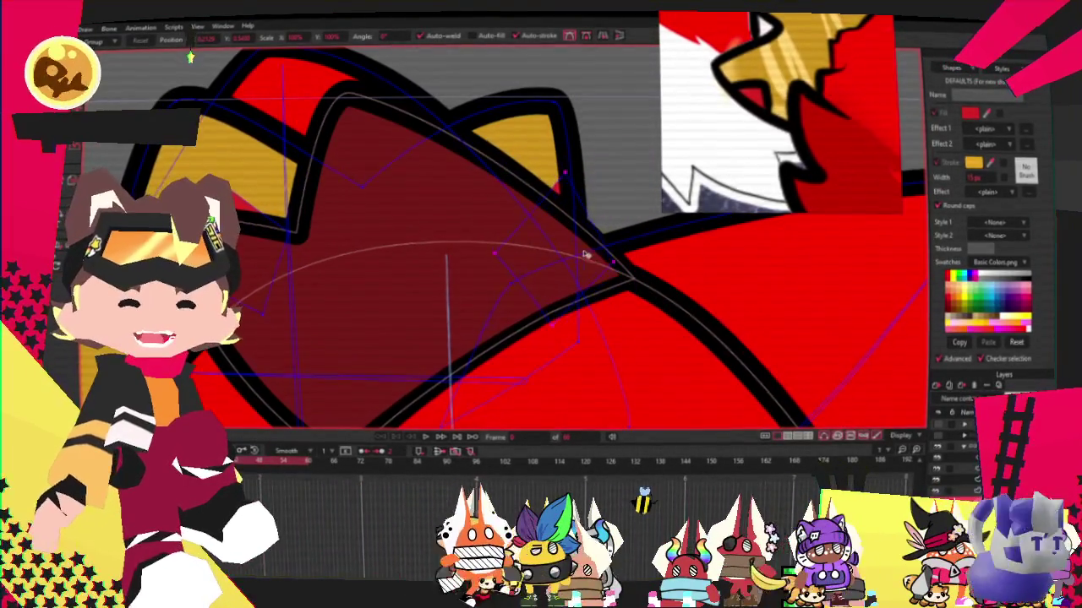
scroll(490, 230, down, 1)
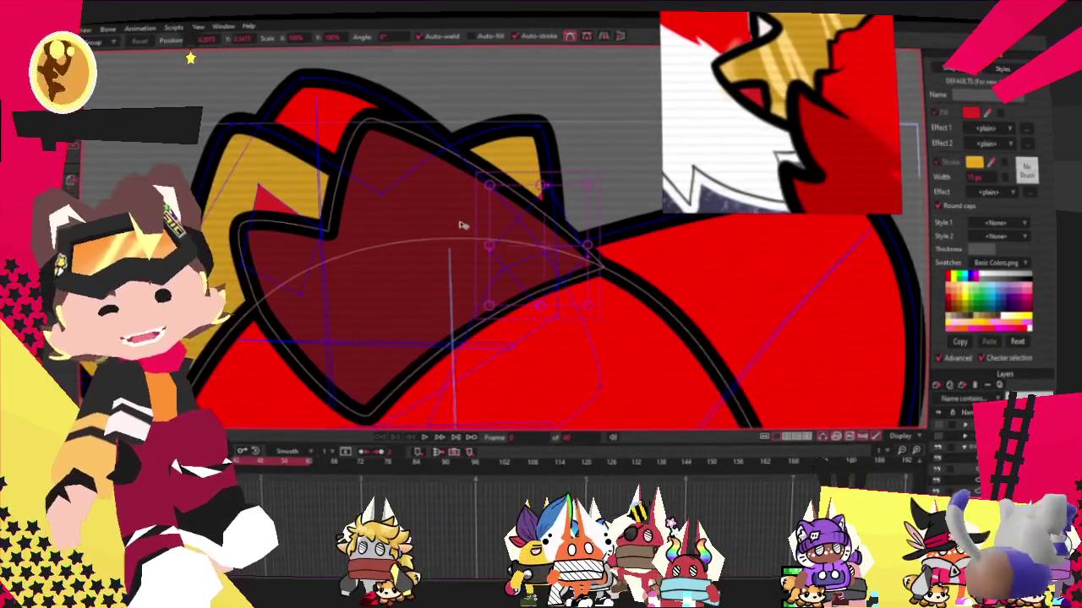
scroll(463, 256, down, 1)
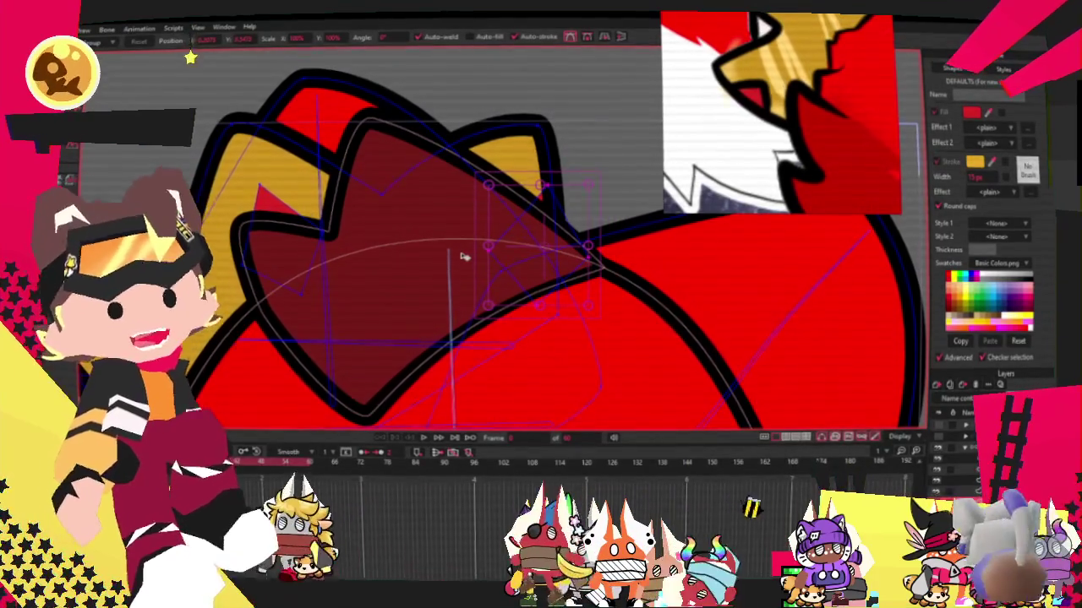
scroll(375, 212, down, 1)
scroll(338, 182, down, 2)
scroll(317, 159, up, 4)
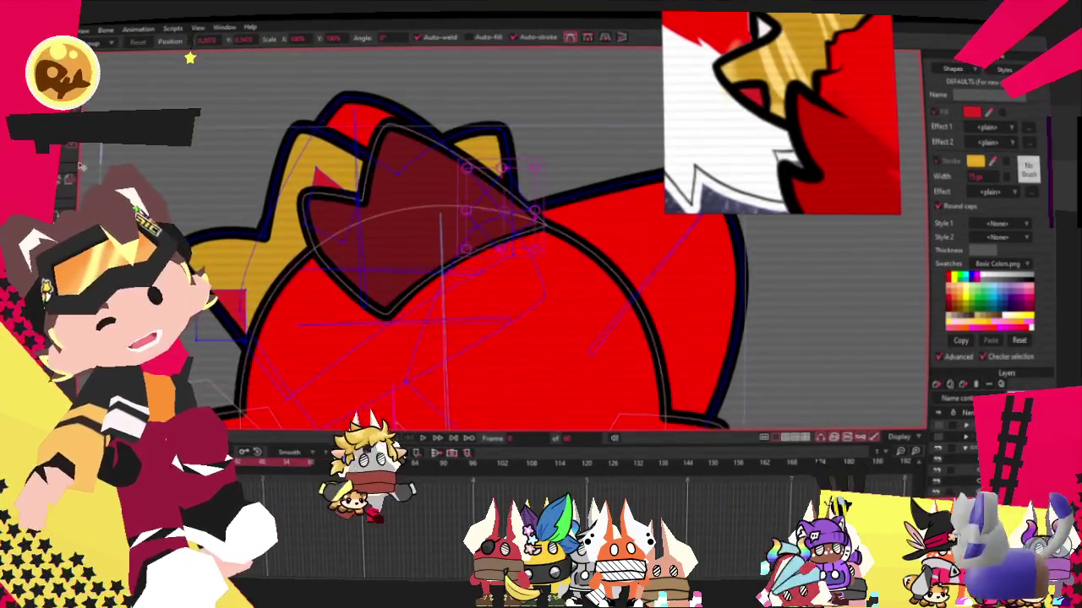
key(b)
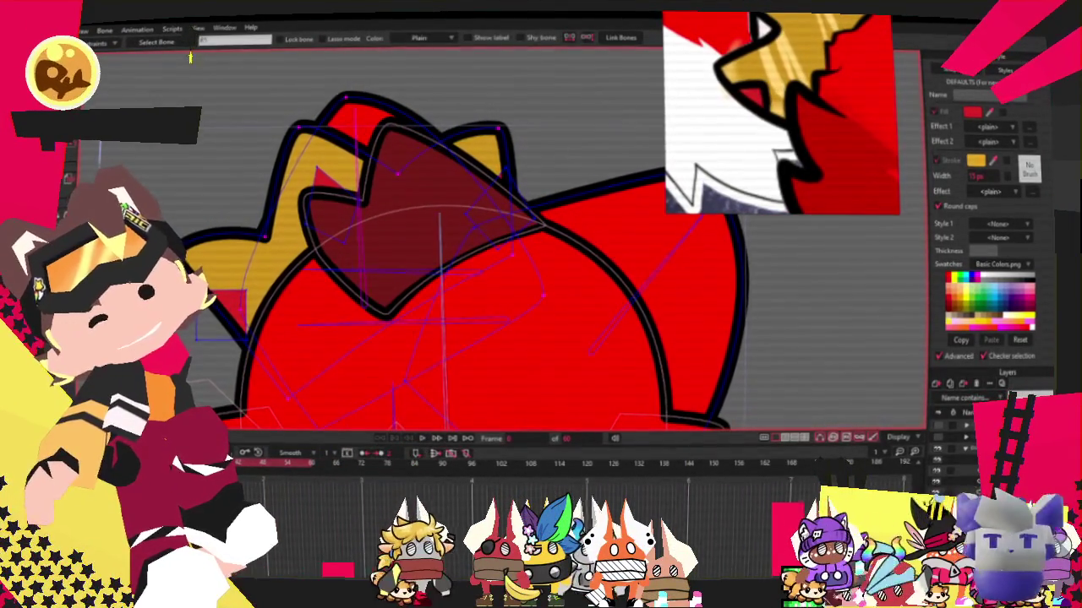
key(g)
scroll(228, 292, up, 2)
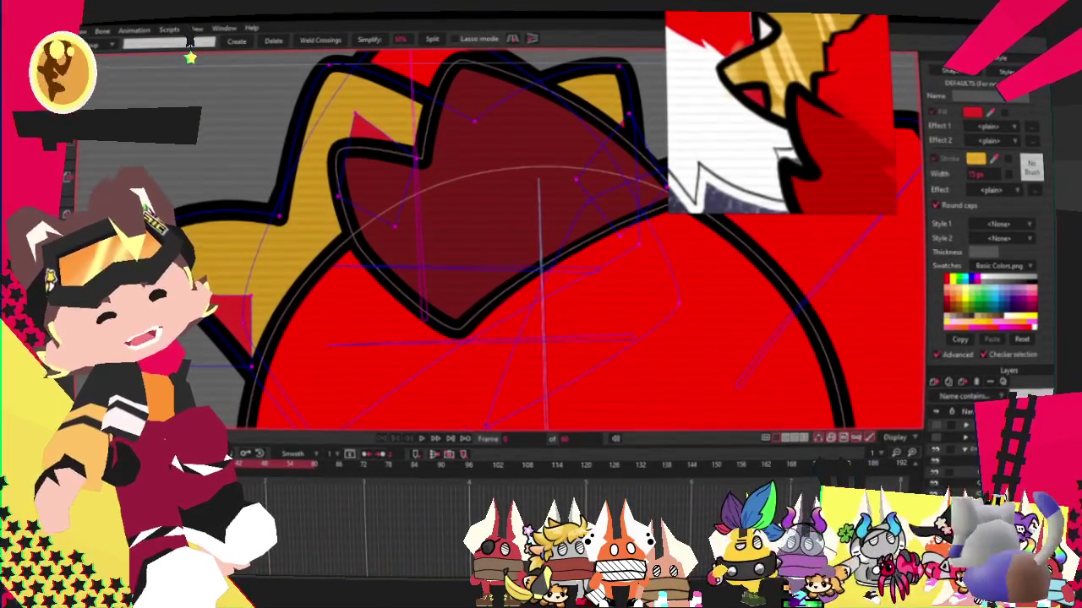
key(i)
scroll(260, 109, down, 3)
Open and dismiss the File menu twice, then fit the whole fox into view.
click(41, 29)
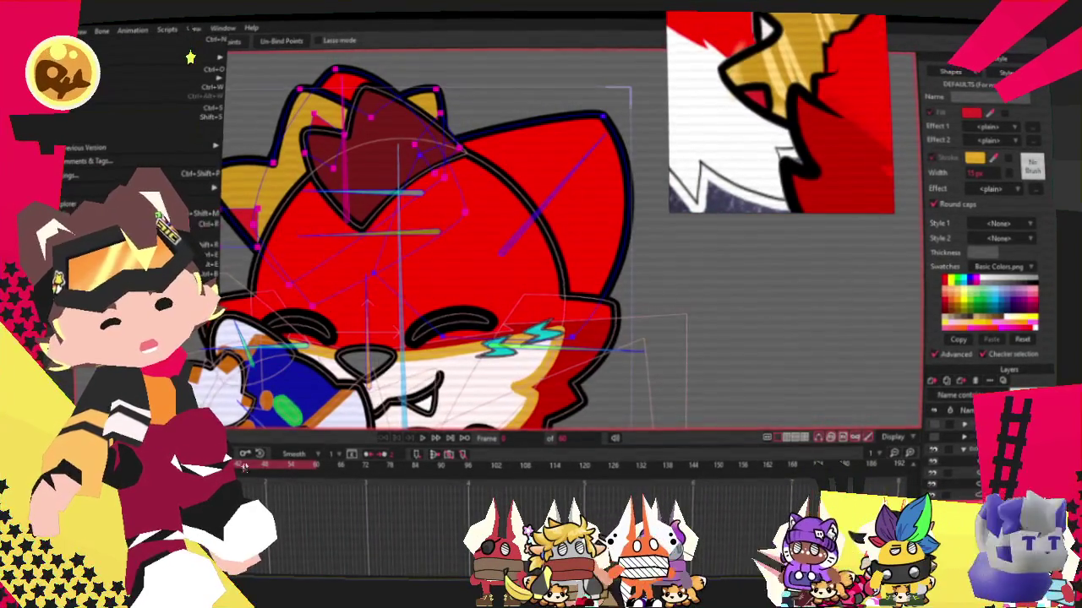
key(Escape)
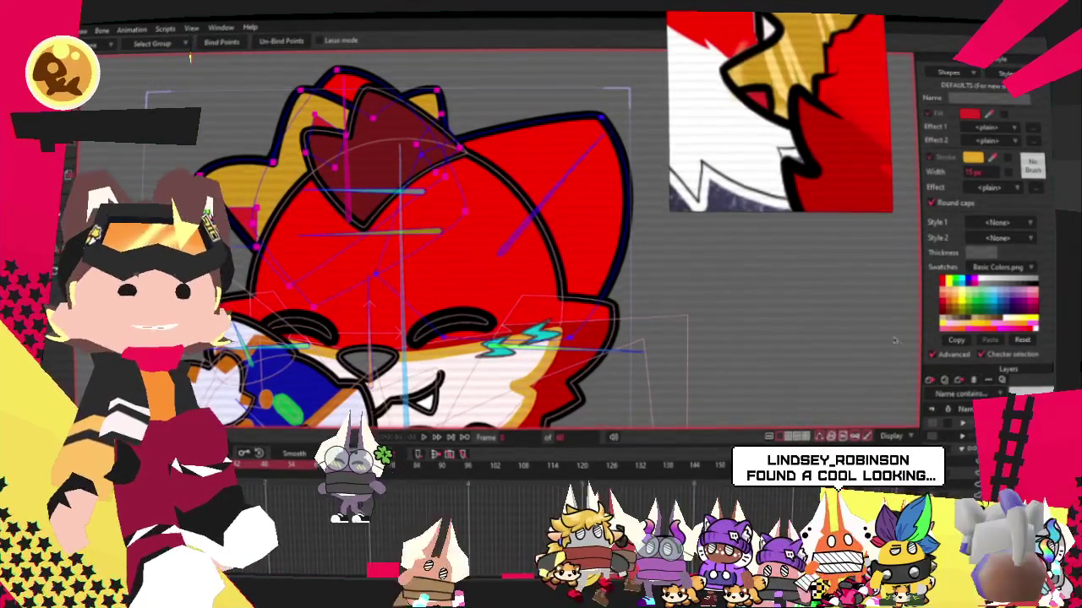
click(34, 28)
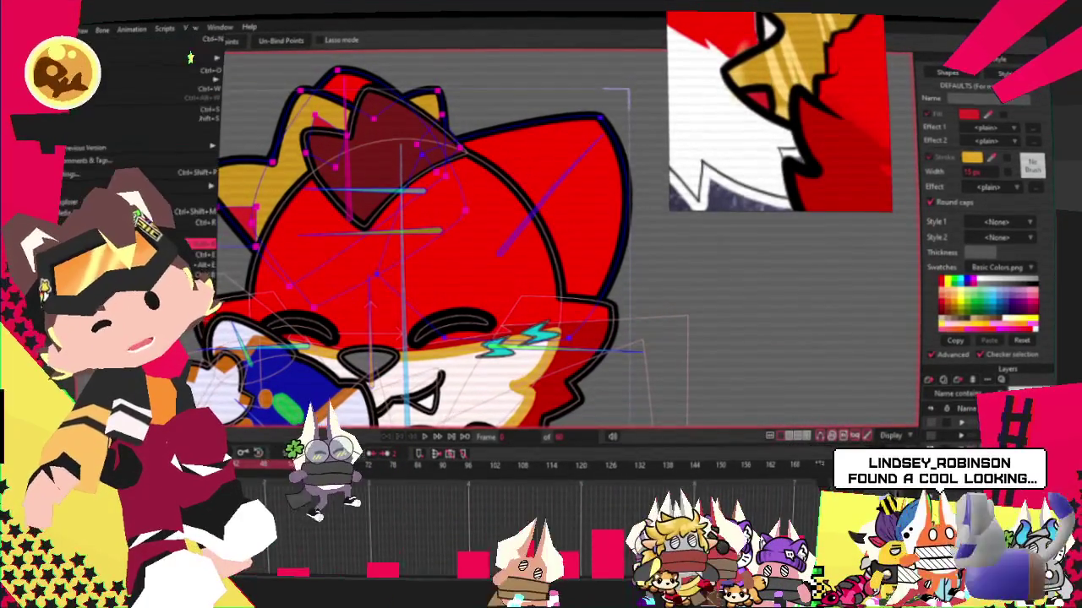
key(Escape)
key(ctrl+r)
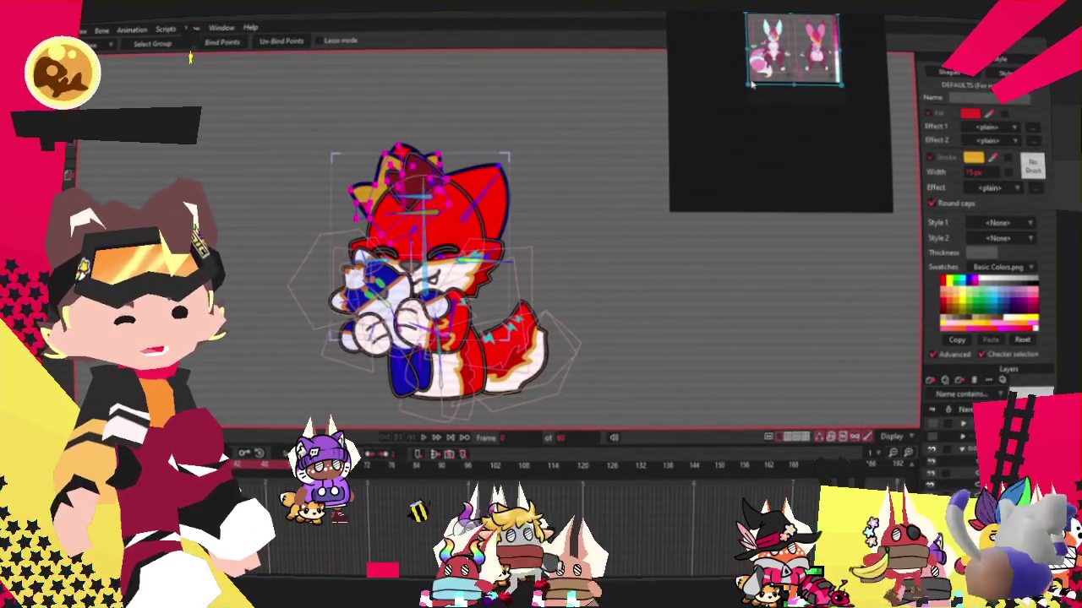
Zoom out to show the whole fox, switch to Select Bone, and briefly open the File menu.
drag(751, 91, 733, 106)
scroll(779, 112, up, 3)
scroll(779, 112, up, 3)
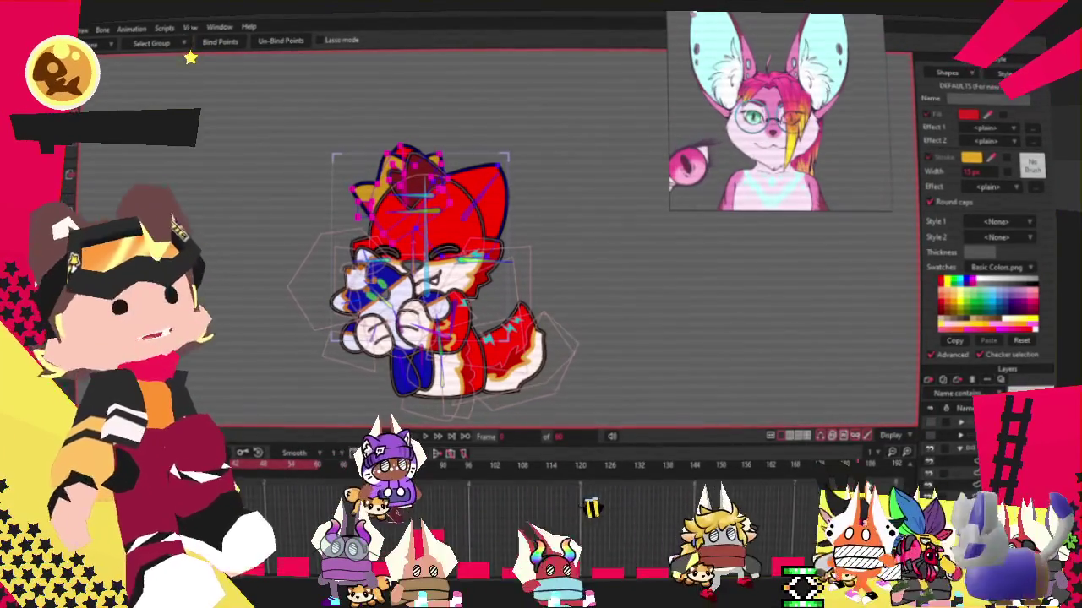
key(z)
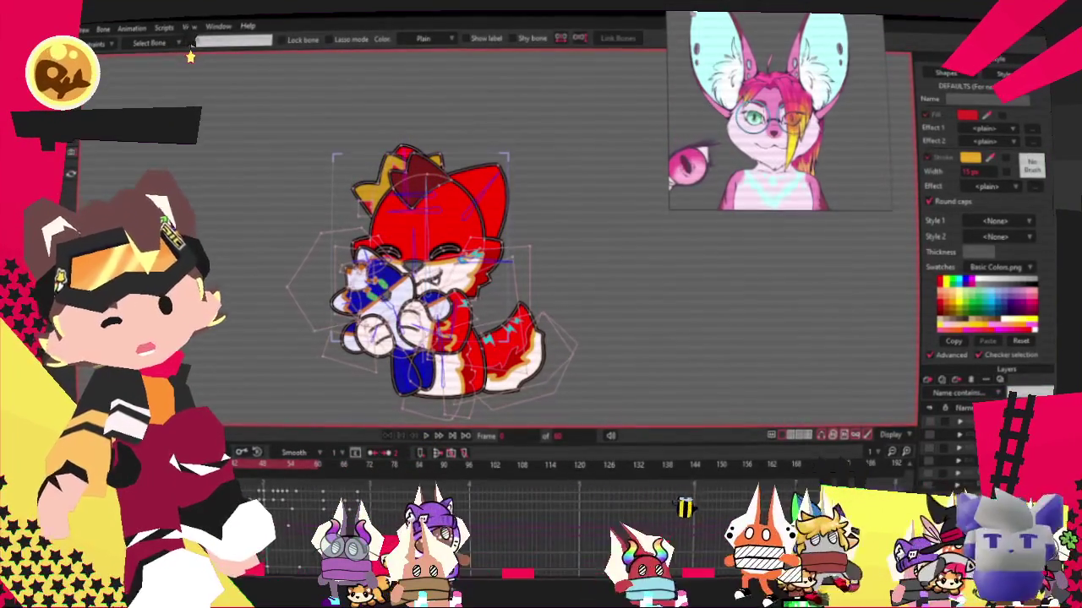
key(alt+f)
key(Escape)
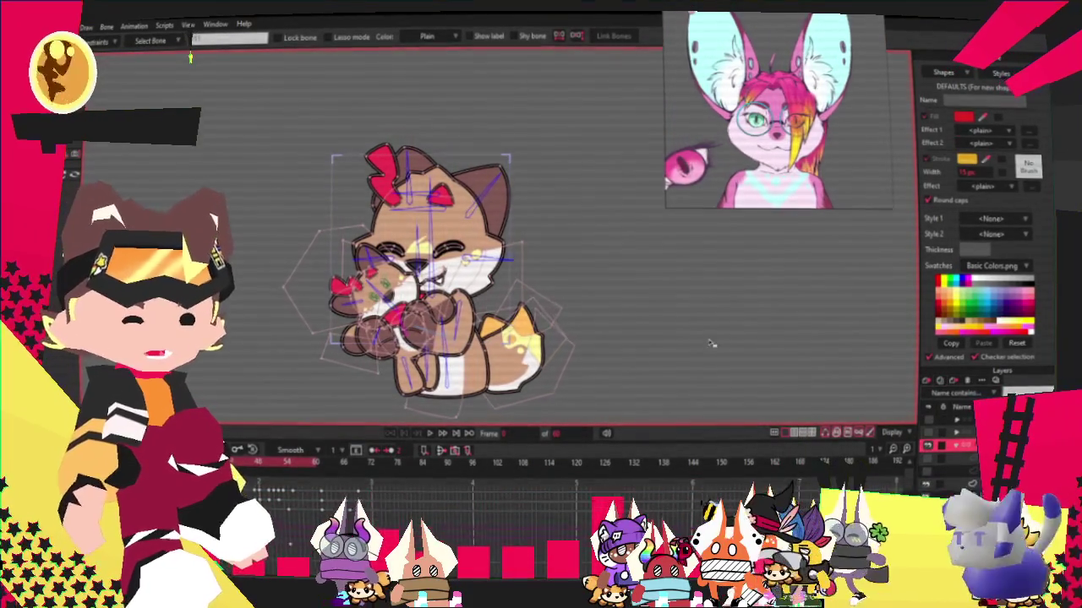
Select the layer holding the plush and paws and switch to Select Points.
scroll(363, 253, up, 3)
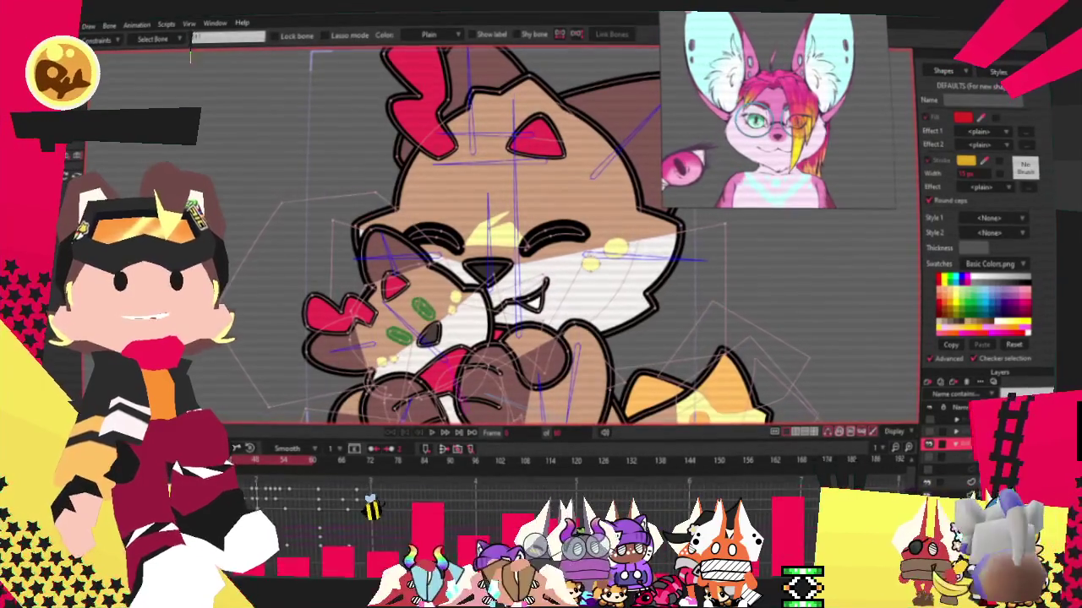
scroll(507, 254, down, 4)
scroll(507, 253, up, 3)
scroll(507, 253, down, 1)
click(507, 271)
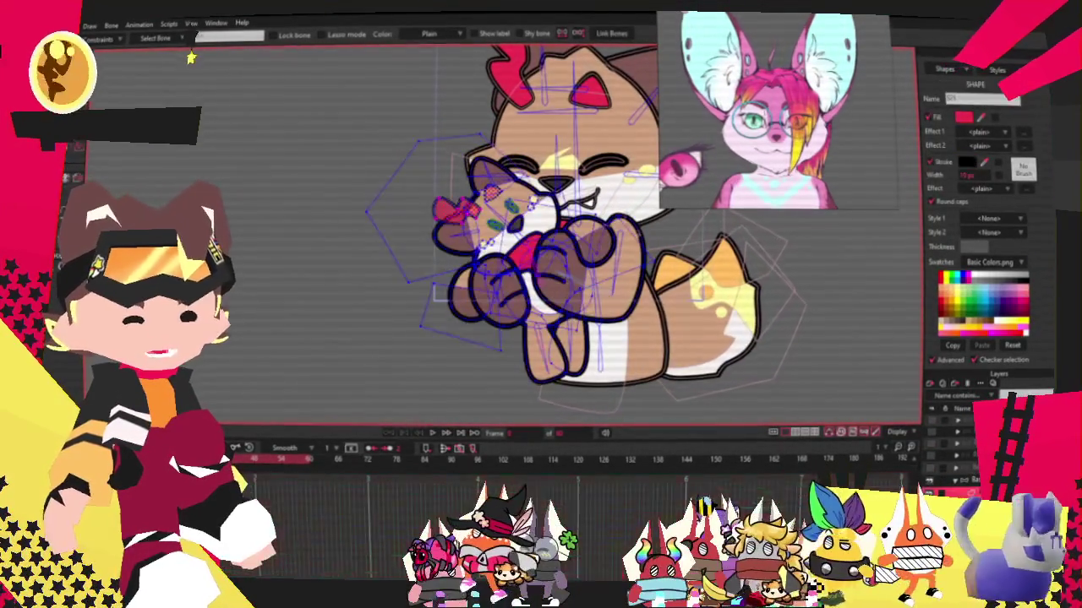
scroll(498, 139, up, 3)
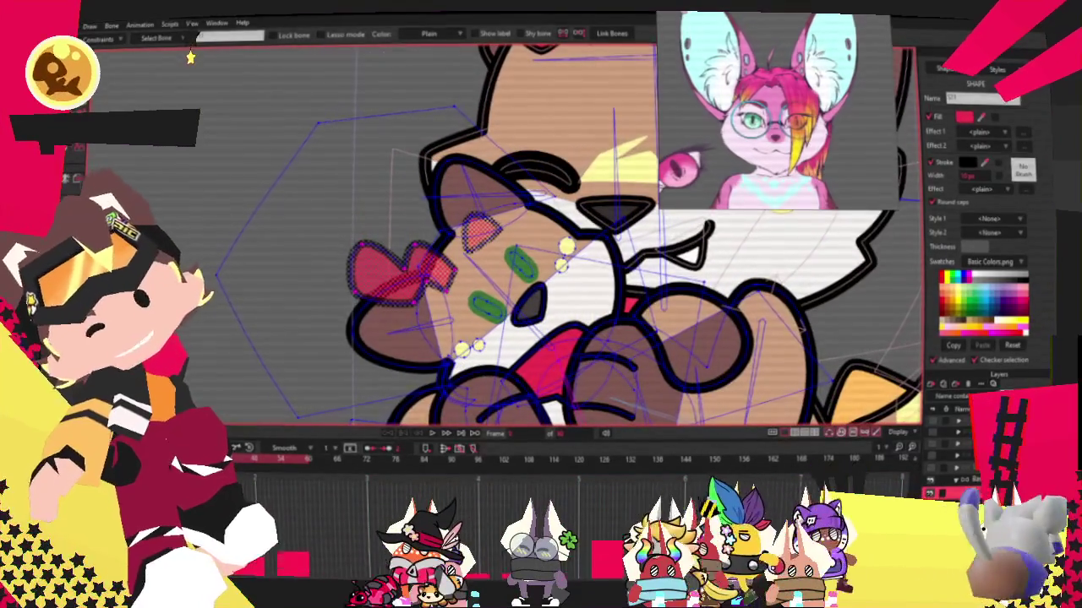
key(g)
Zoom in on the hugged plush and switch to Transform Points.
scroll(479, 192, up, 2)
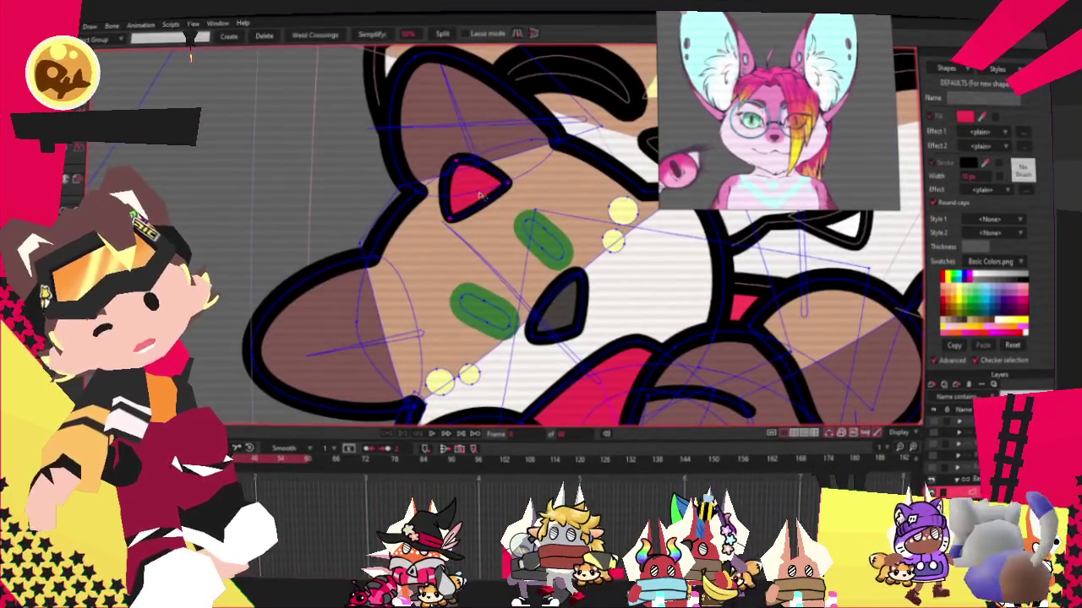
scroll(624, 215, up, 3)
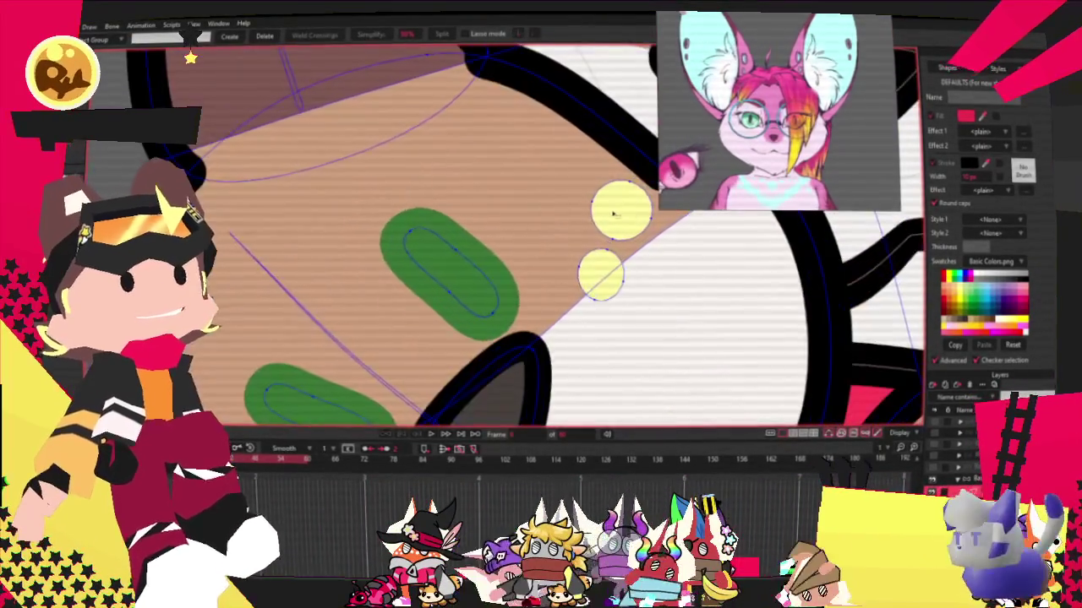
scroll(623, 215, down, 3)
scroll(623, 215, down, 3)
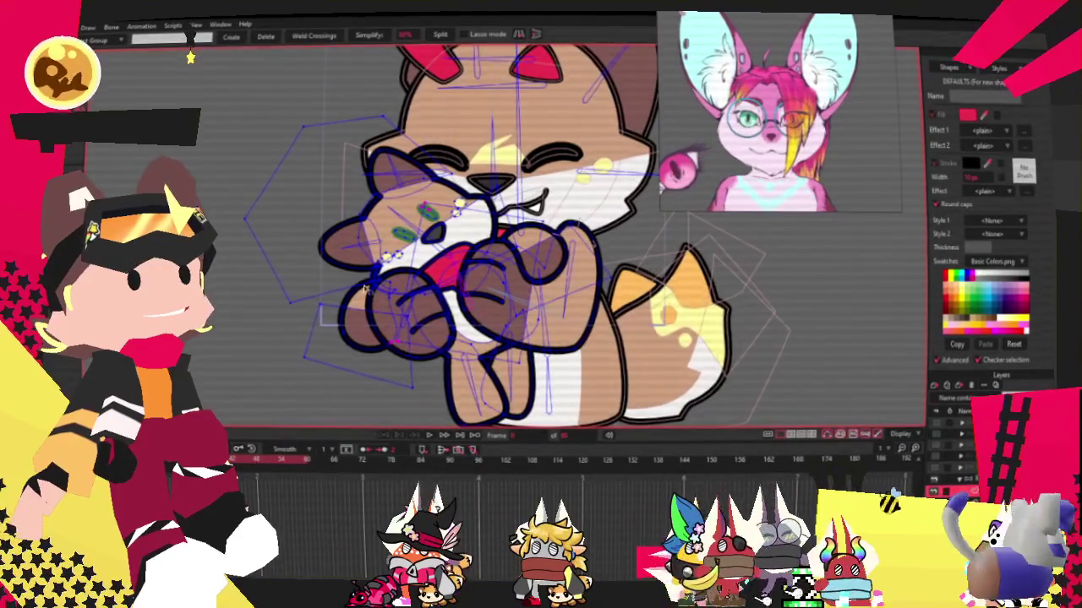
scroll(409, 166, up, 3)
scroll(409, 166, down, 2)
scroll(409, 166, up, 2)
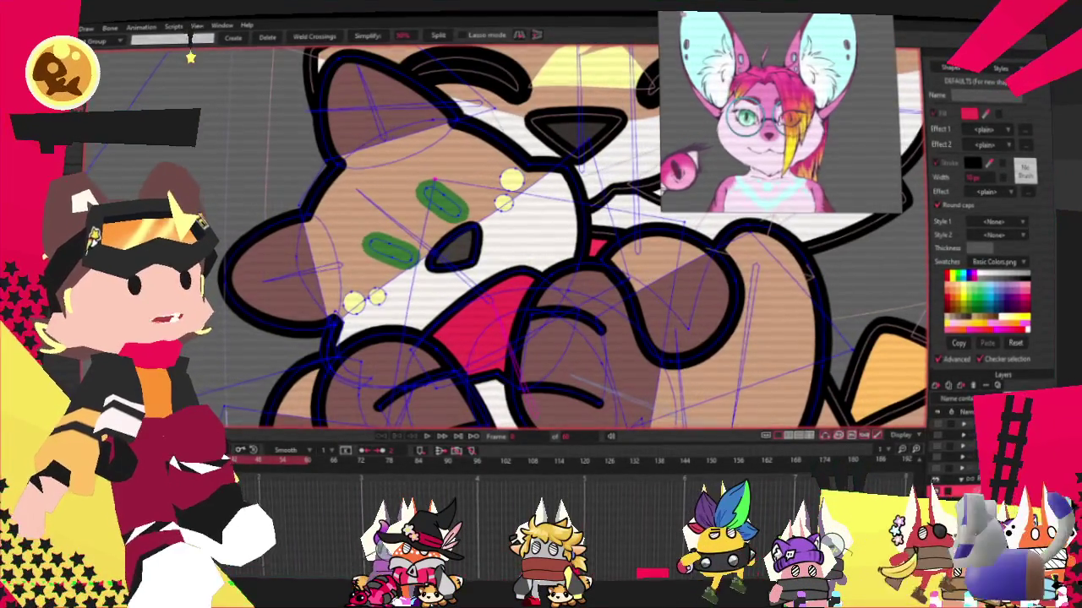
key(t)
scroll(190, 57, down, 3)
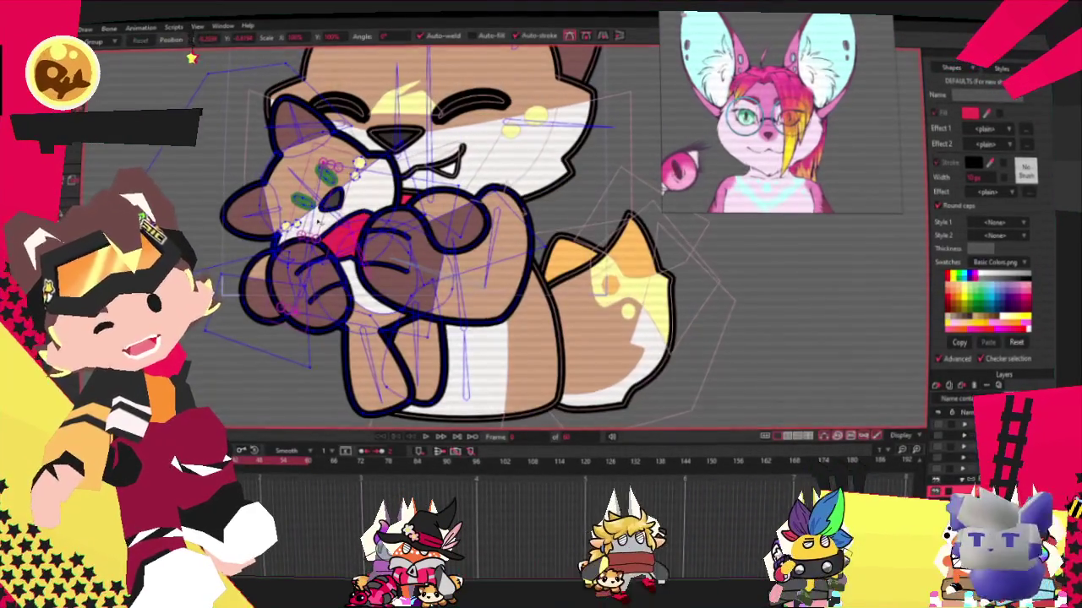
Select the plush's vector layer and drag a Transform Points selection across it.
scroll(585, 223, up, 2)
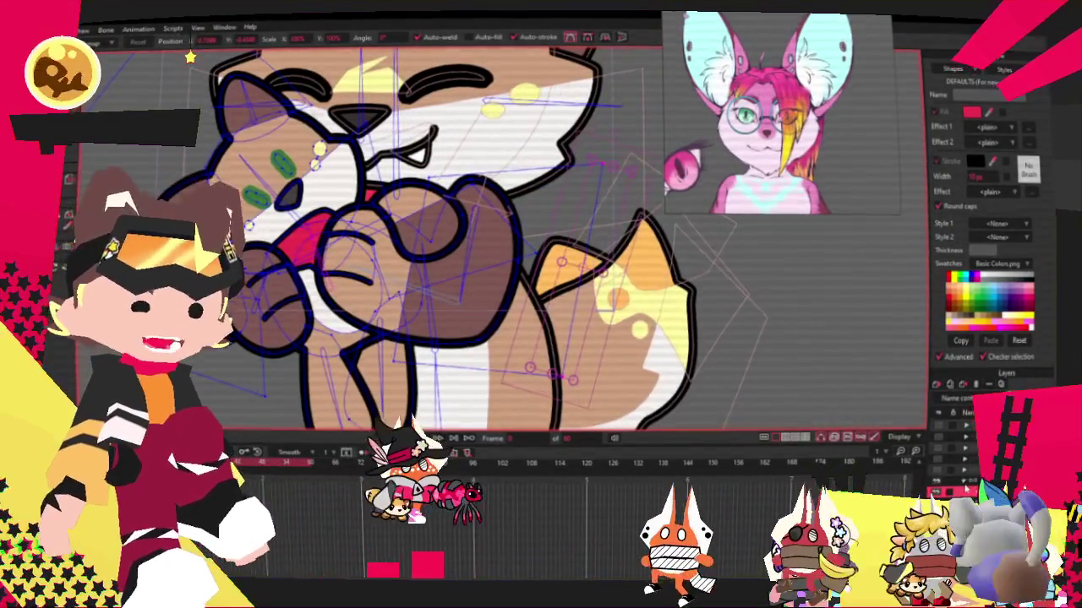
click(964, 479)
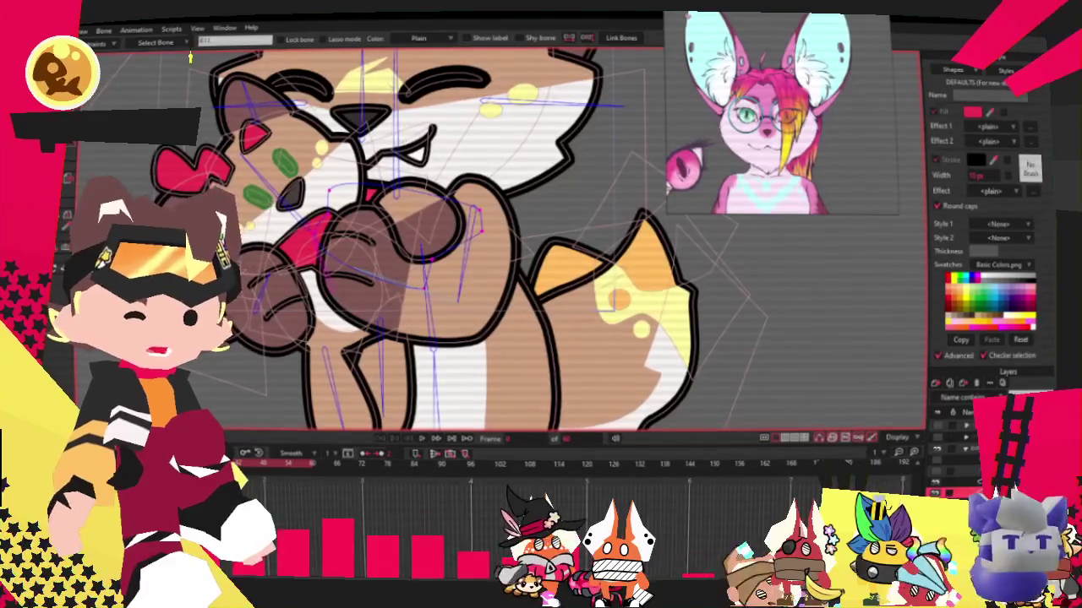
click(368, 225)
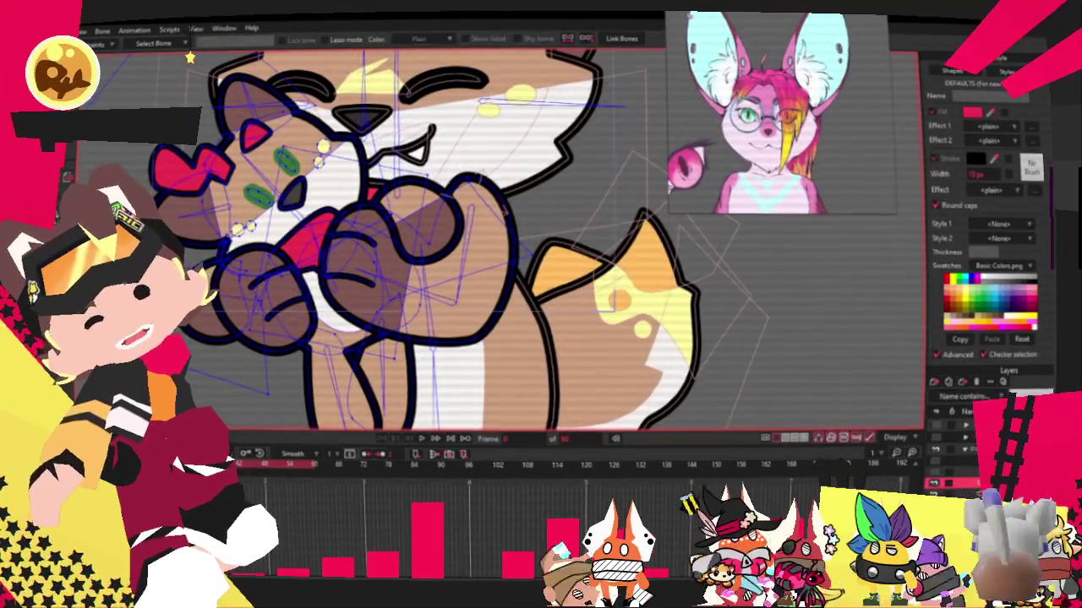
key(t)
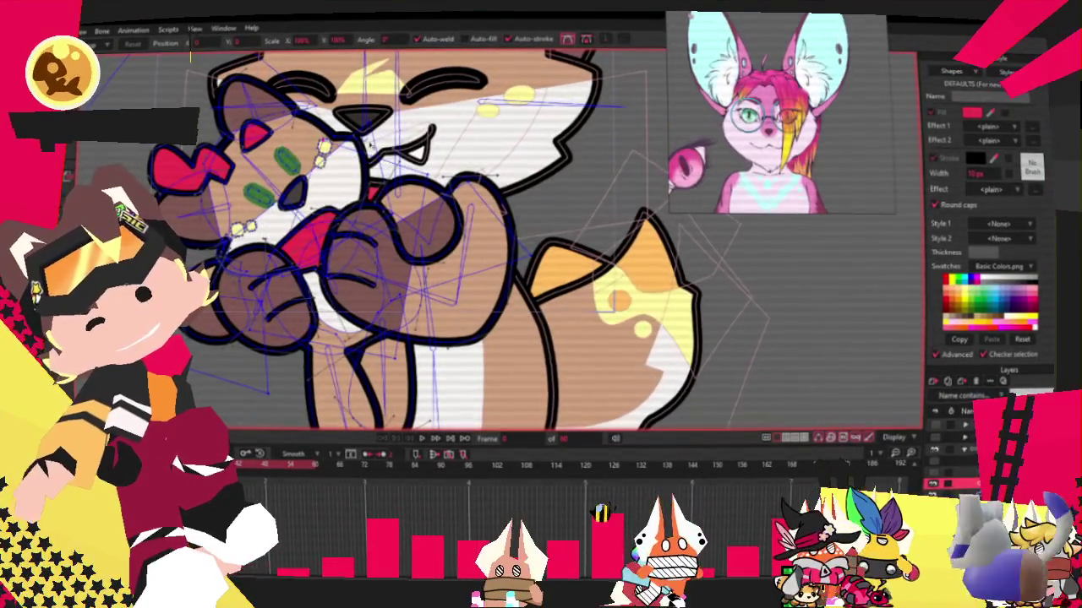
drag(288, 322, 610, 378)
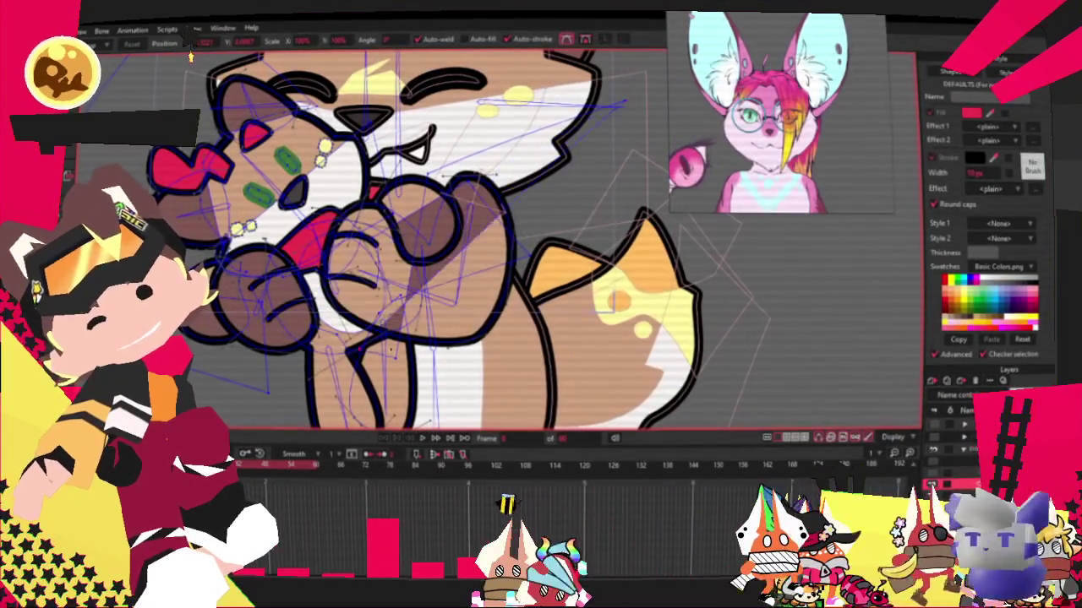
Switch the plush to the teddy bear, then to the orange fox toy.
click(932, 482)
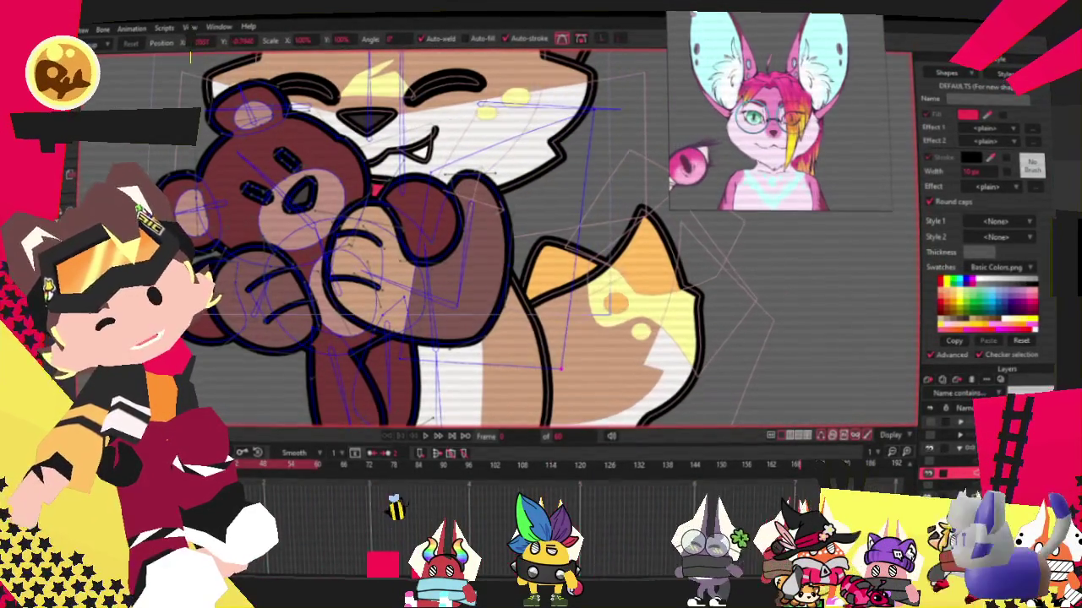
click(937, 461)
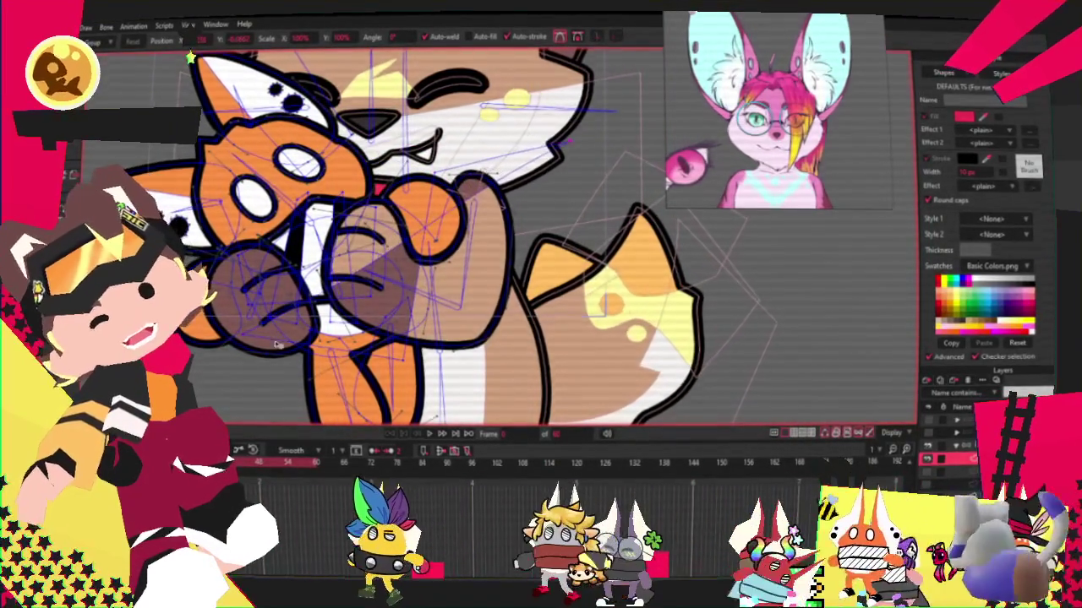
scroll(279, 319, up, 1)
scroll(279, 320, up, 1)
scroll(279, 319, up, 1)
scroll(278, 319, up, 1)
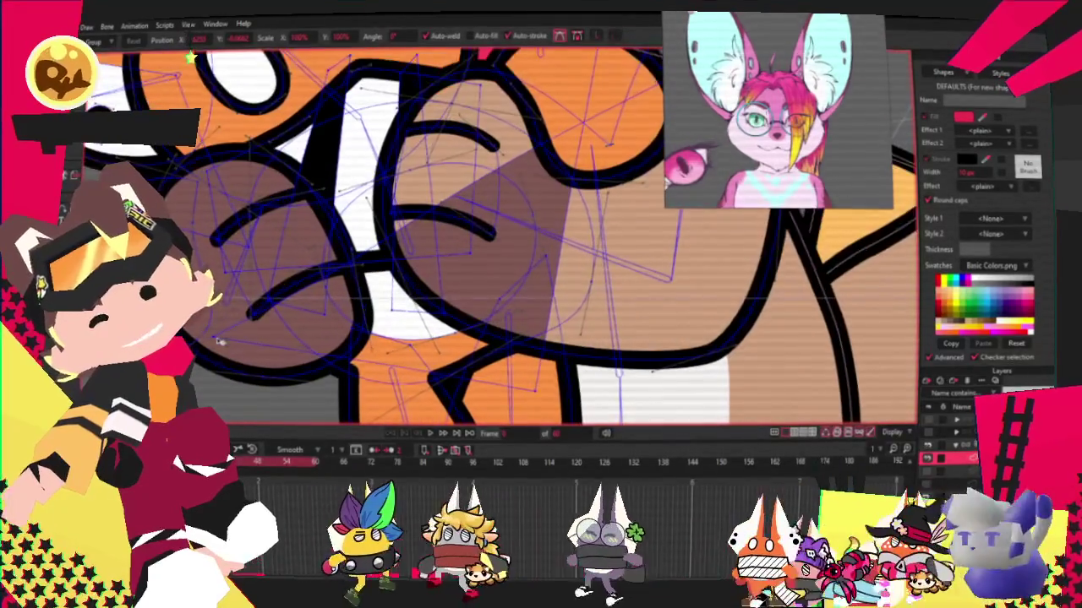
scroll(279, 319, up, 1)
scroll(191, 57, down, 3)
scroll(191, 58, down, 2)
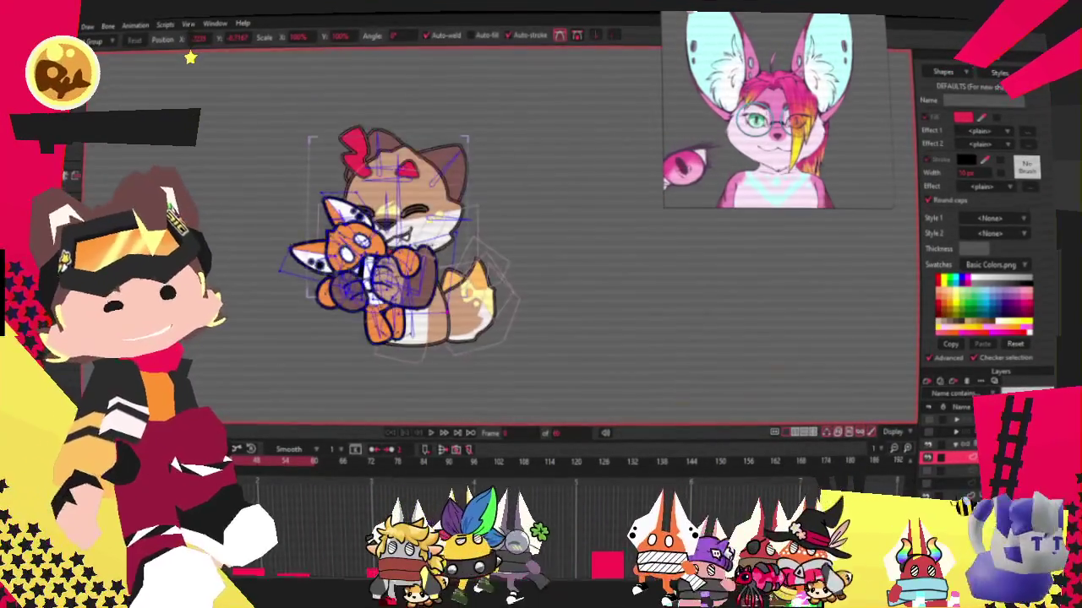
Return to the rig's bone layer and select the plush cat's layer.
key(alt+f)
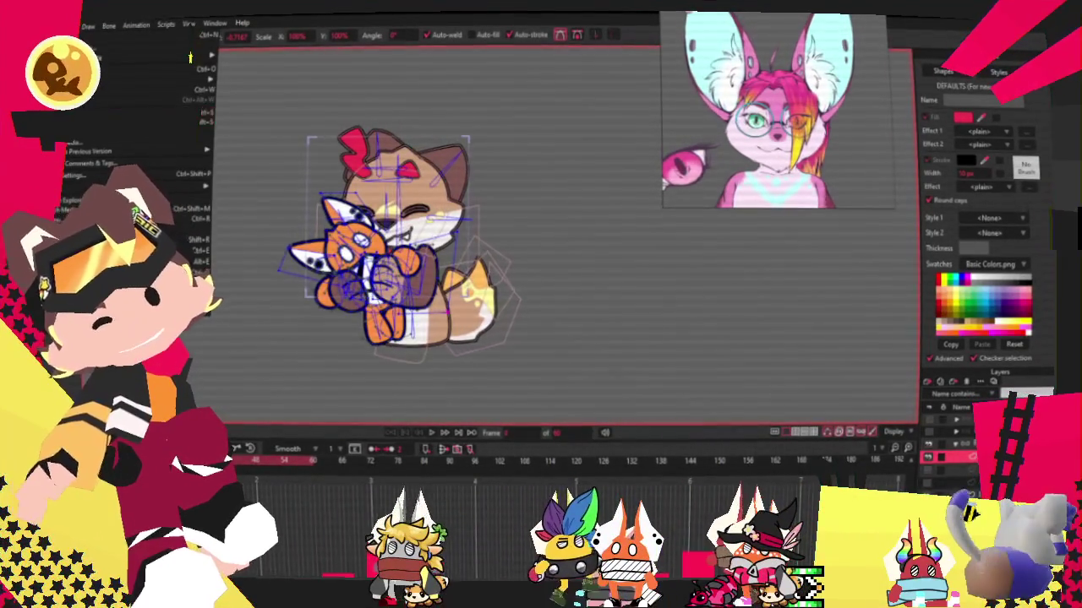
key(Escape)
scroll(432, 432, up, 2)
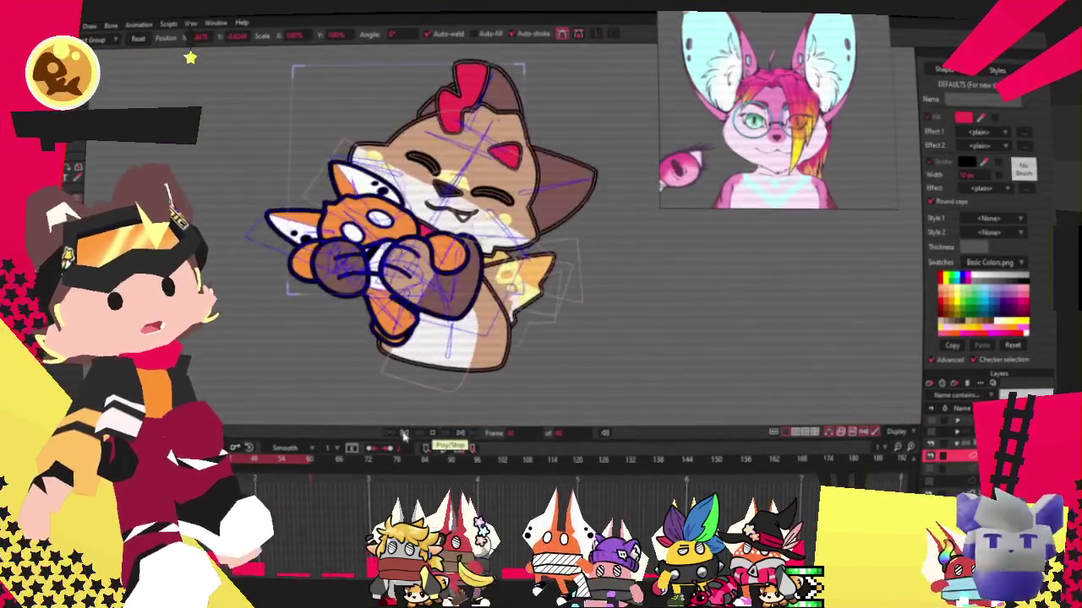
click(926, 483)
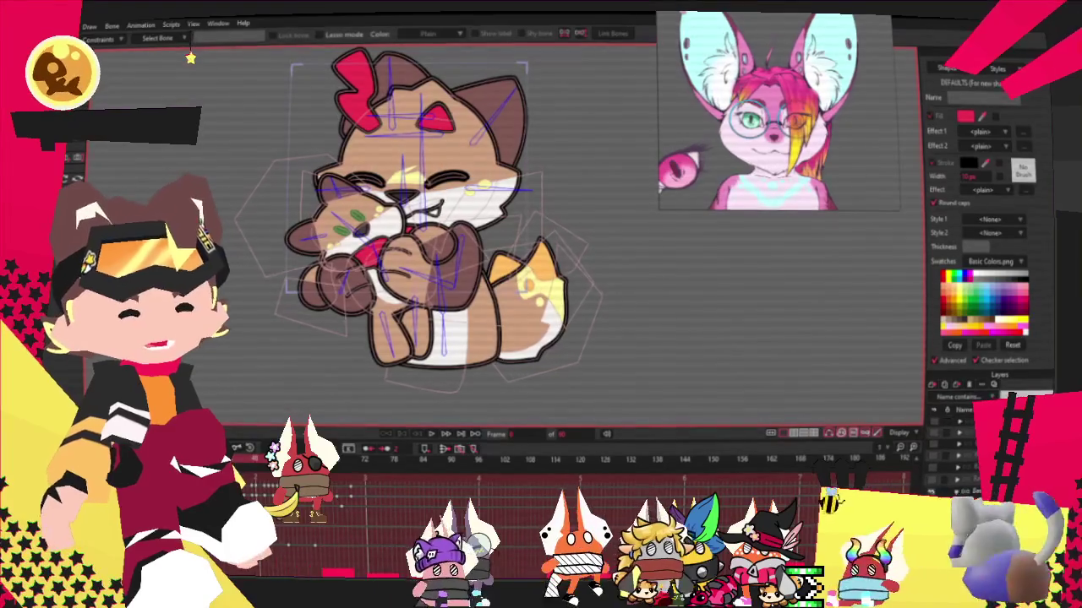
click(372, 253)
Zoom in on the plush cat with Select Points, then switch to Select Shape.
scroll(448, 234, up, 3)
scroll(501, 226, down, 3)
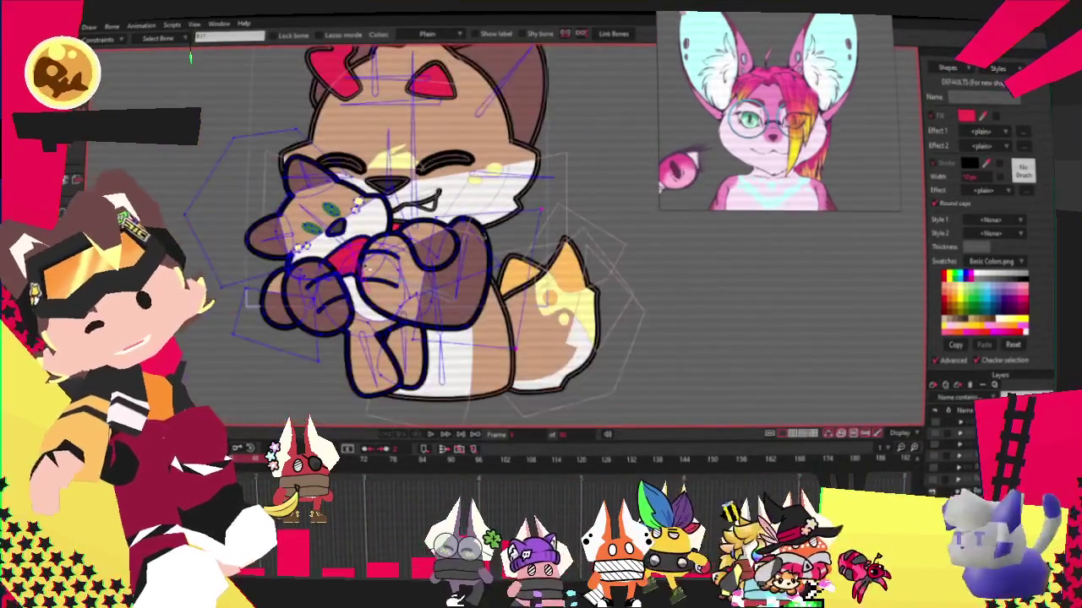
scroll(501, 227, up, 4)
key(g)
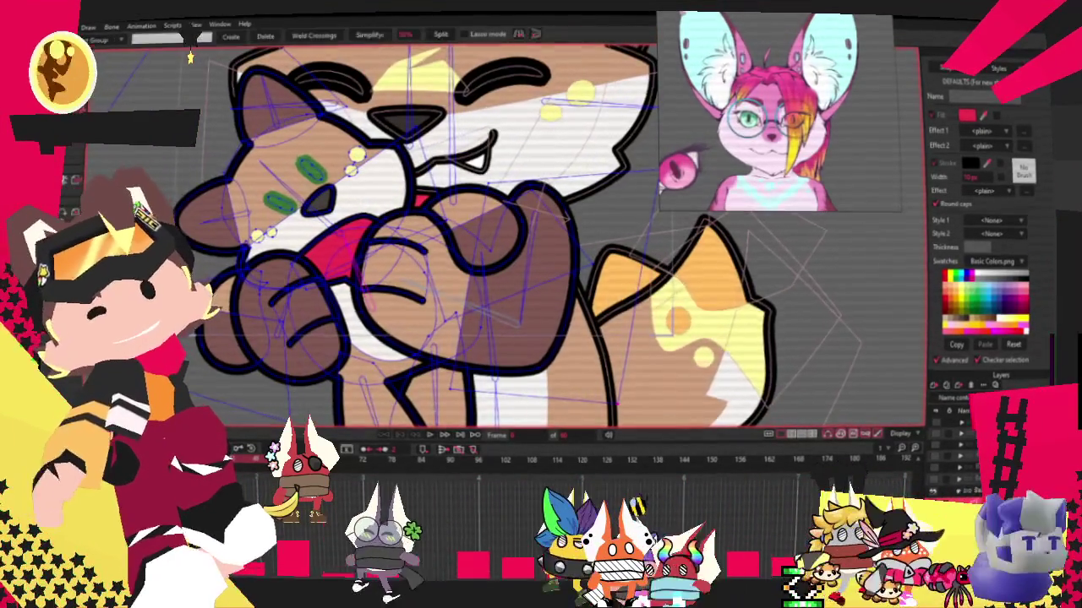
scroll(279, 211, up, 3)
scroll(279, 211, up, 2)
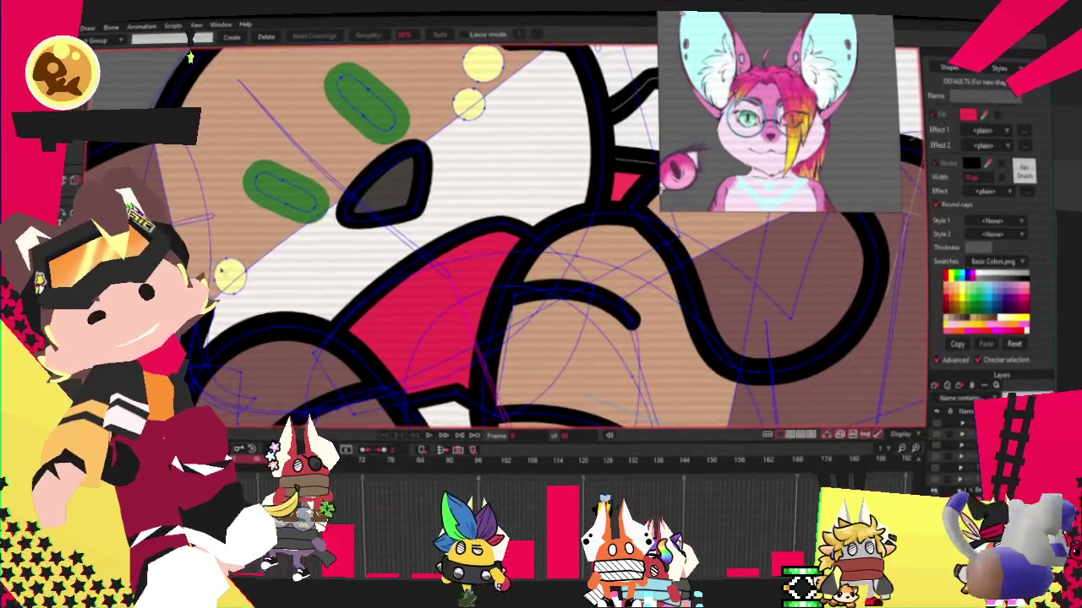
scroll(507, 237, down, 3)
scroll(507, 237, up, 3)
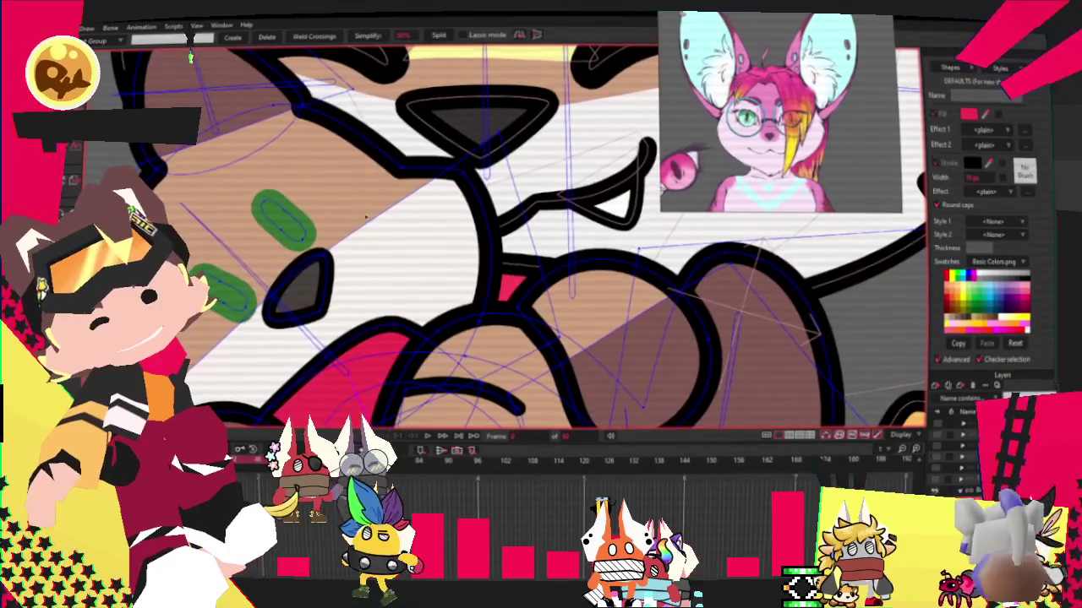
scroll(190, 57, down, 2)
scroll(190, 57, up, 2)
key(q)
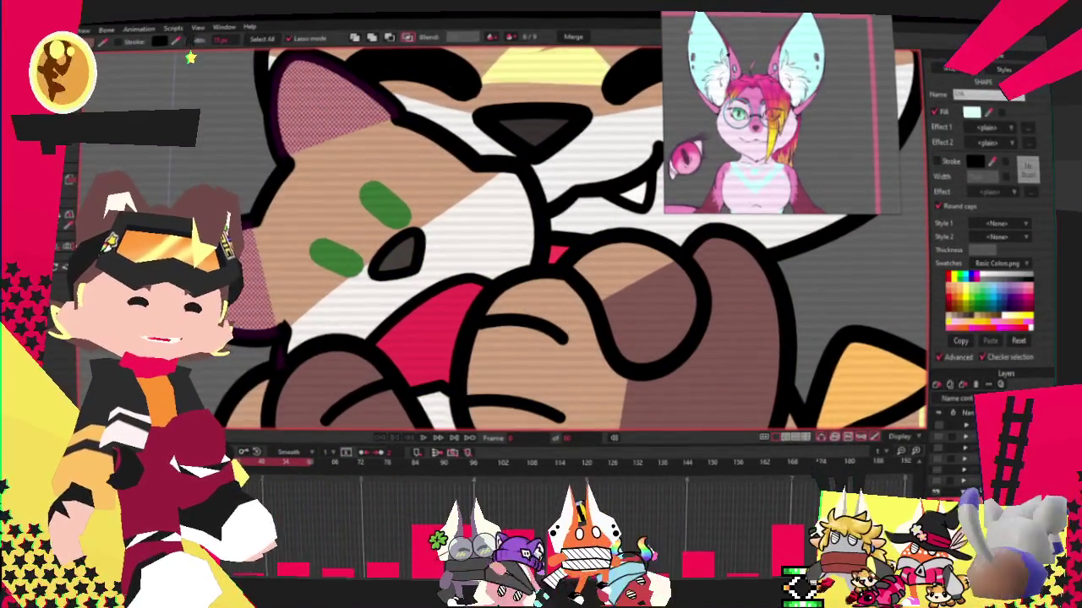
Fill the plush's tan face shape white and select its eyes.
click(331, 175)
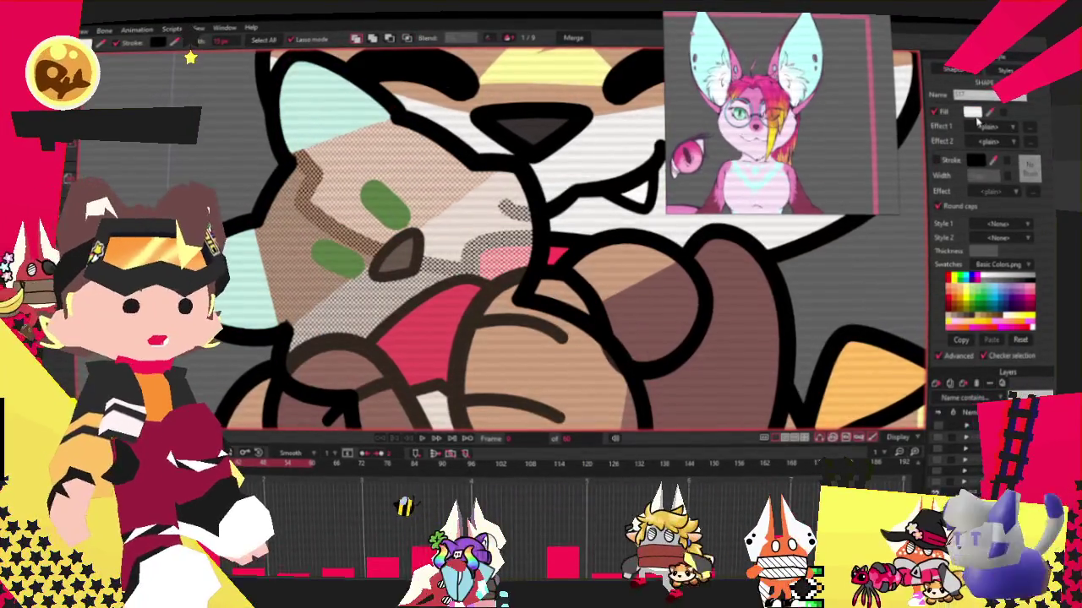
click(972, 112)
click(667, 346)
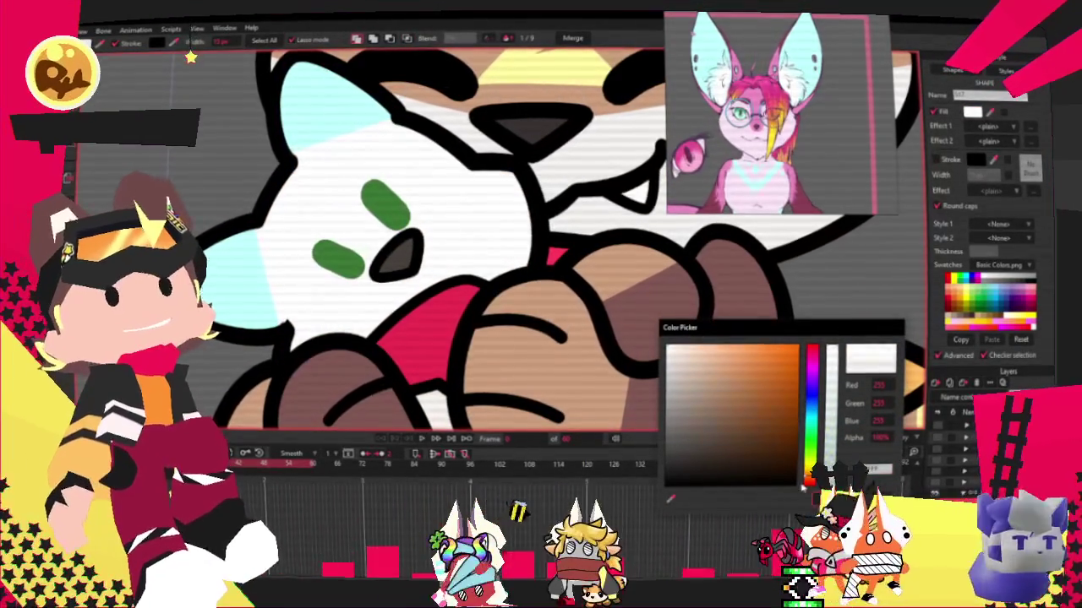
click(338, 260)
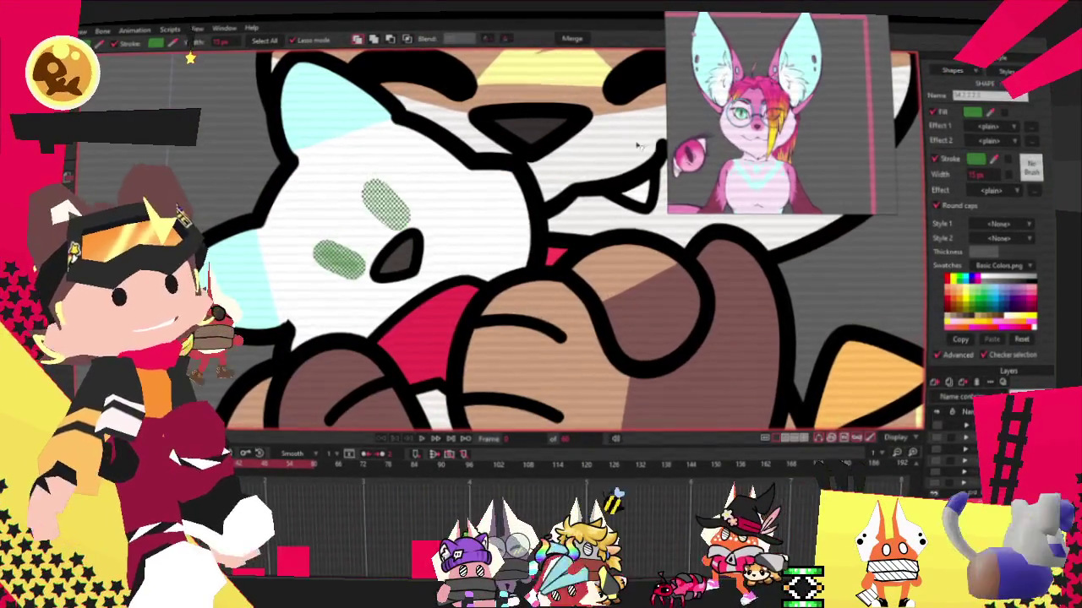
scroll(413, 261, up, 2)
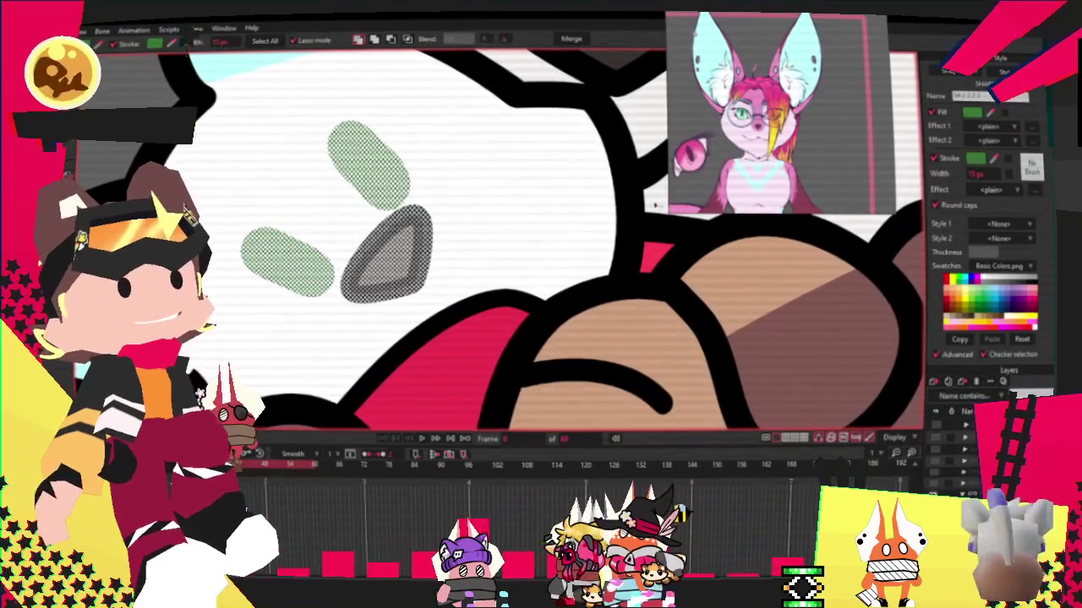
scroll(415, 203, down, 4)
scroll(414, 219, up, 2)
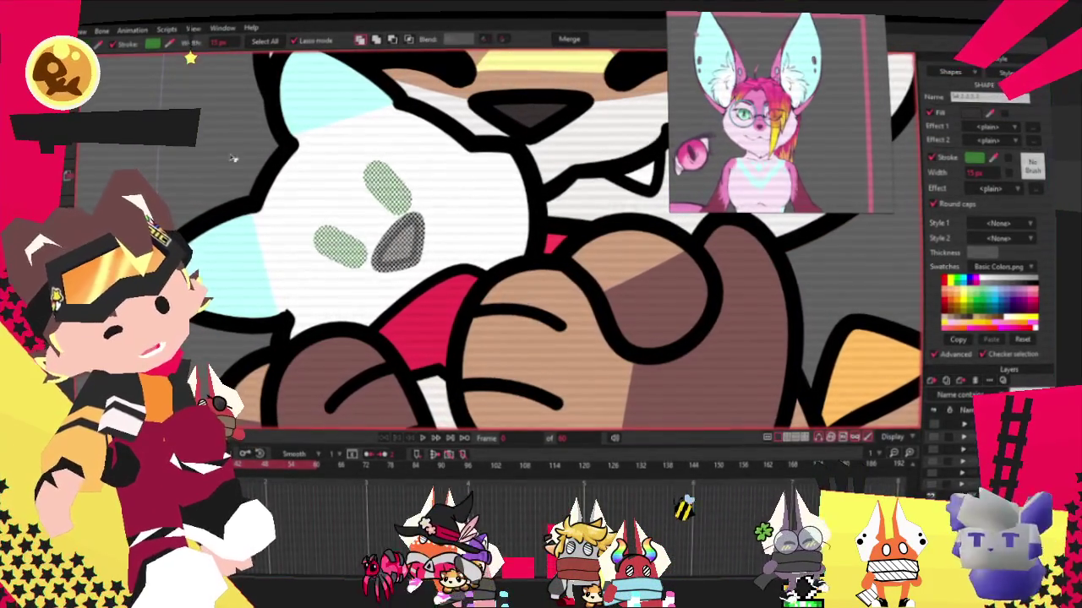
Deselect the eyes and pick the plush's left paw and pink tongue shapes.
click(272, 156)
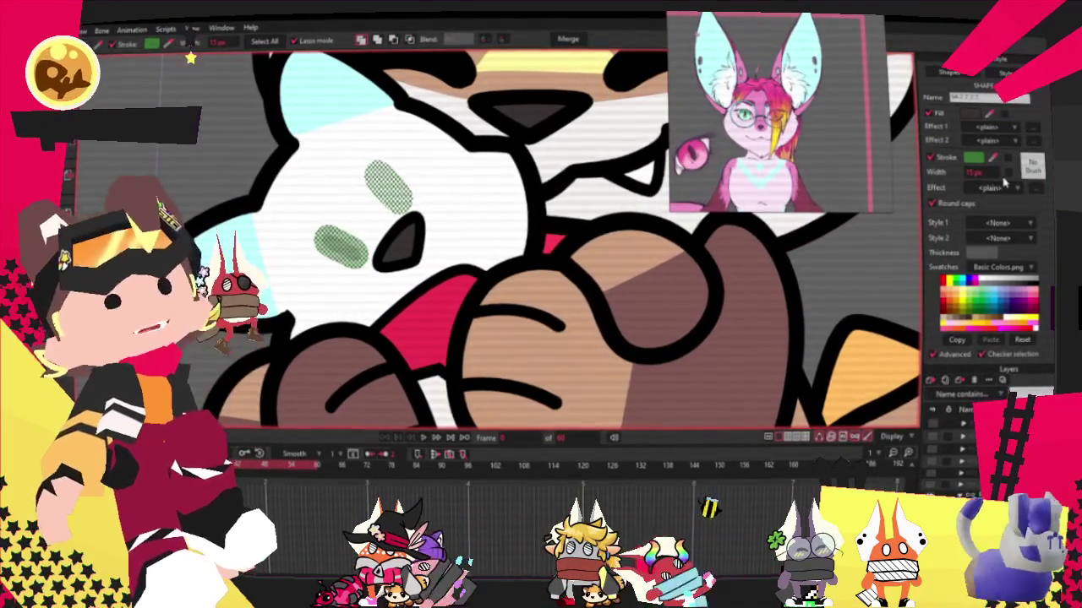
scroll(287, 216, down, 3)
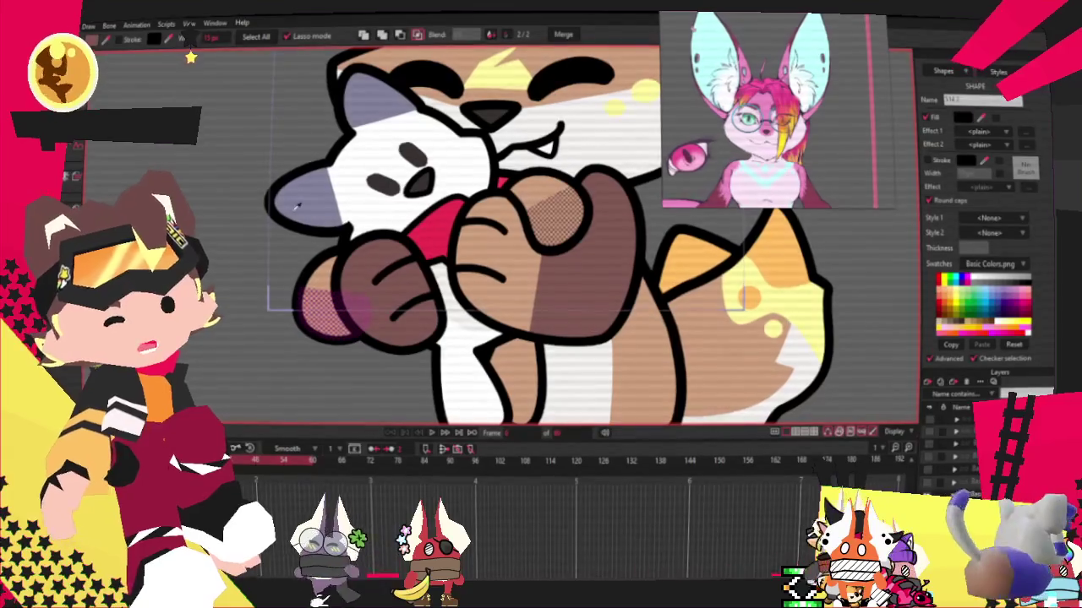
click(313, 272)
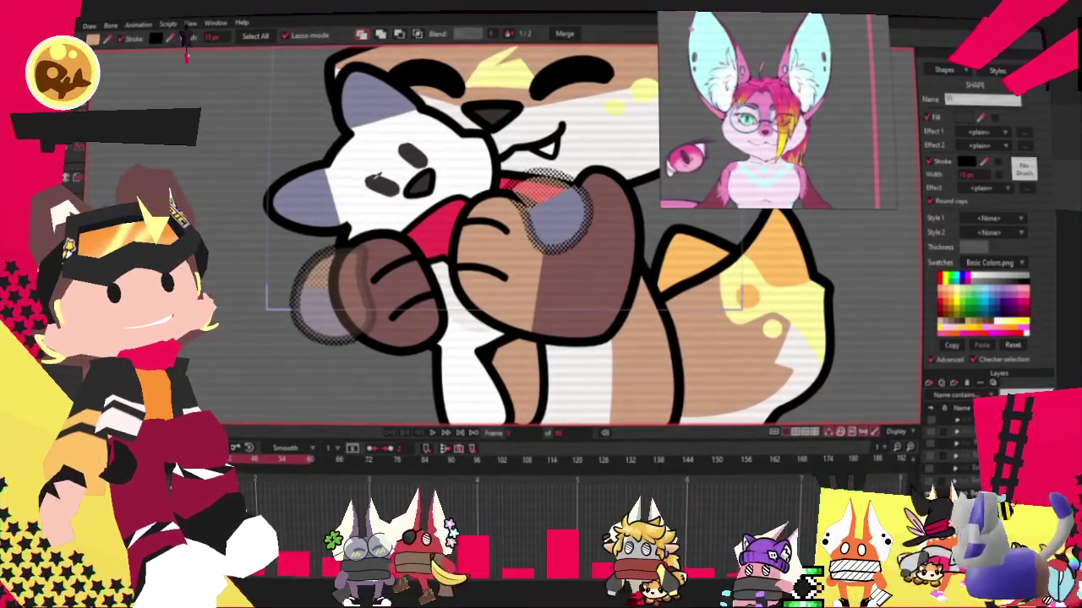
click(425, 239)
key(t)
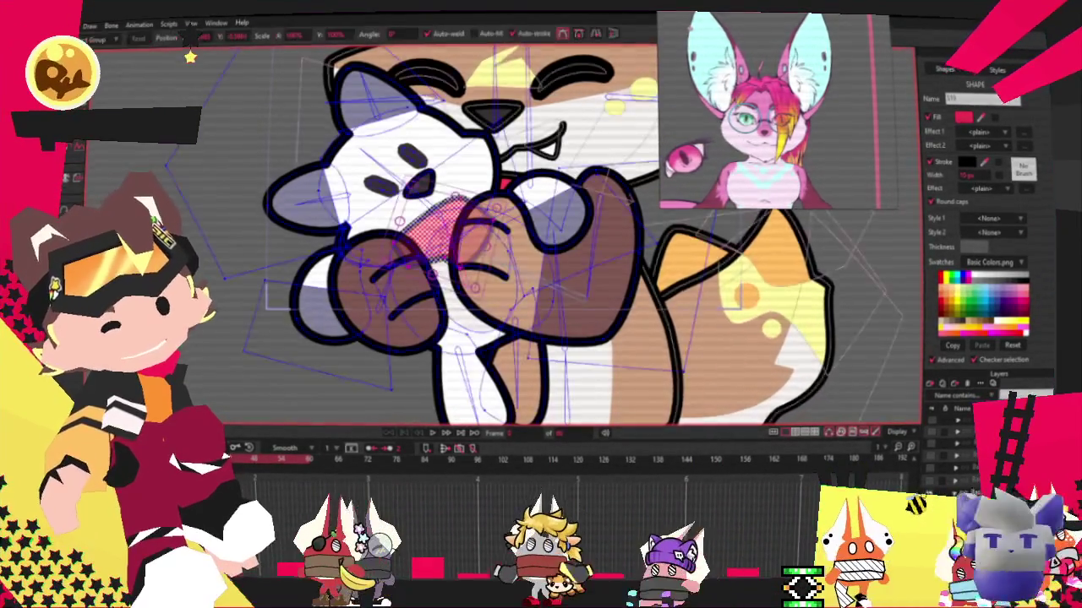
scroll(193, 55, up, 1)
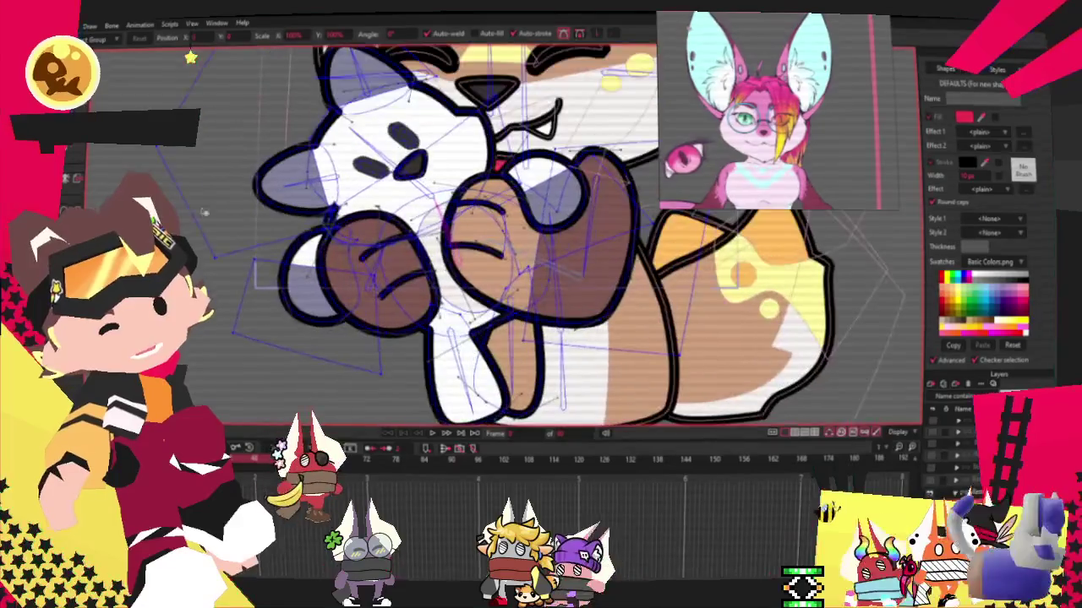
key(q)
Make the plush's lower leg and paw lavender.
click(520, 367)
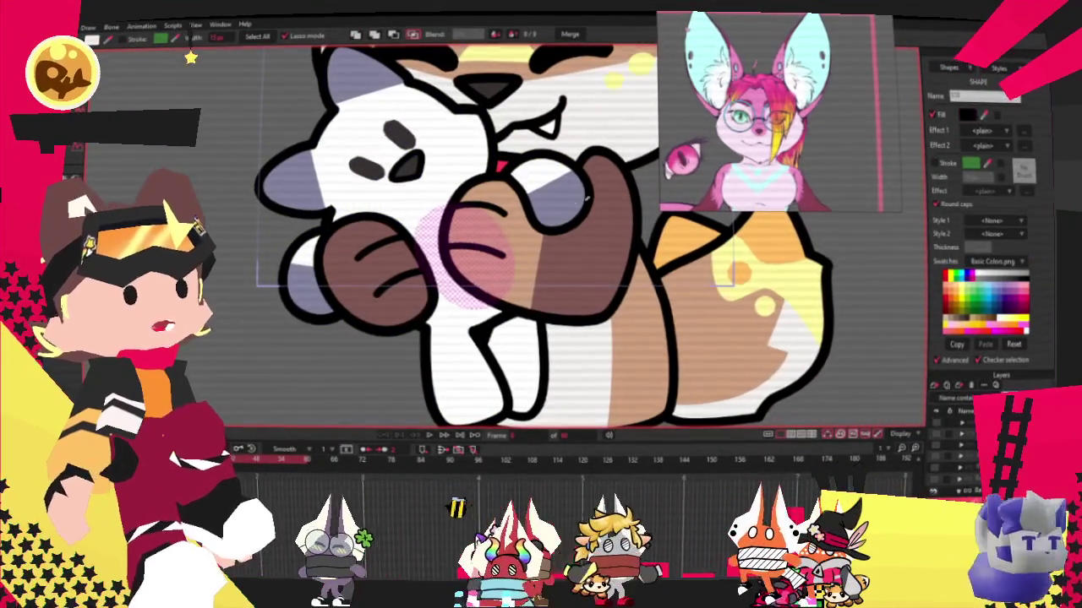
click(261, 274)
scroll(383, 213, down, 1)
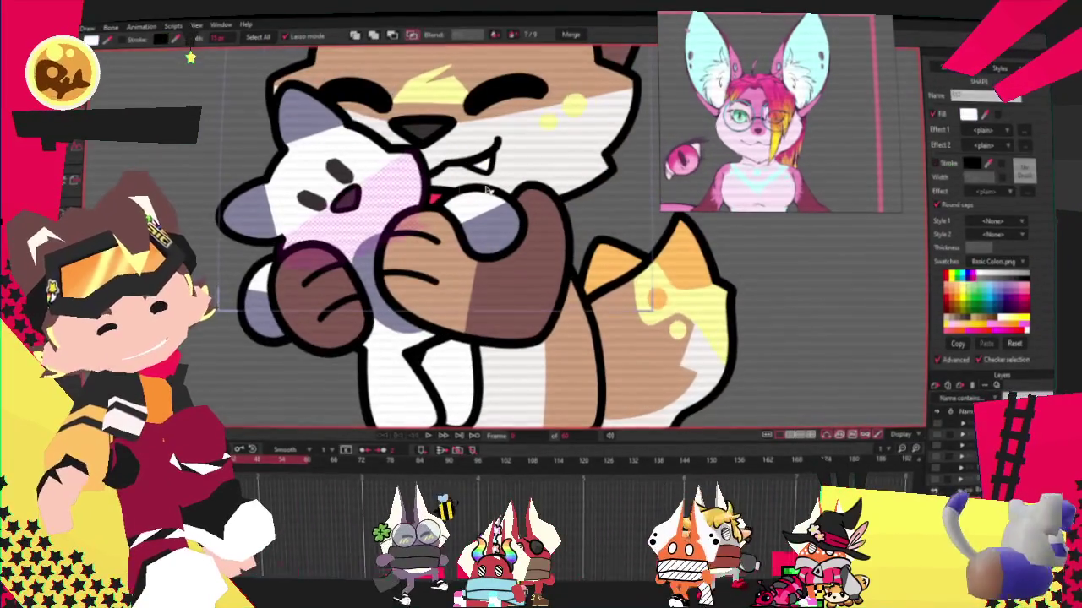
scroll(493, 191, up, 1)
scroll(494, 191, up, 1)
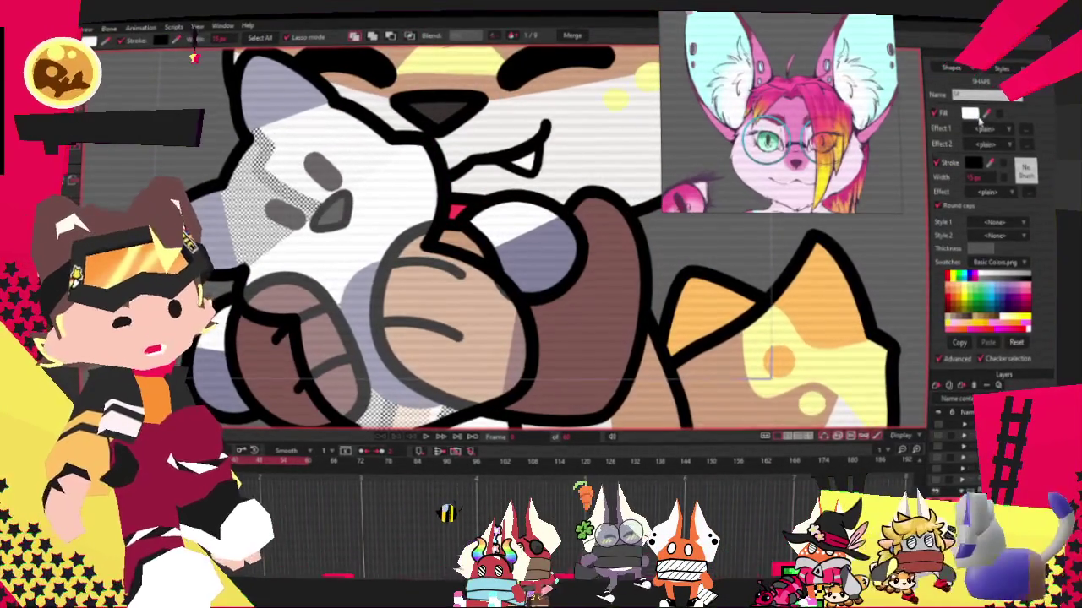
scroll(230, 295, down, 1)
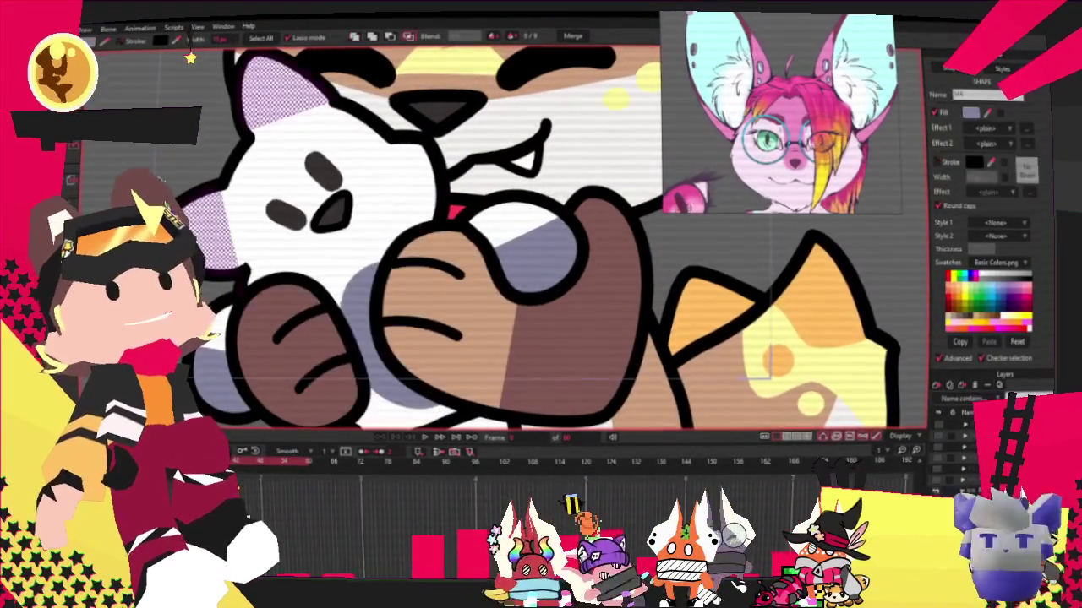
scroll(229, 295, down, 1)
scroll(292, 254, up, 1)
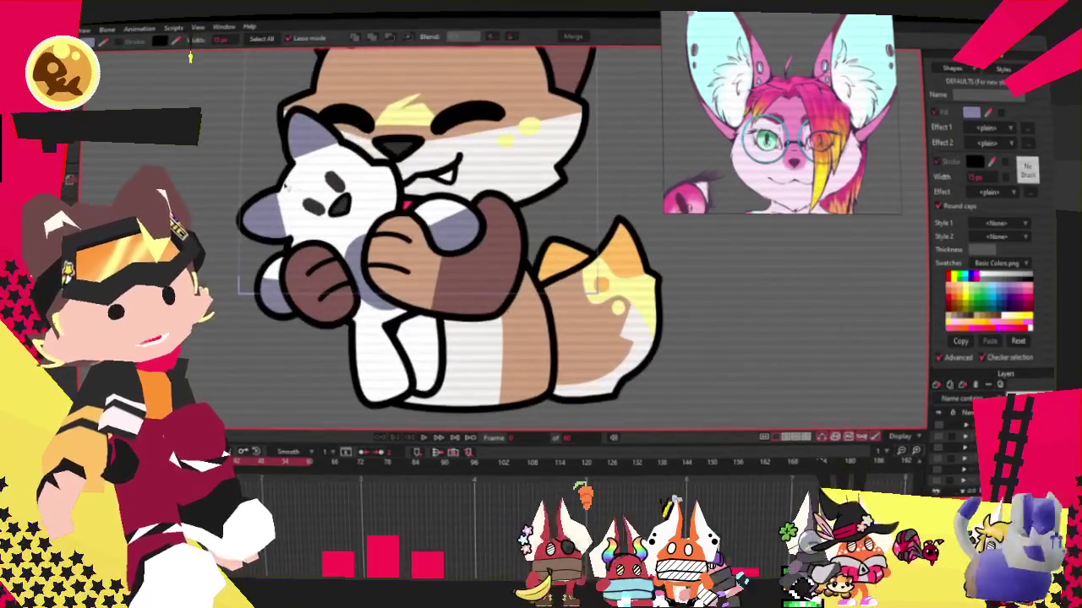
scroll(312, 196, up, 1)
scroll(313, 197, down, 1)
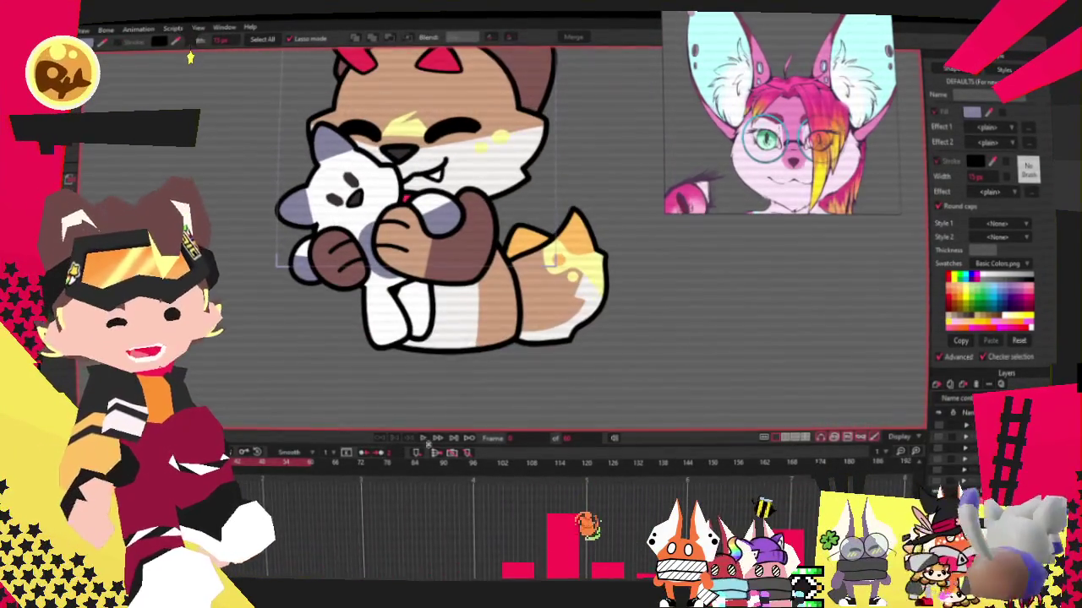
scroll(363, 287, up, 1)
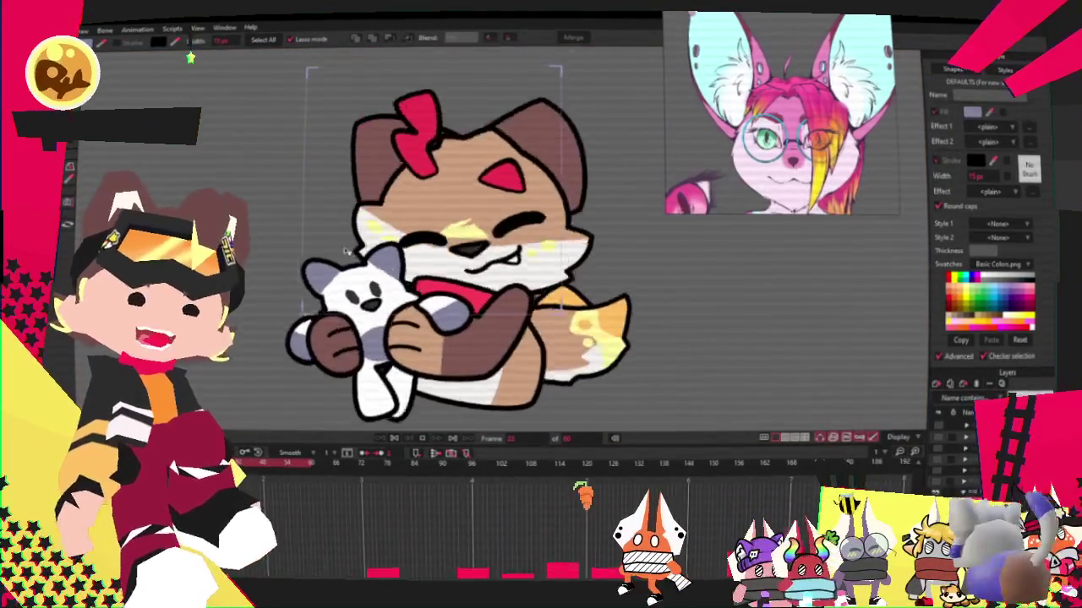
scroll(380, 212, up, 1)
scroll(403, 128, up, 1)
scroll(403, 128, down, 2)
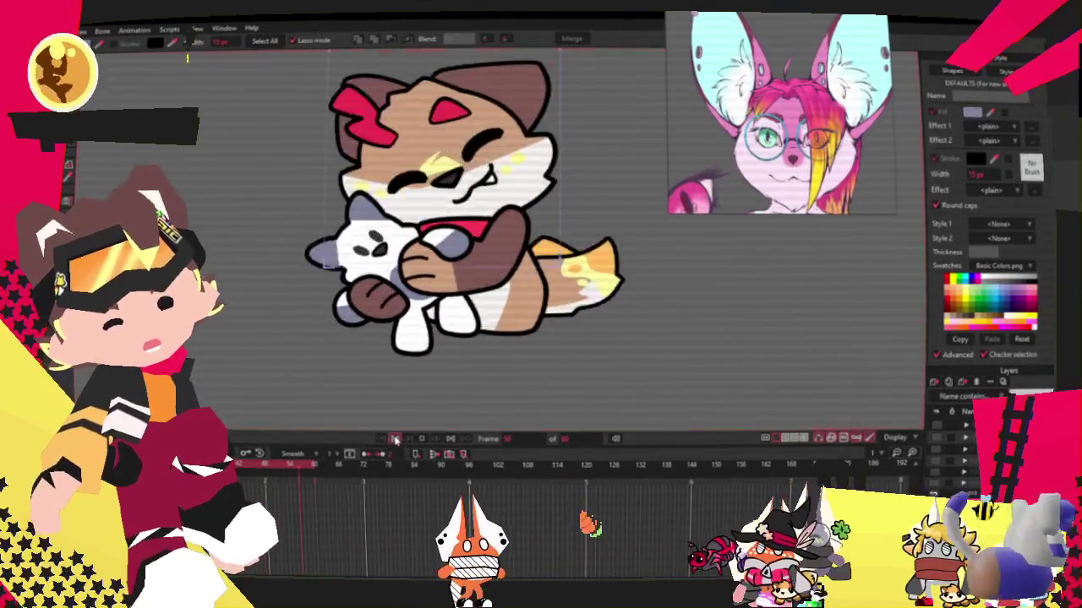
scroll(380, 169, up, 2)
Zoom in on the plush's outline with point editing active.
key(a)
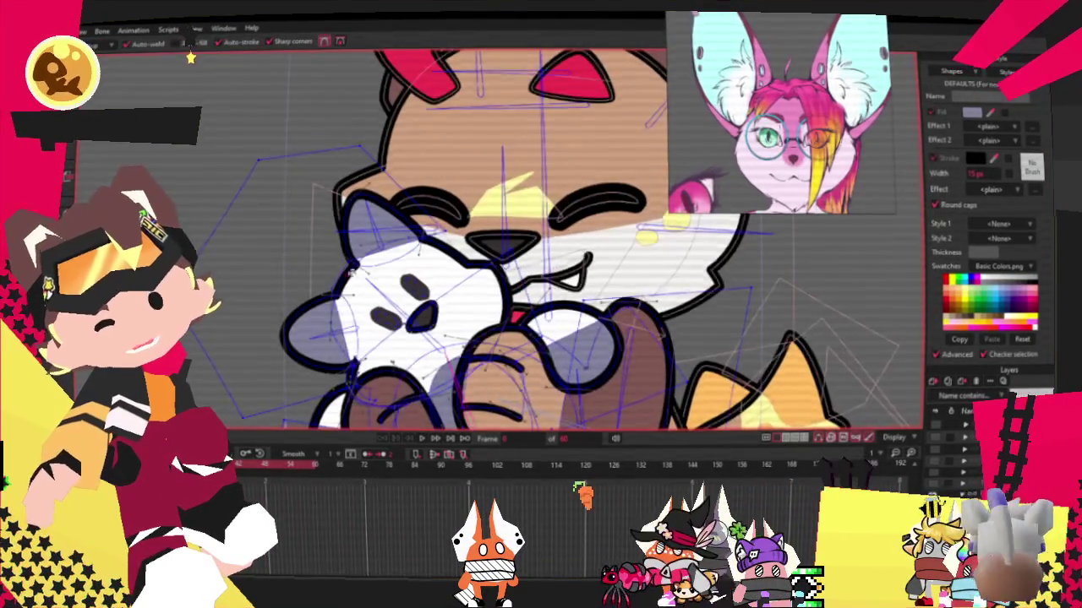
scroll(373, 179, up, 3)
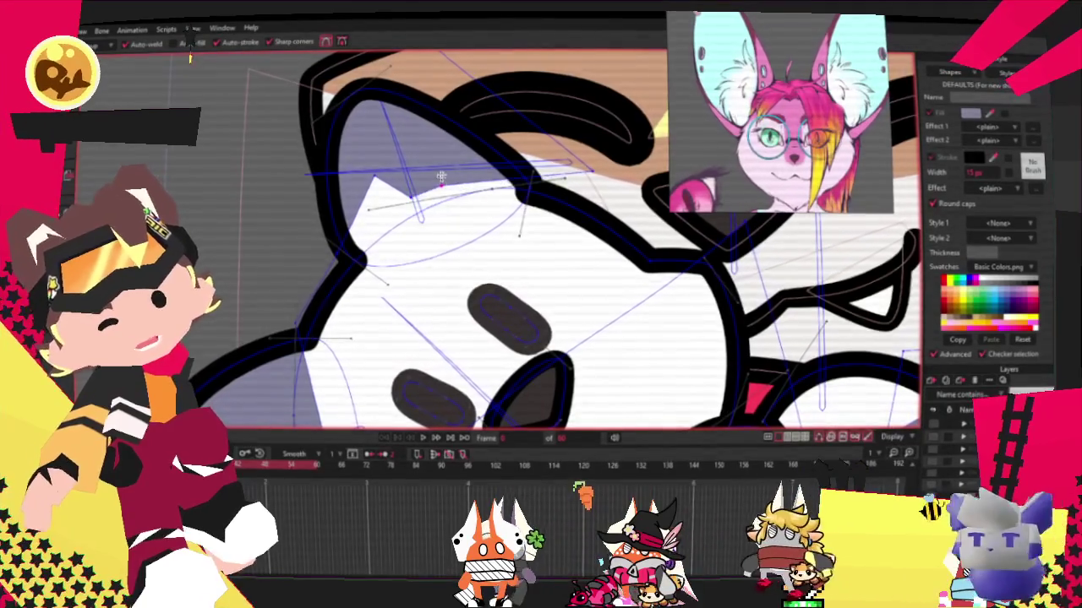
scroll(440, 179, down, 3)
scroll(400, 240, up, 3)
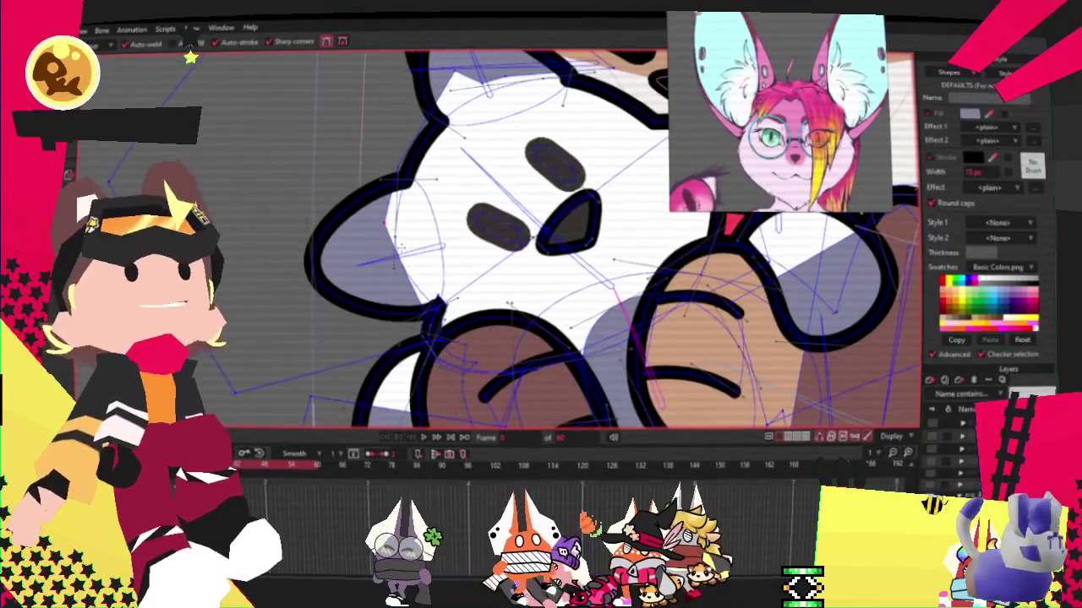
scroll(405, 270, up, 2)
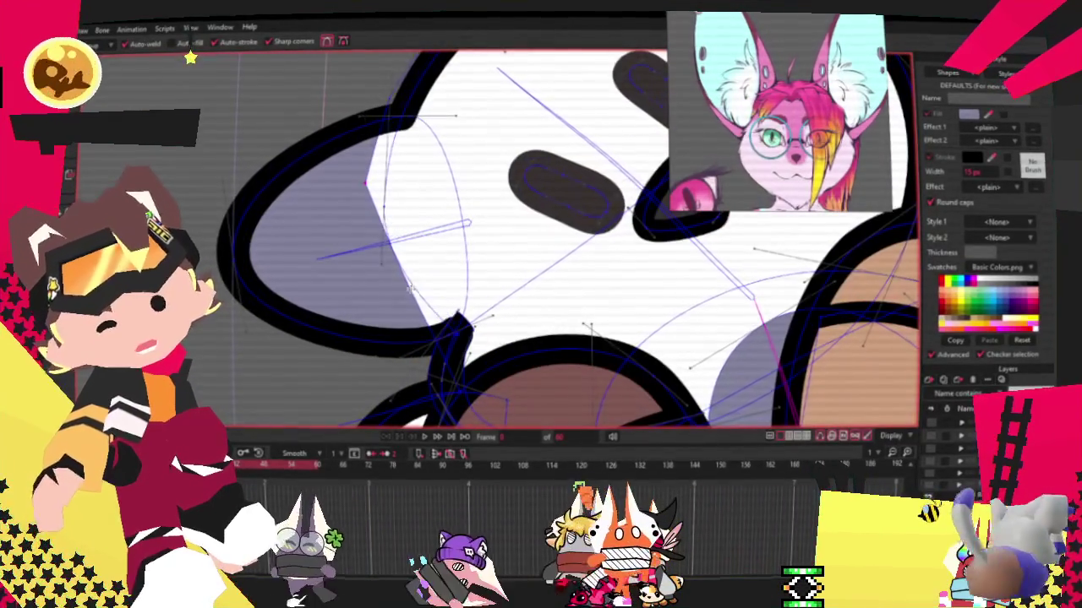
scroll(408, 288, down, 3)
scroll(406, 279, up, 3)
scroll(397, 304, down, 2)
scroll(376, 338, down, 2)
Add points to the plush outline and adjust their curvature.
key(g)
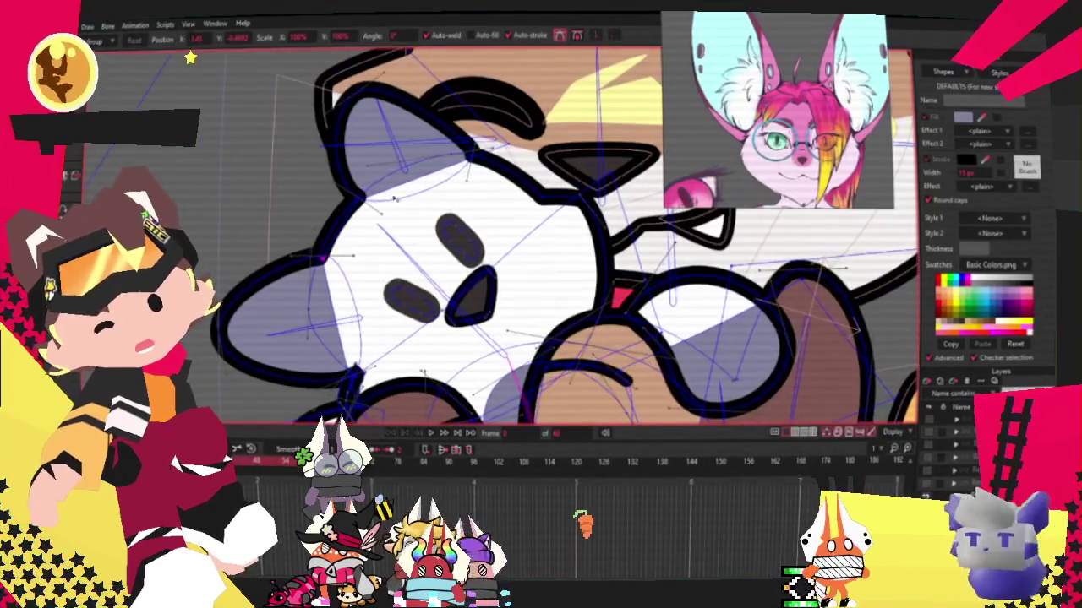
key(c)
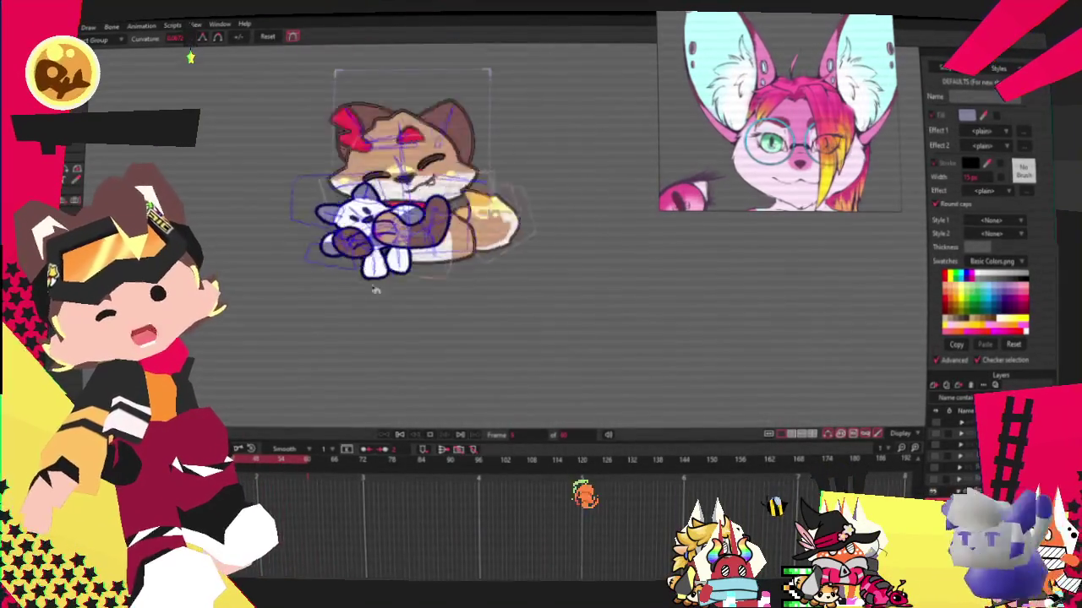
scroll(461, 142, up, 5)
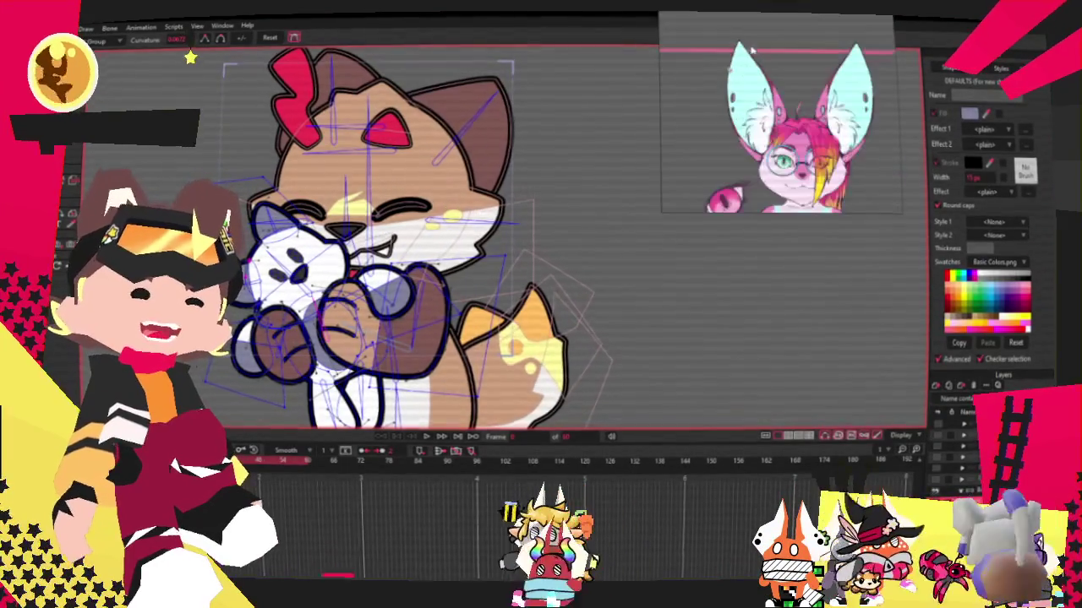
scroll(445, 198, up, 2)
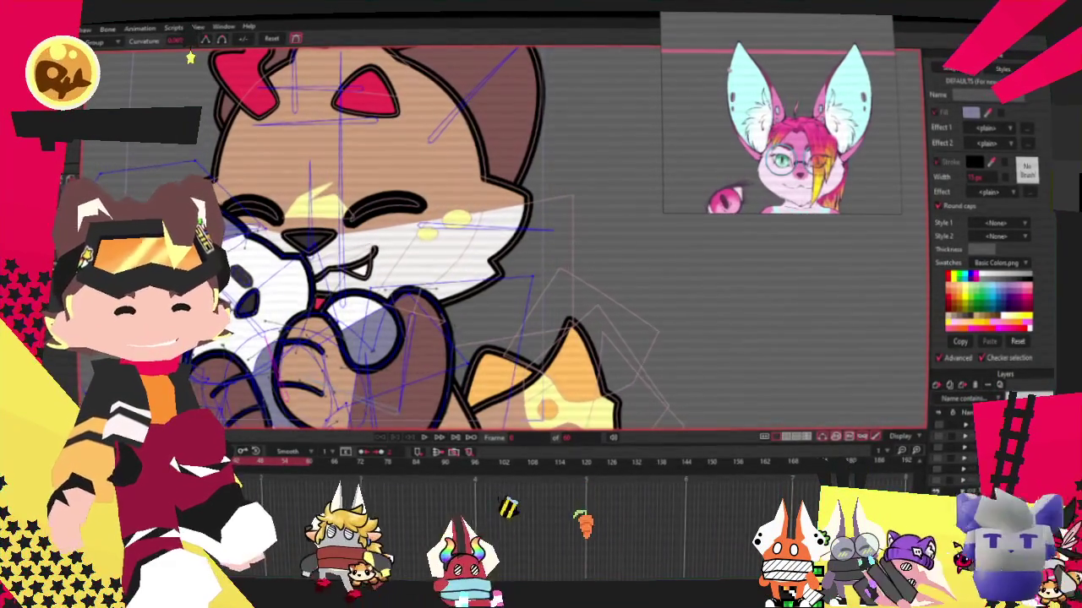
Select the fox's face and cheek shapes with Select Shape.
click(942, 476)
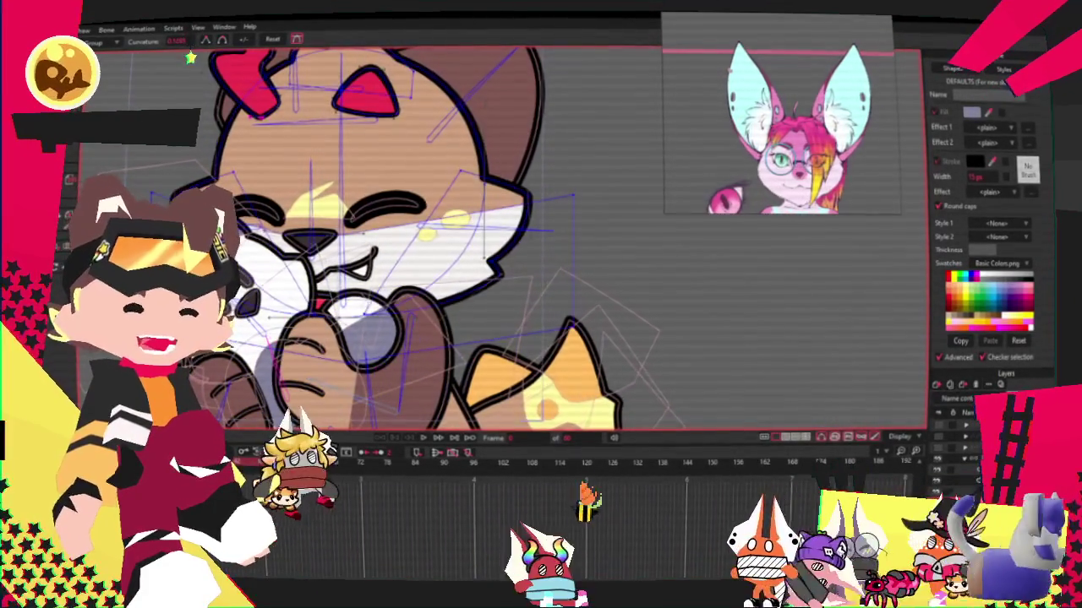
scroll(252, 179, down, 3)
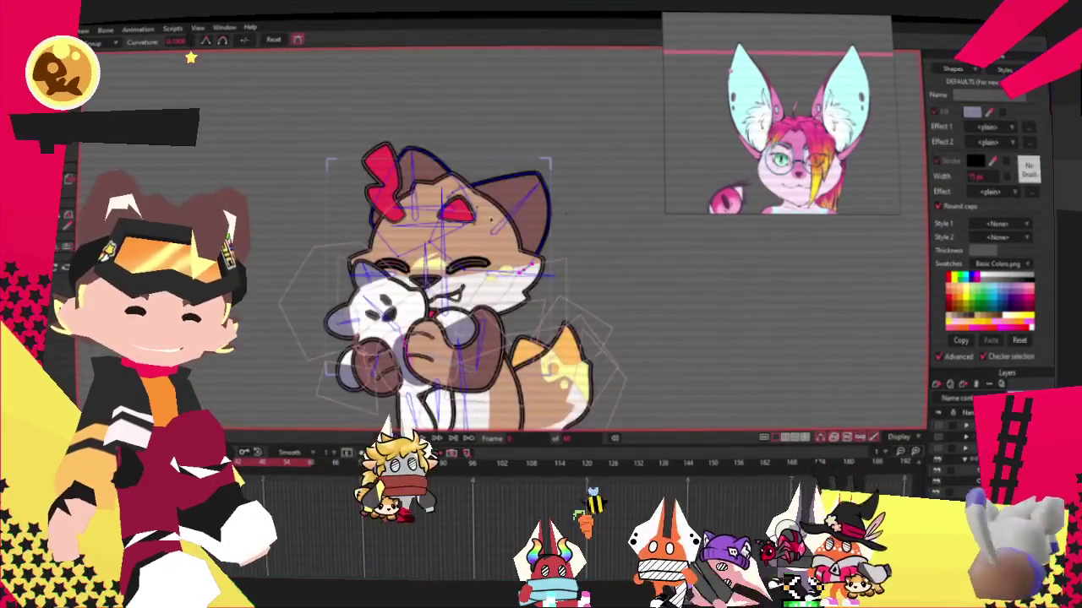
scroll(252, 178, up, 2)
key(q)
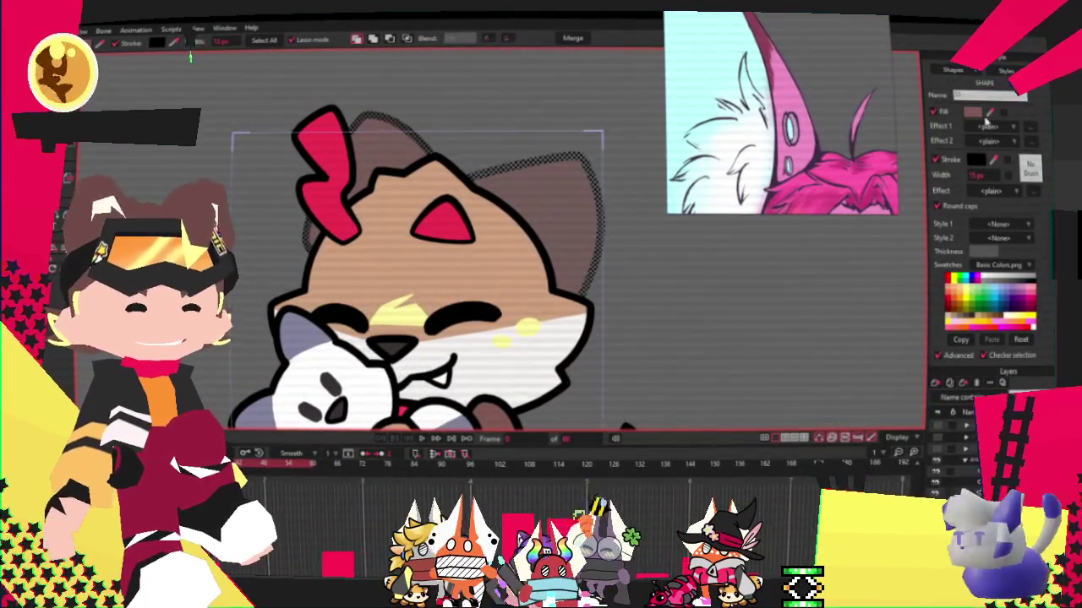
Try pulling the right ear's tip outward, then undo it.
click(685, 412)
key(t)
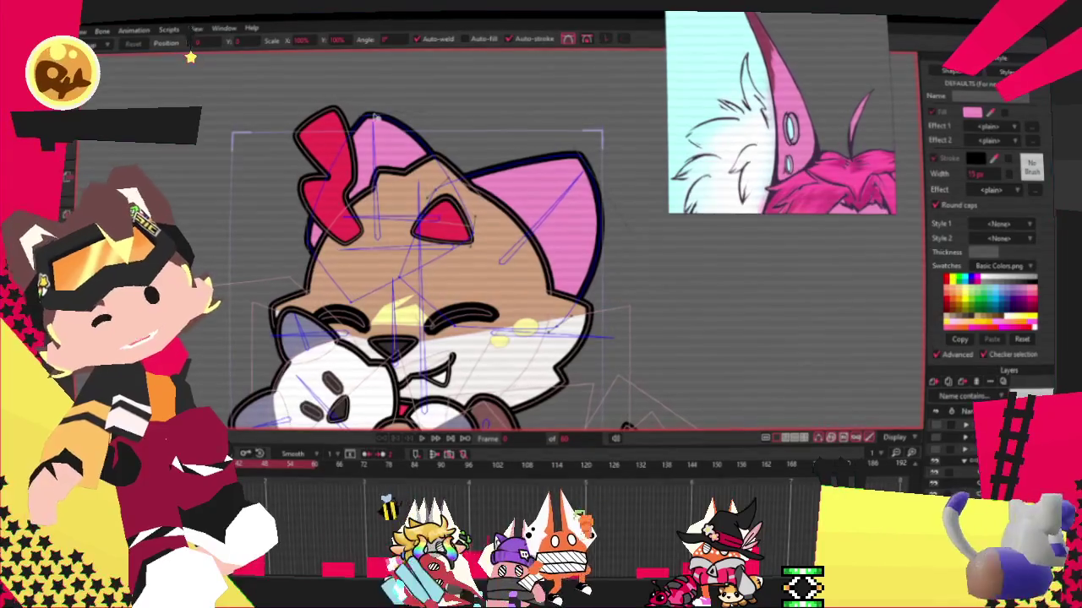
drag(575, 167, 648, 150)
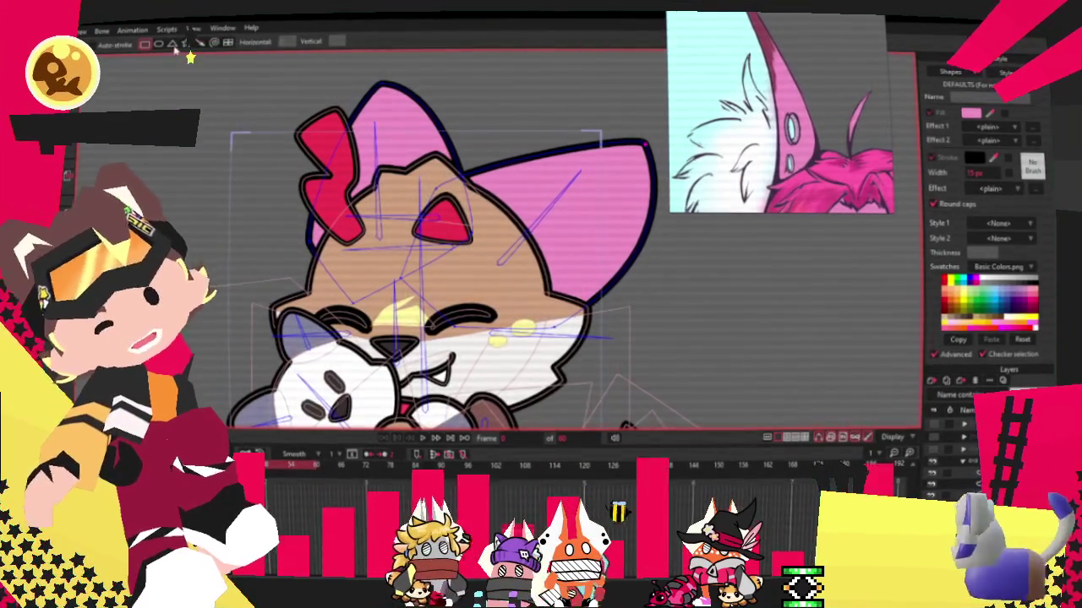
key(ctrl+z)
Draw a dark pink rectangle over the left ear tip and combine it with the ear.
drag(310, 91, 450, 158)
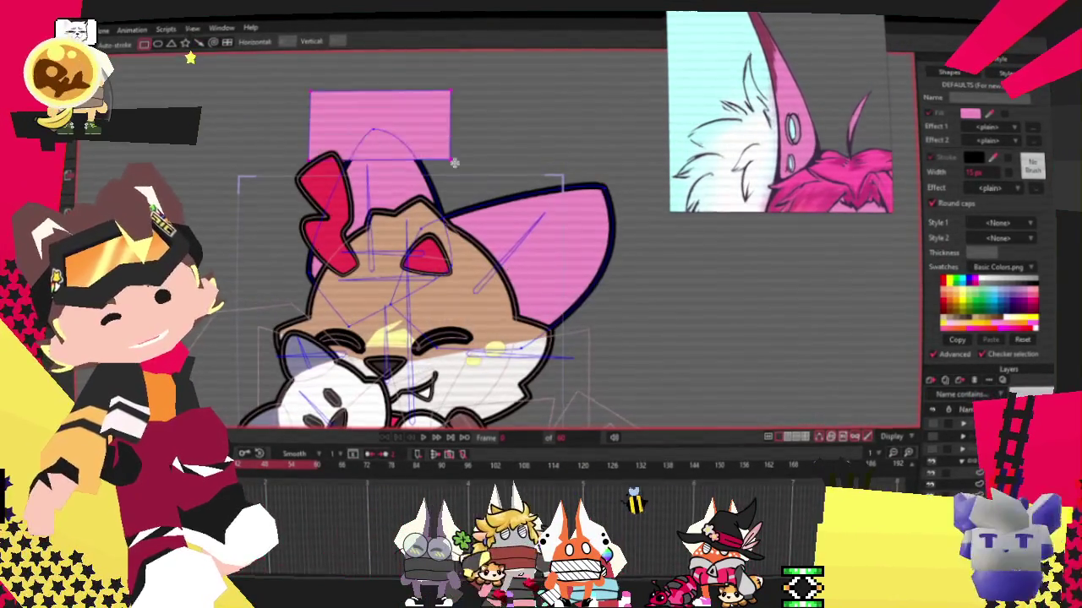
key(u)
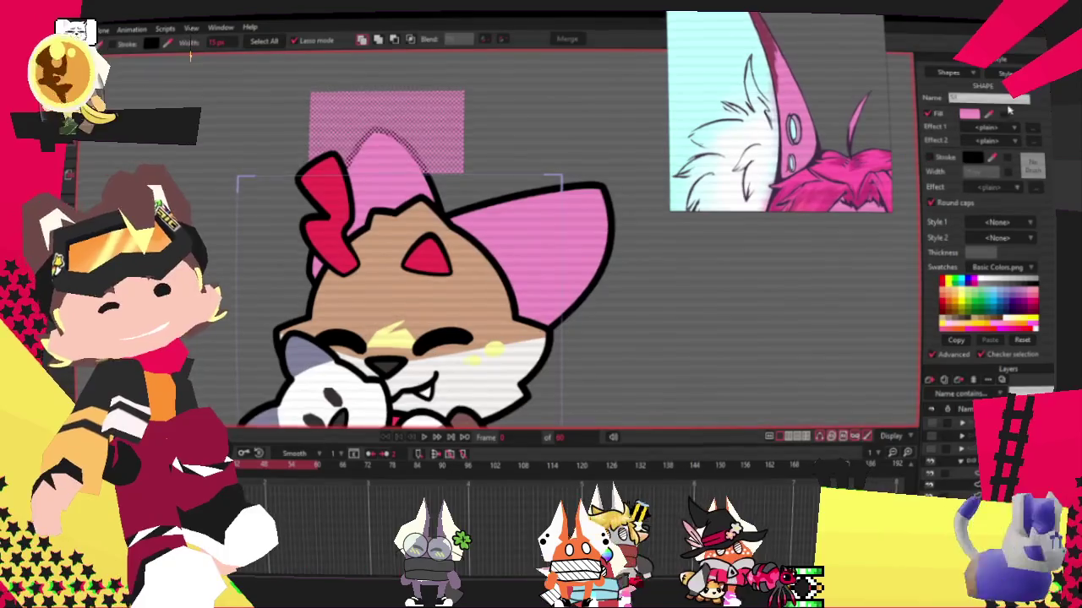
scroll(821, 100, up, 3)
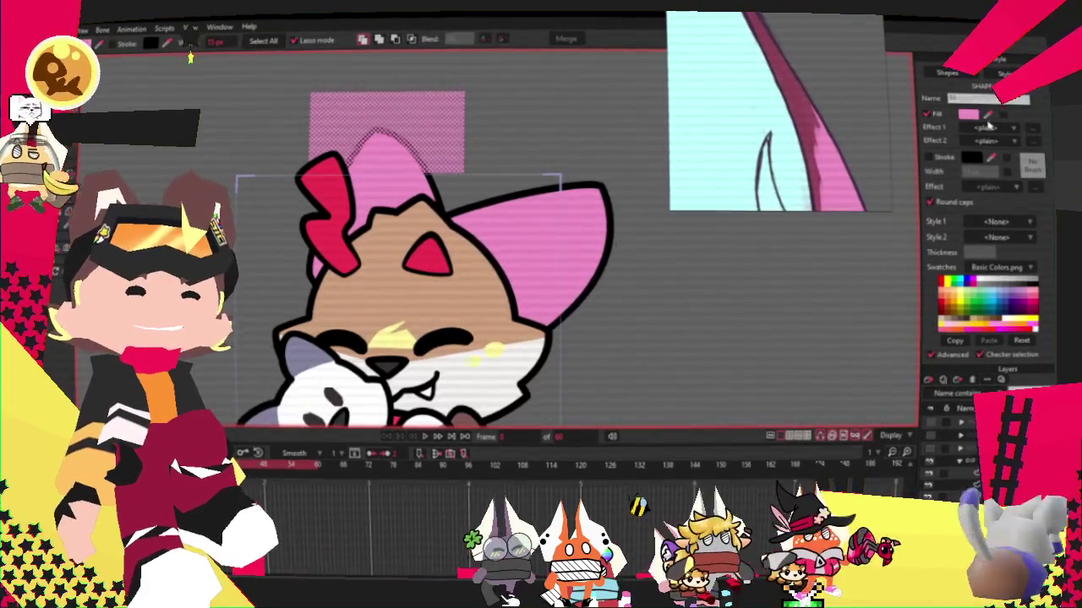
click(394, 40)
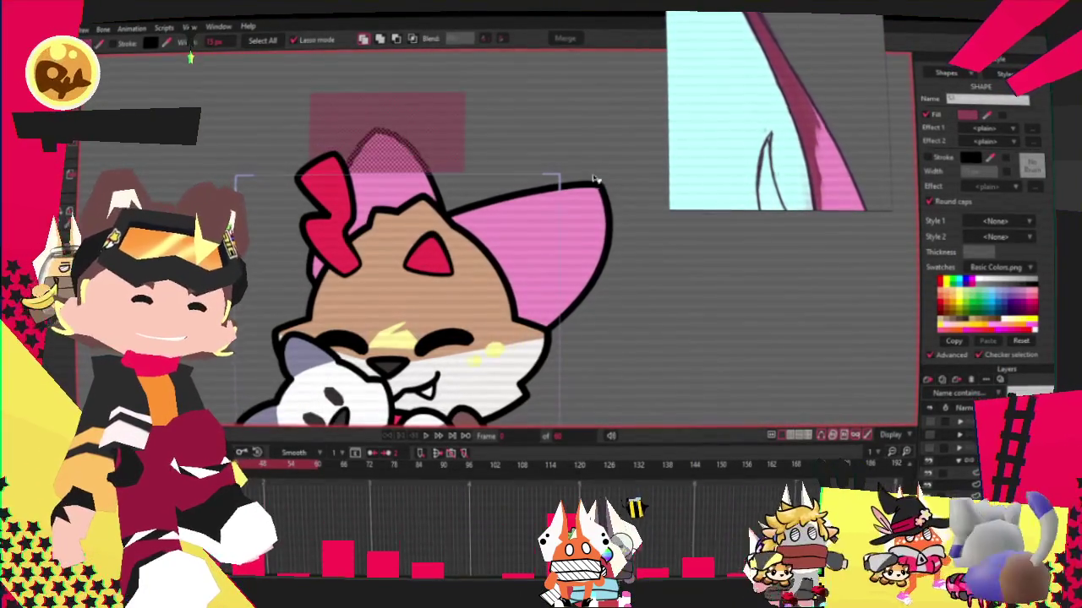
click(394, 166)
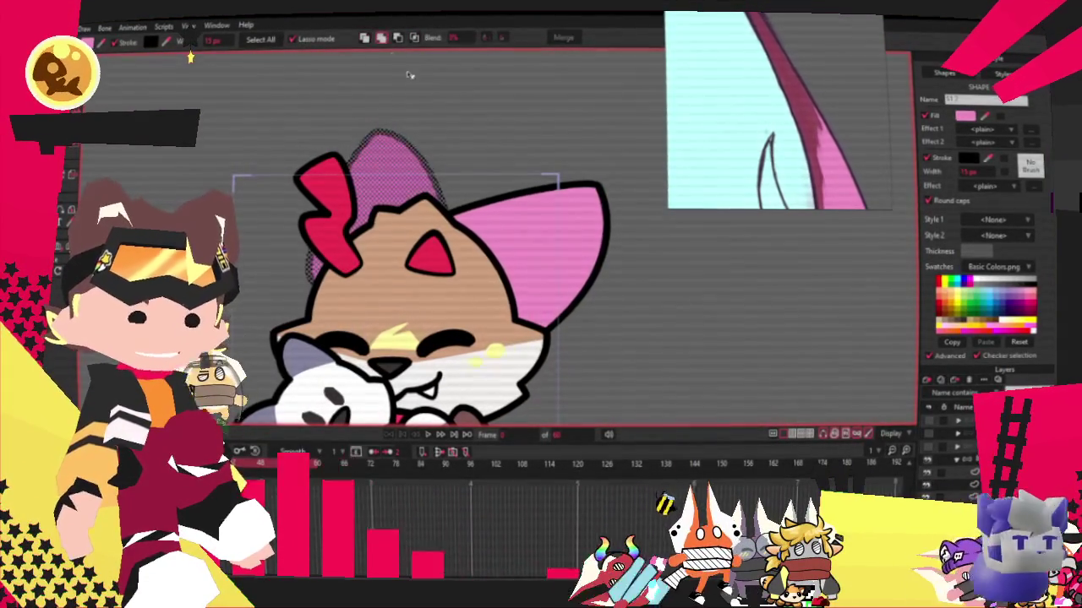
click(473, 118)
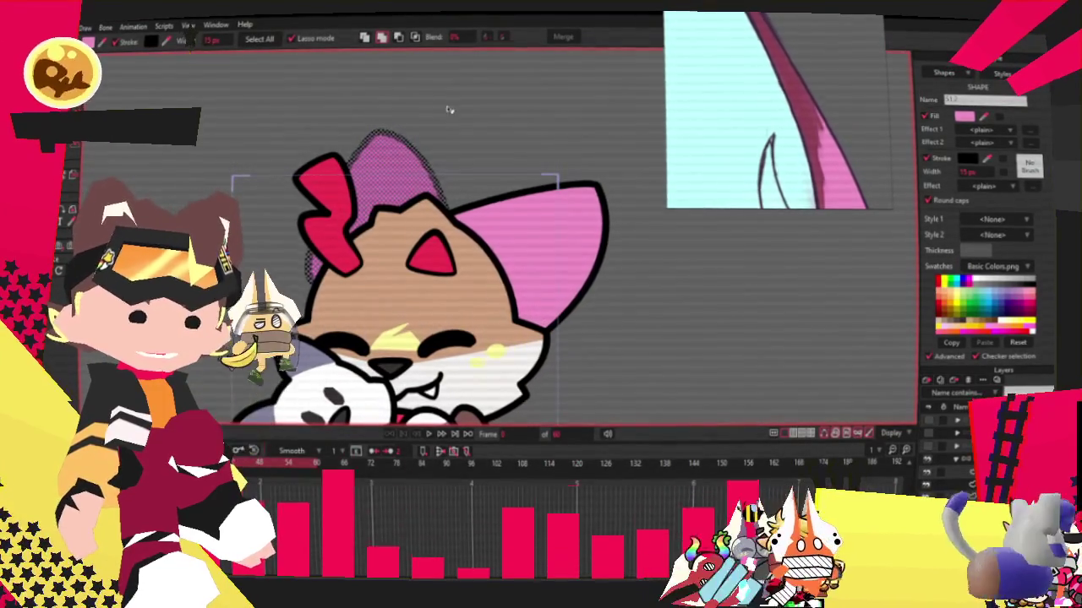
click(412, 132)
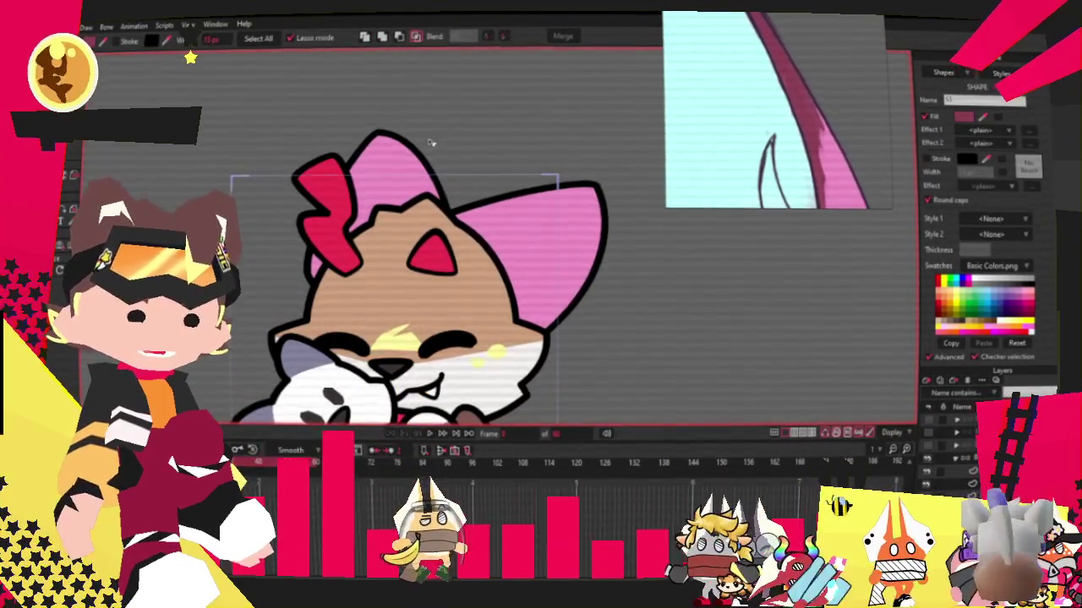
click(389, 135)
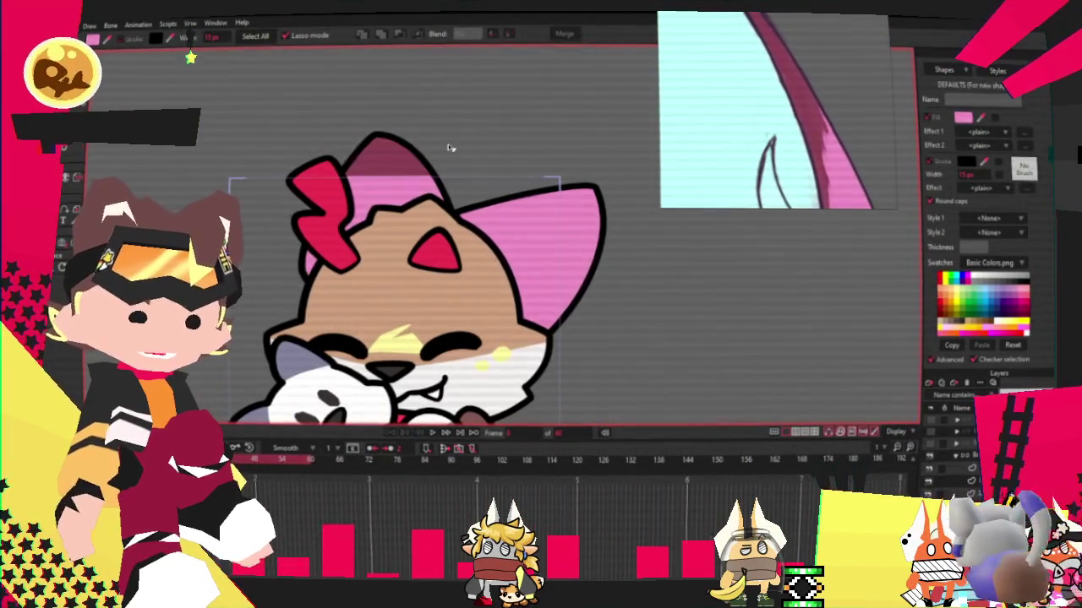
key(t)
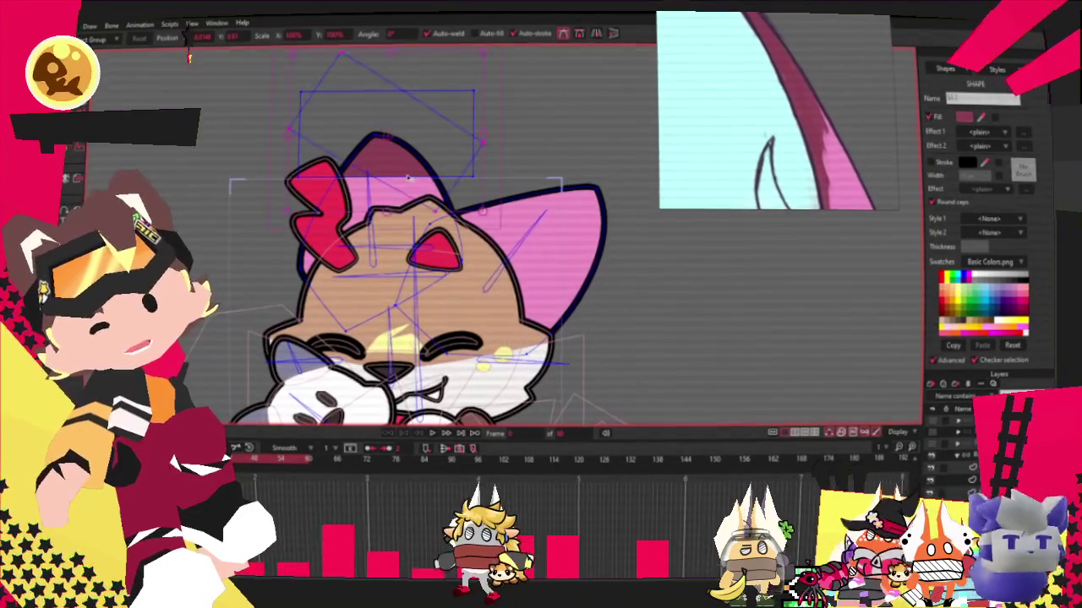
Rotate and resize the darker pink shading over the right ear tip.
click(589, 245)
drag(589, 245, 623, 281)
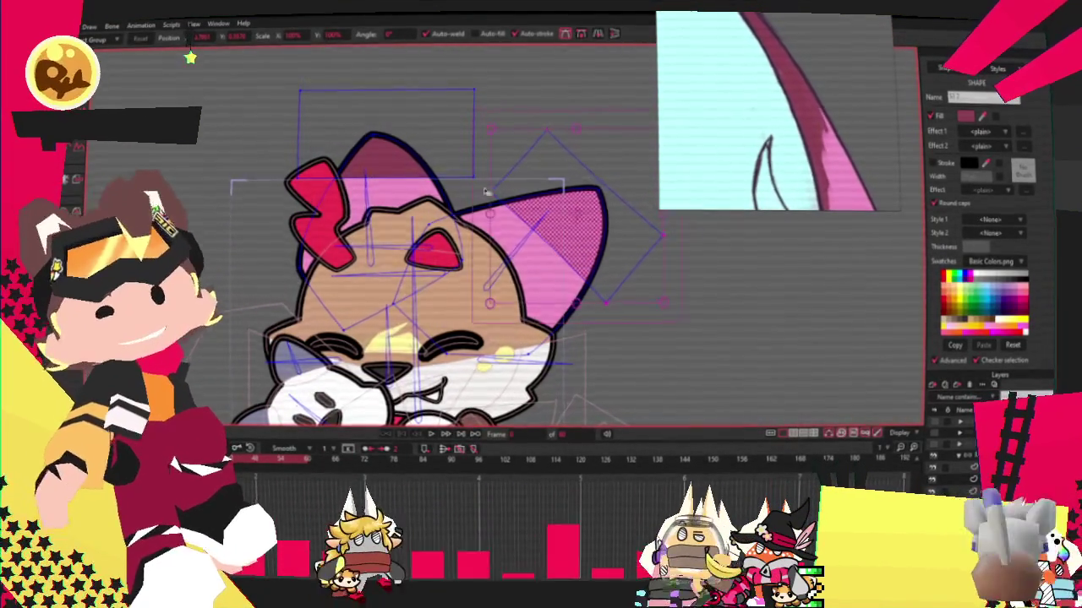
key(g)
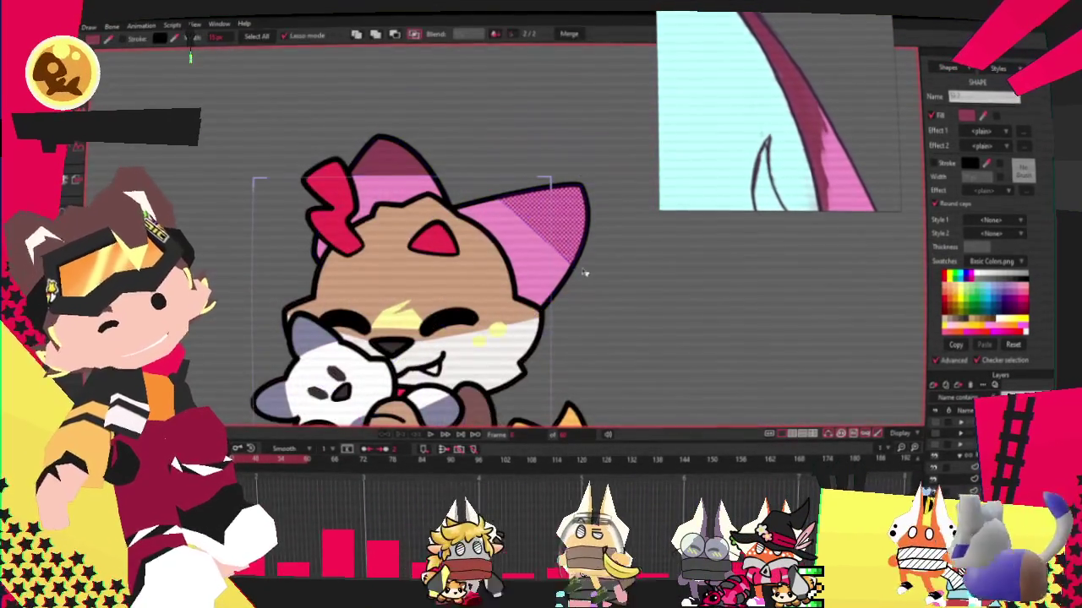
key(b)
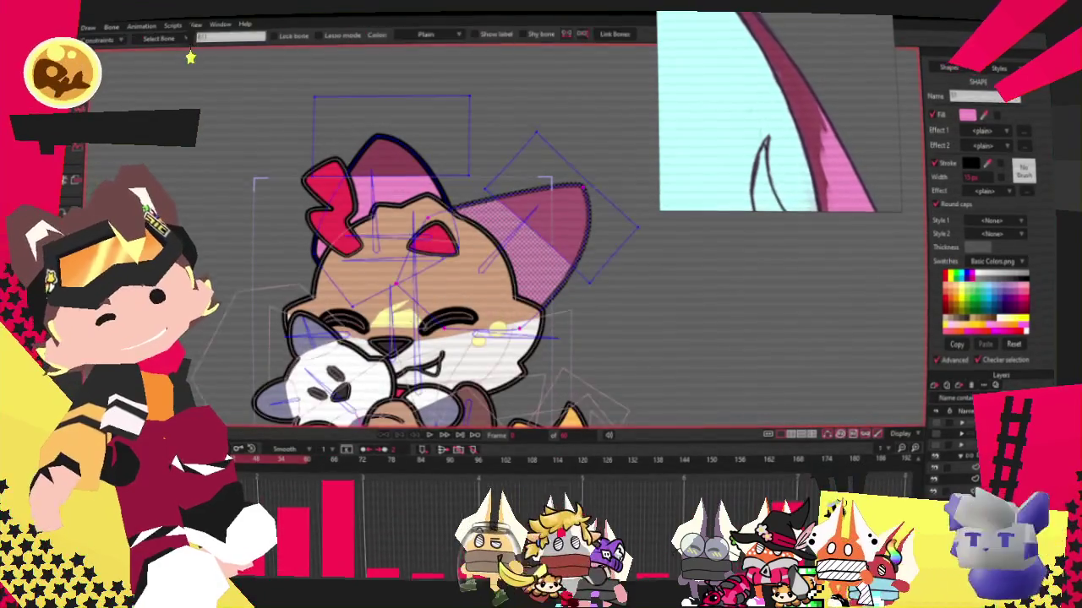
key(g)
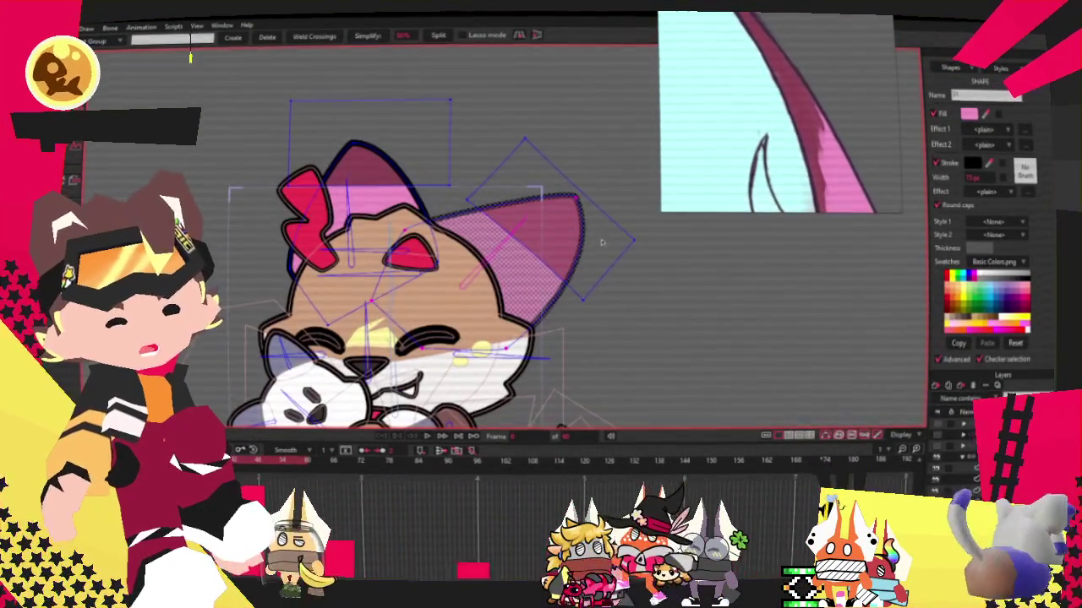
key(i)
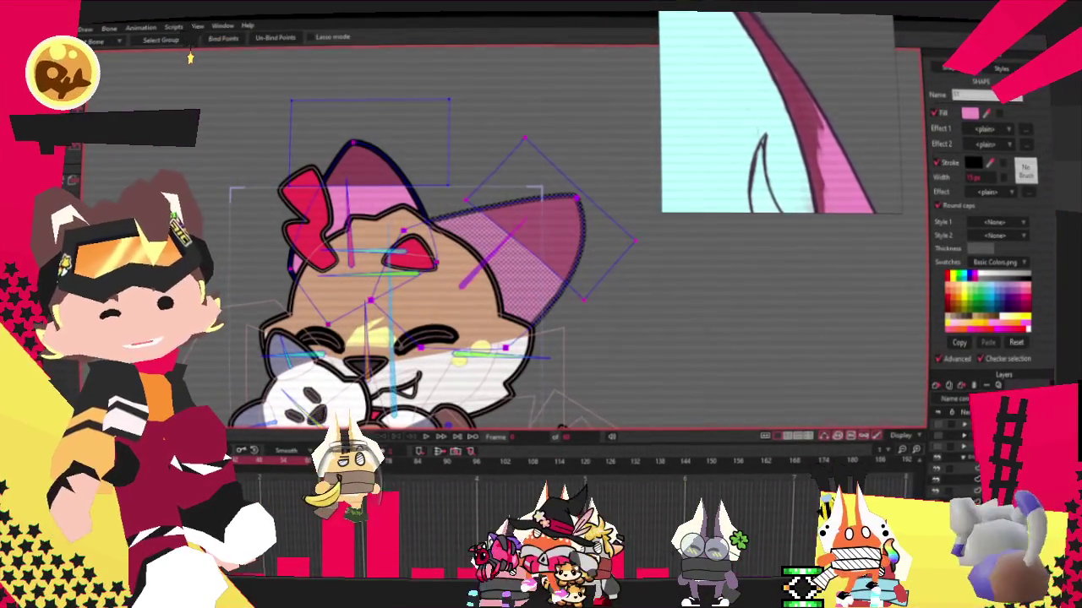
key(z)
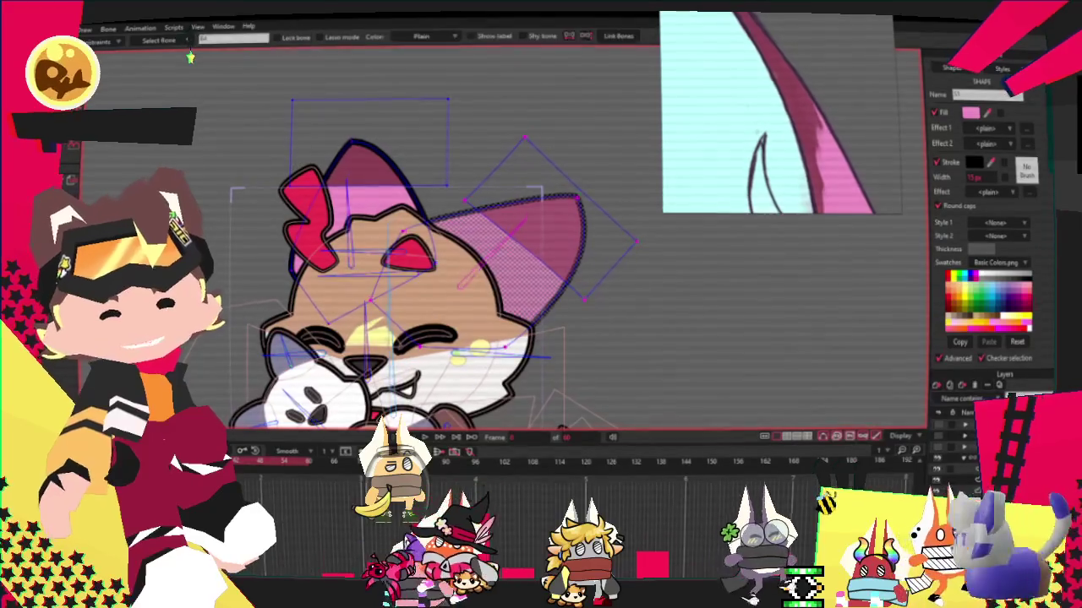
Bind the right ear tip's points to the head bones.
click(354, 229)
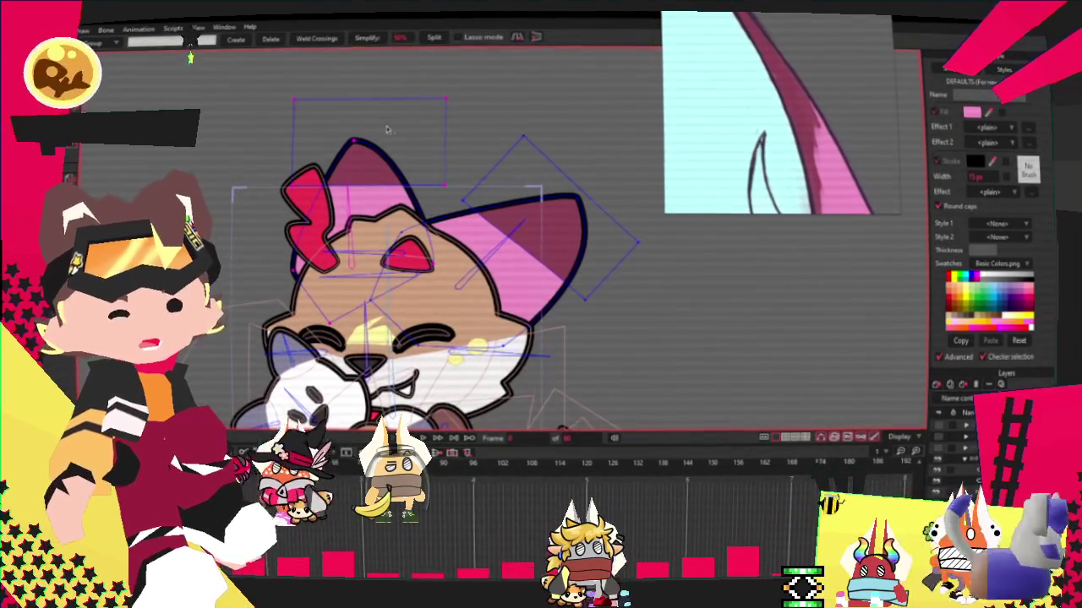
key(i)
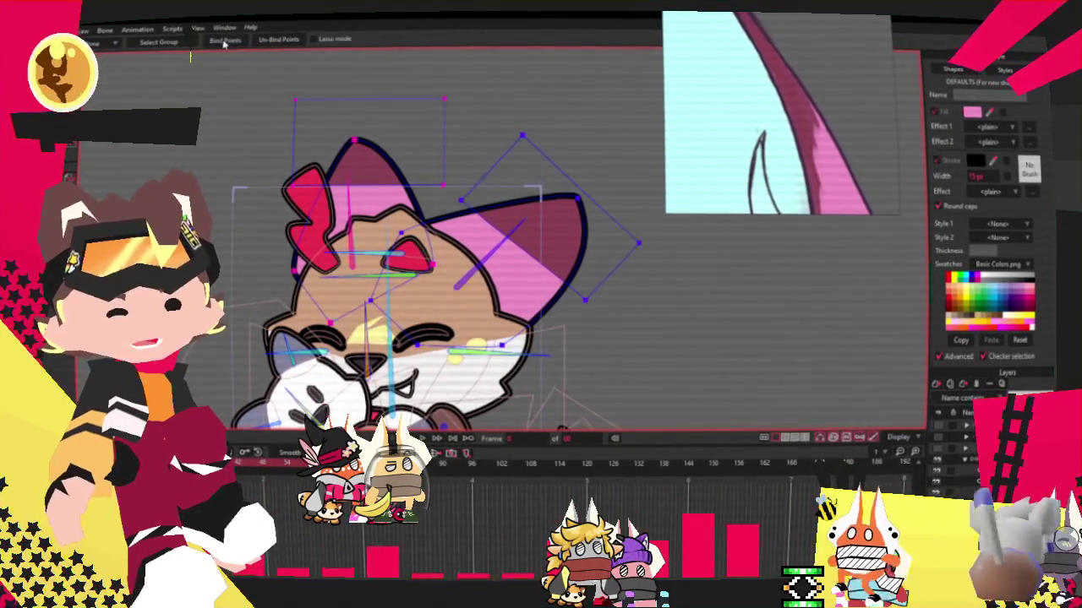
scroll(273, 66, down, 2)
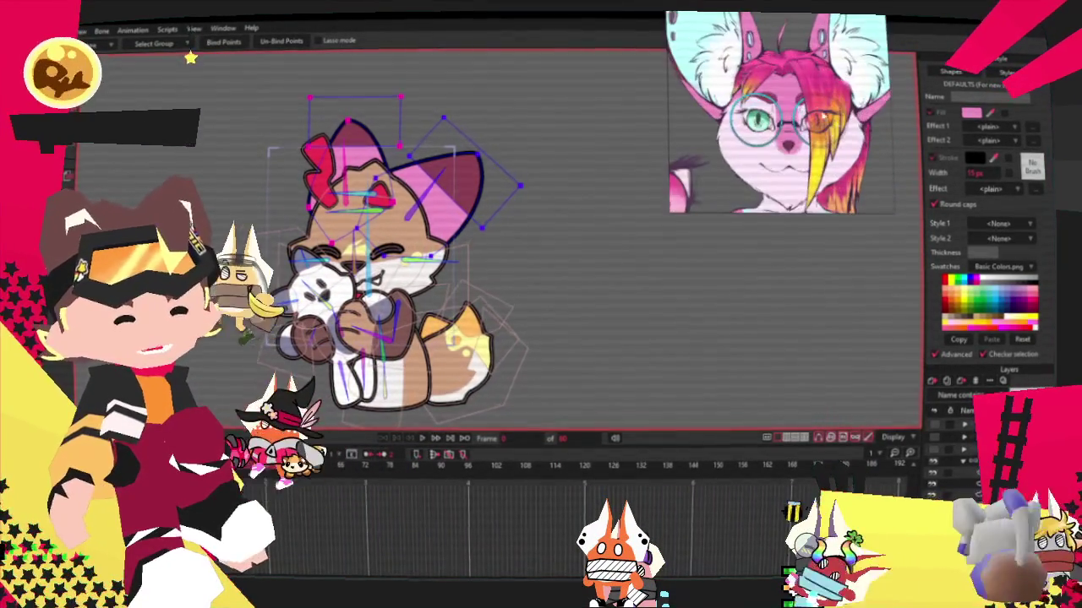
scroll(372, 262, up, 3)
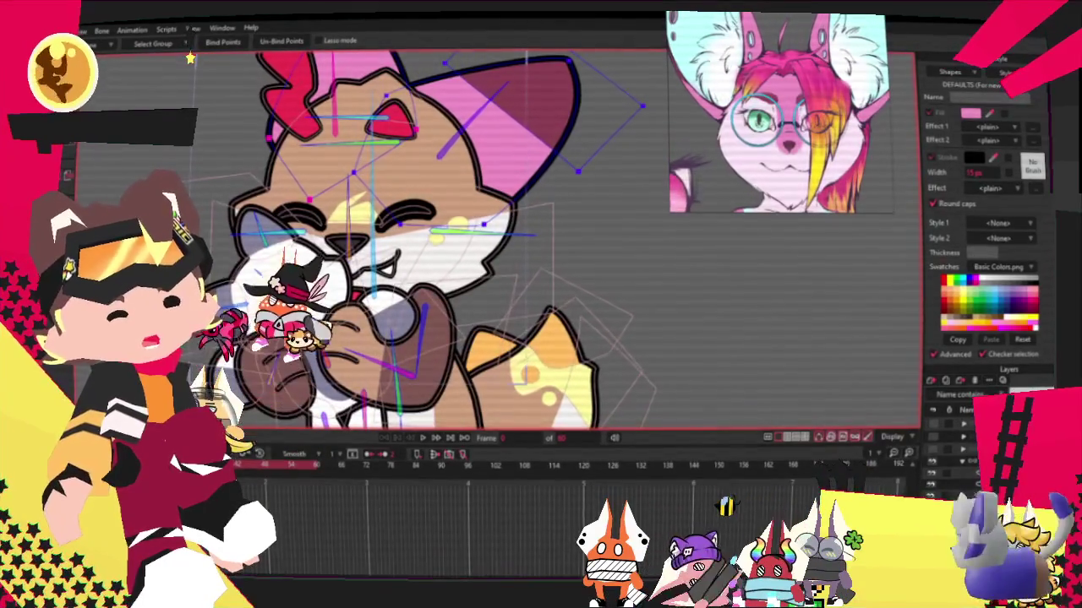
scroll(453, 246, down, 3)
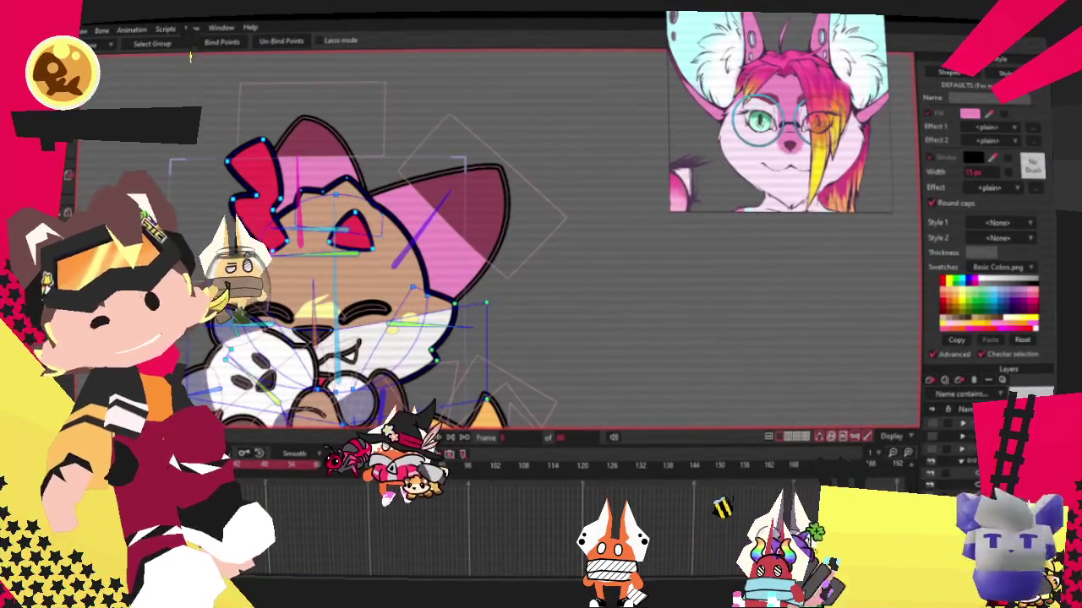
scroll(390, 282, up, 3)
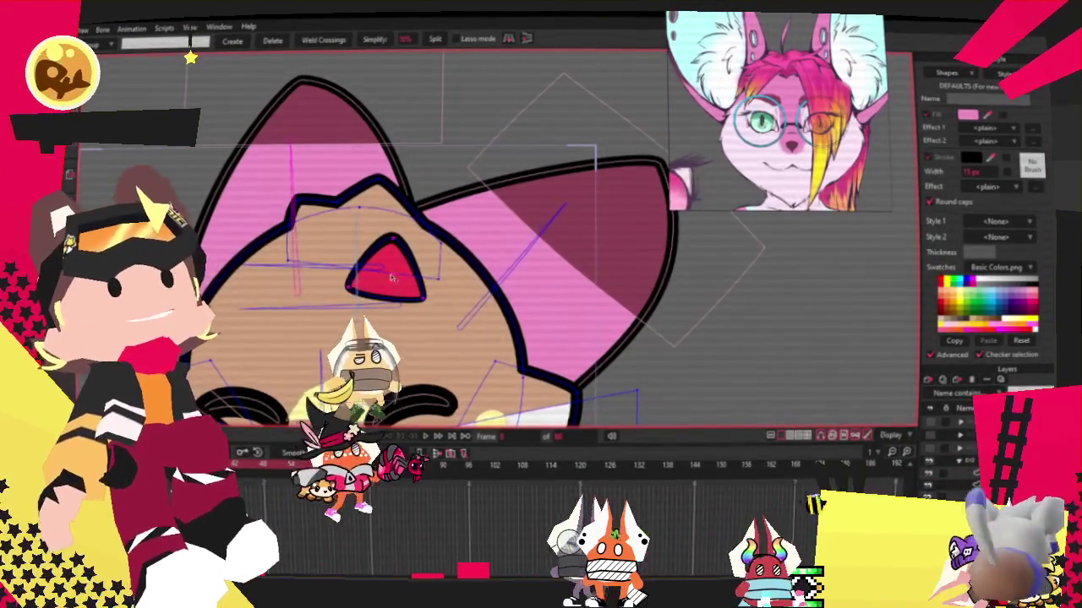
scroll(355, 153, down, 3)
scroll(355, 110, up, 3)
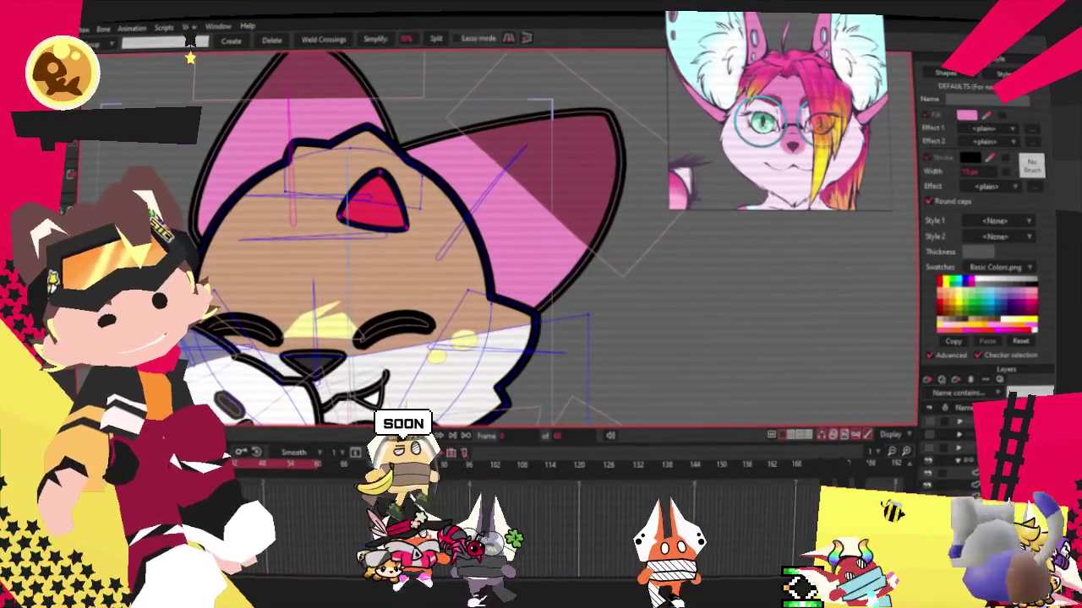
scroll(372, 202, down, 3)
scroll(372, 203, up, 3)
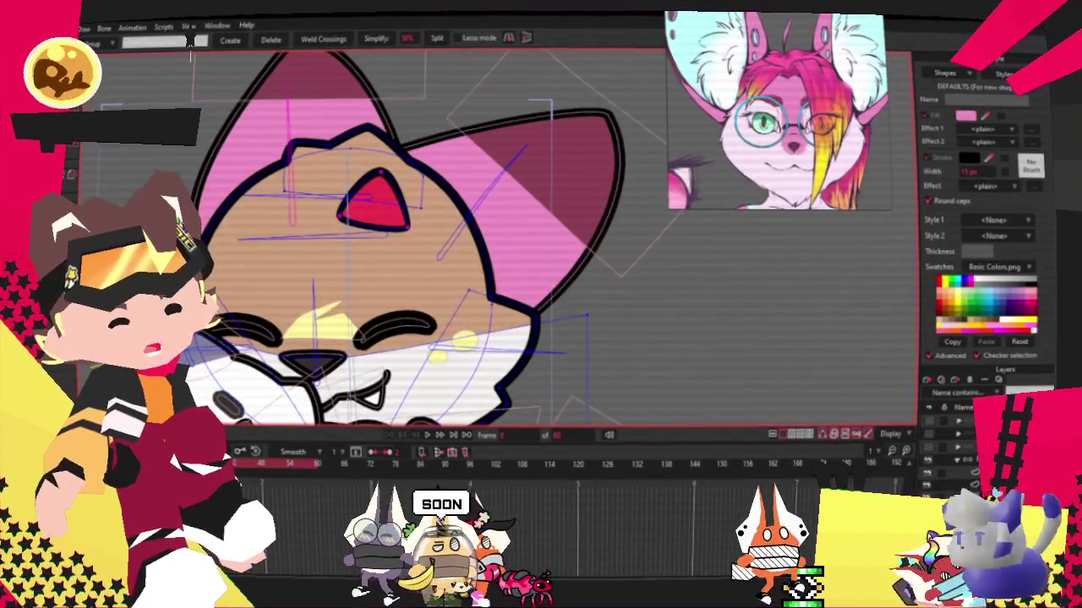
scroll(372, 203, down, 3)
scroll(372, 203, up, 3)
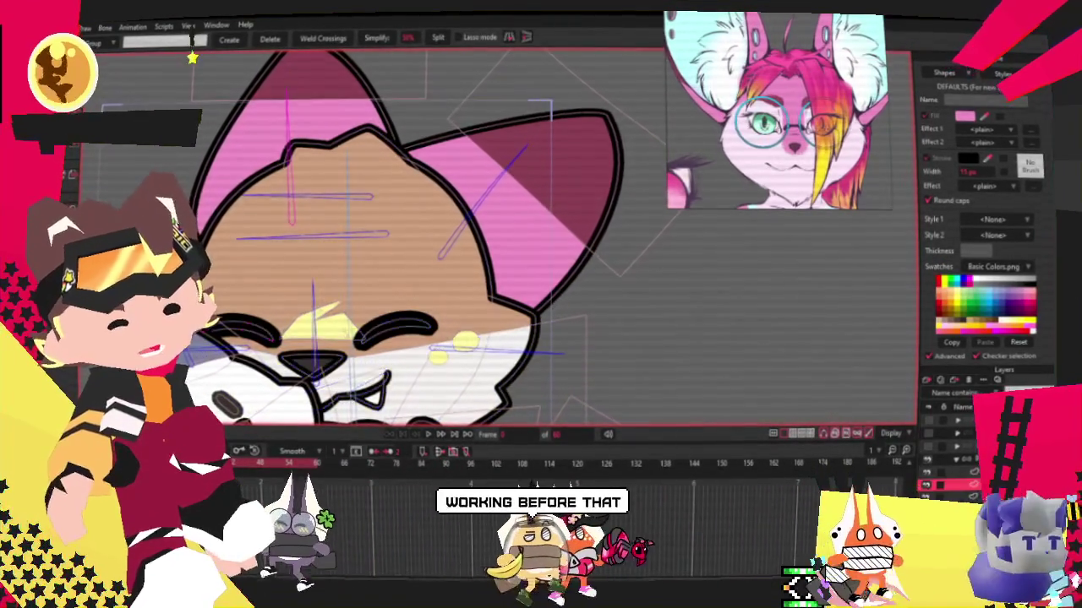
scroll(372, 237, down, 3)
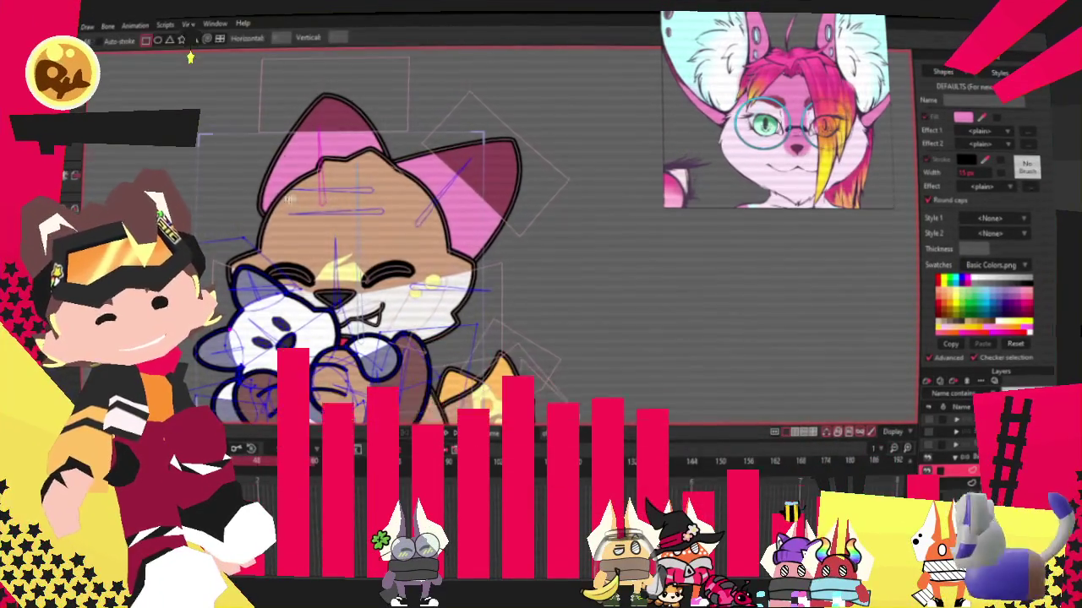
Draw a pink quad on the forehead and shape it into a downward-pointing lock.
scroll(316, 211, up, 2)
key(r)
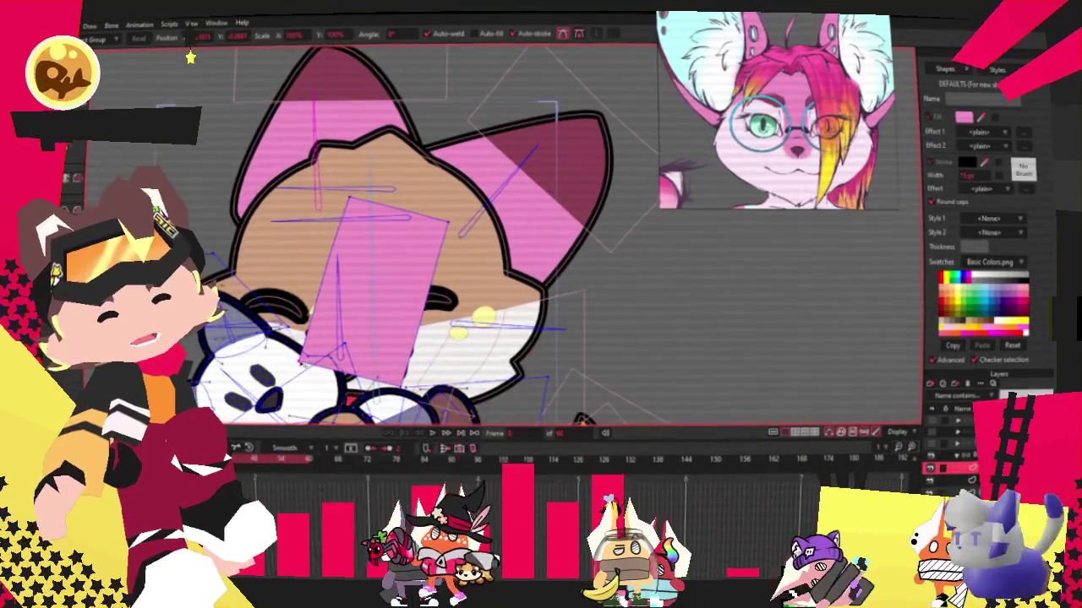
key(ctrl+z)
key(ctrl+z)
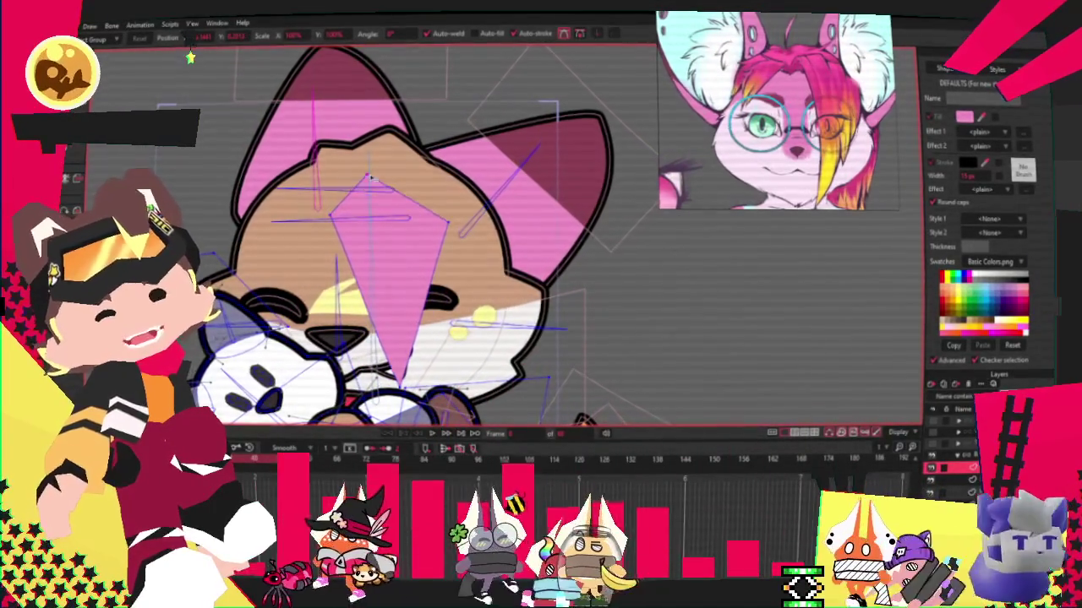
key(ctrl+z)
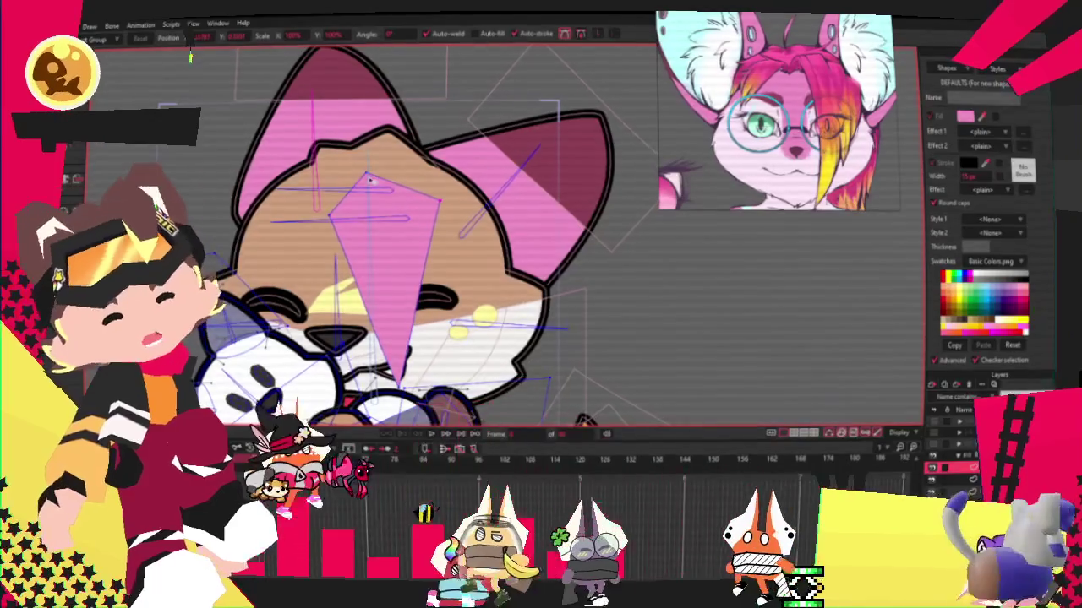
key(c)
scroll(422, 220, up, 1)
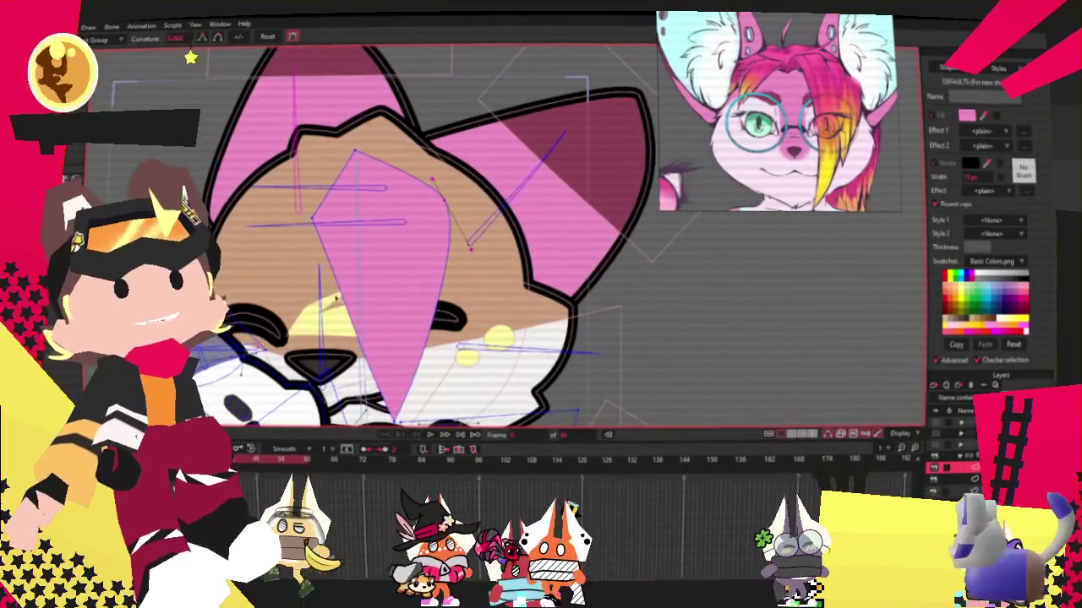
Select the pink hair lock and zoom out to check the whole fox.
key(q)
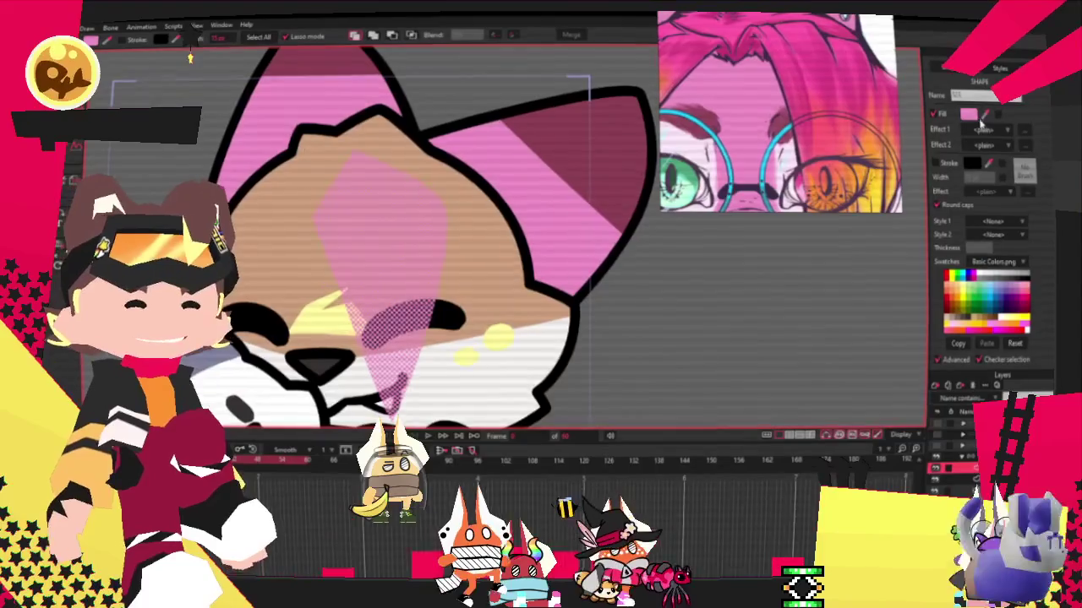
scroll(744, 370, down, 3)
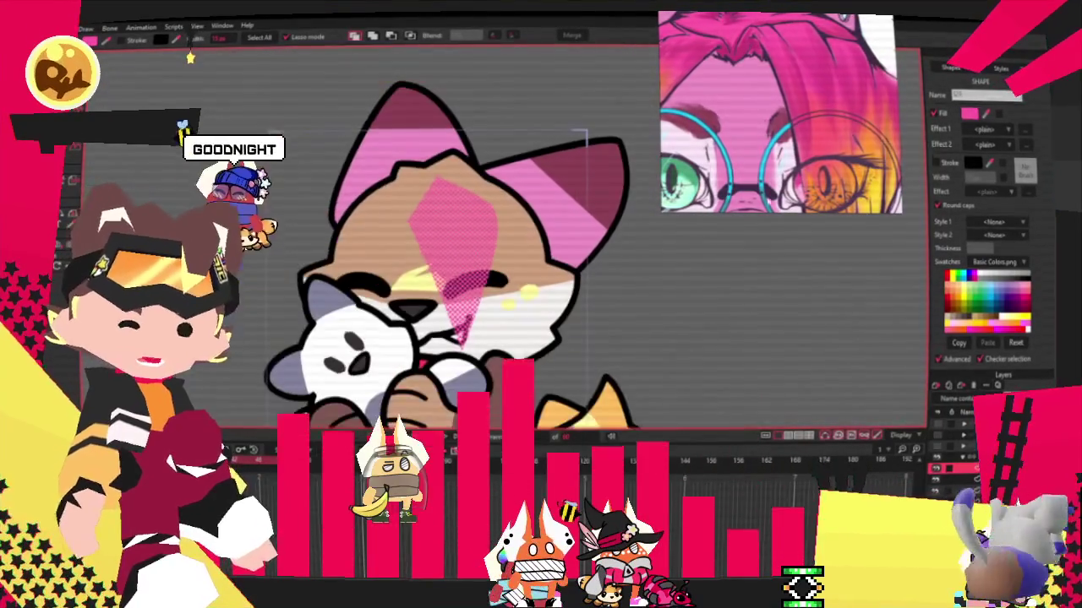
scroll(743, 370, down, 2)
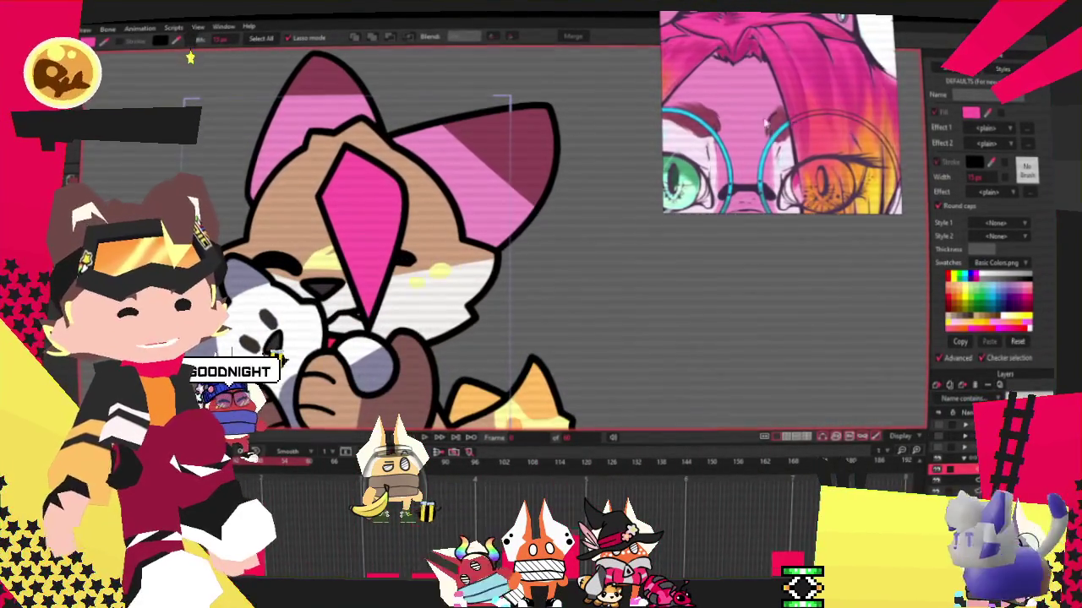
scroll(786, 125, down, 4)
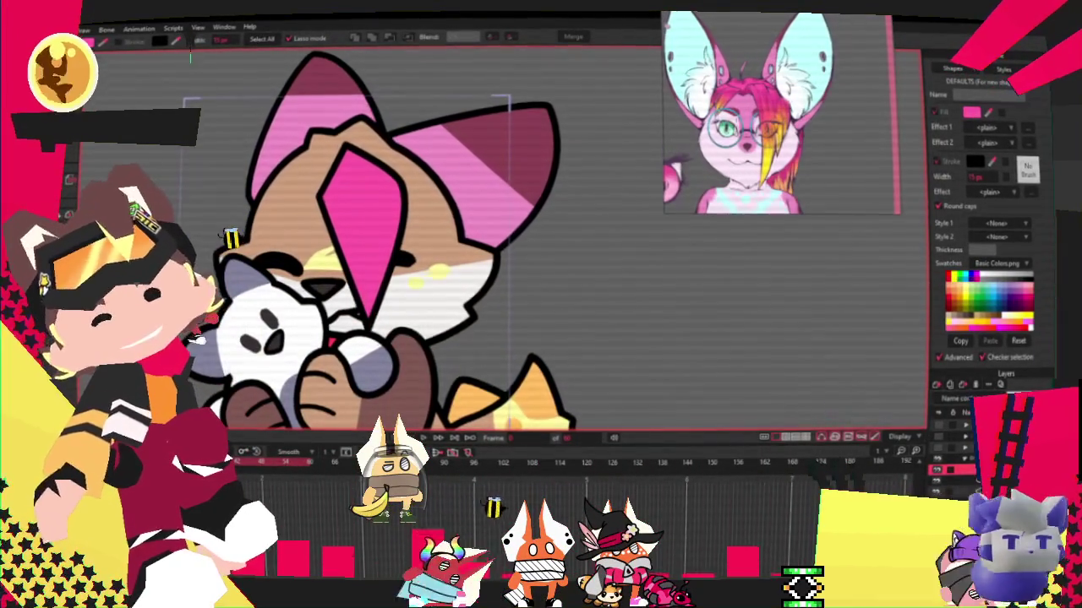
Add a point and pull a notch into the right edge of the pink lock's spike.
key(a)
scroll(365, 258, up, 3)
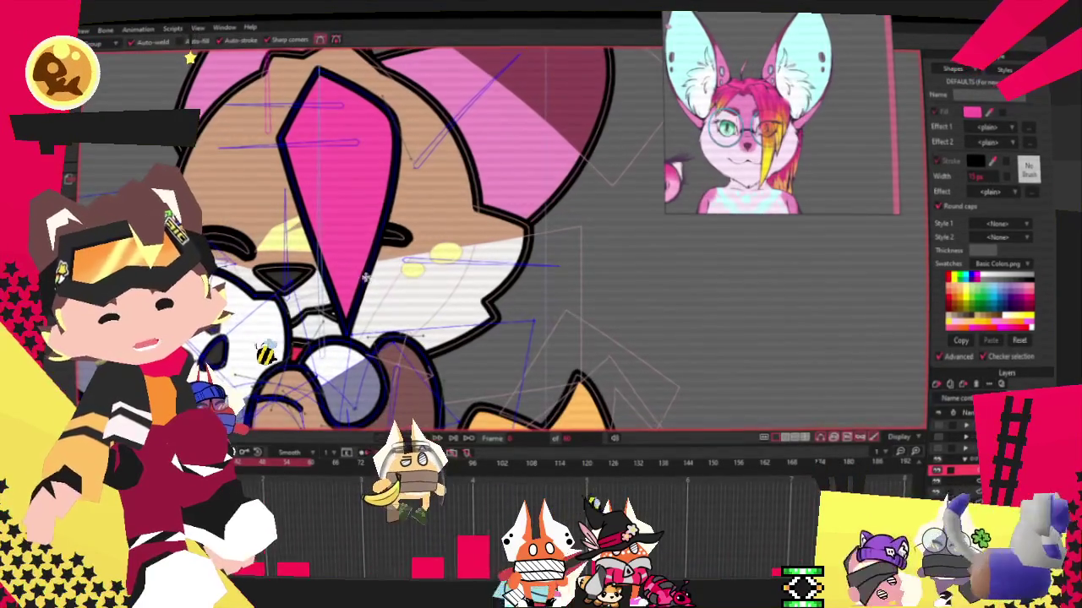
drag(365, 258, 371, 298)
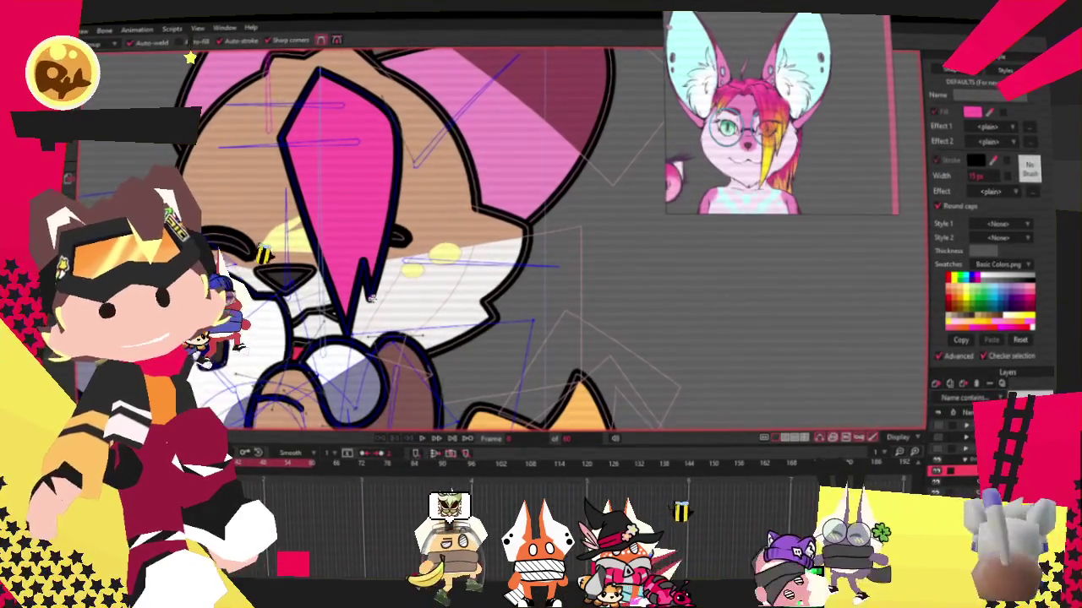
Adjust curvature around the notch so the lock ends in two points.
key(c)
scroll(370, 297, up, 2)
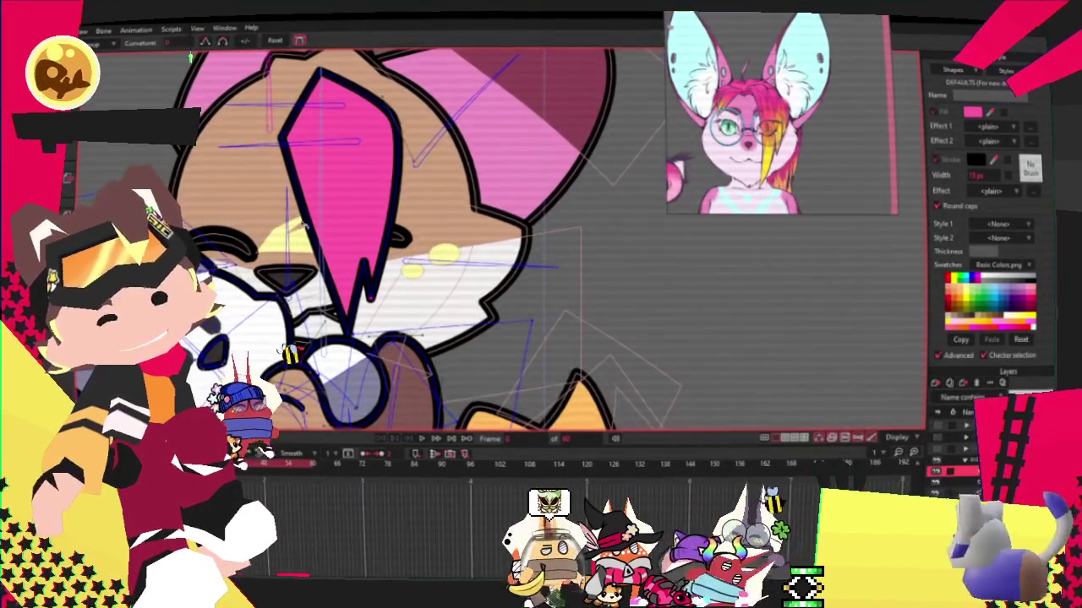
scroll(380, 308, up, 2)
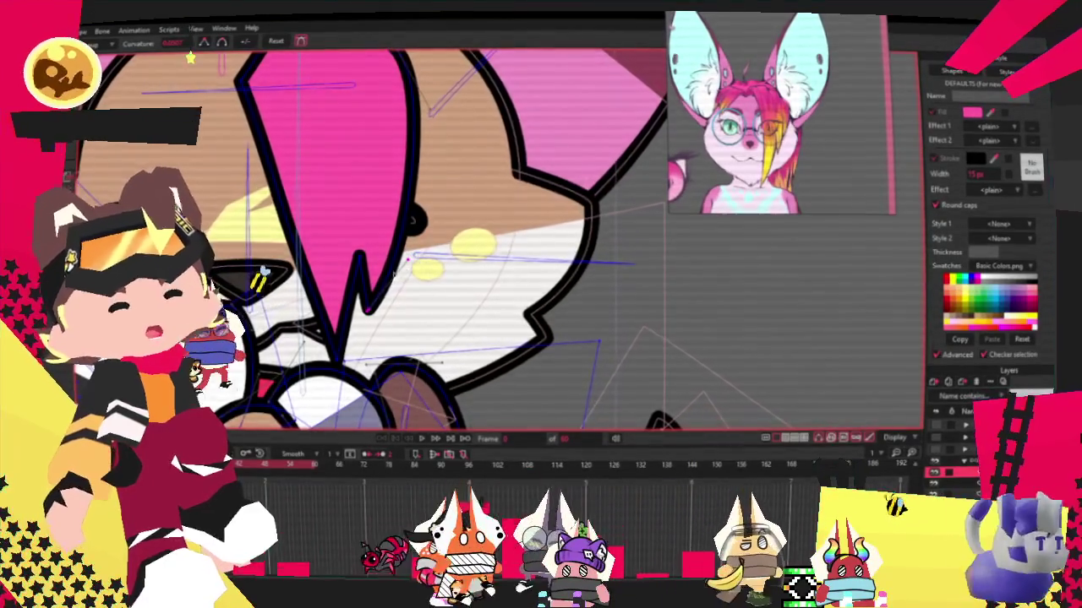
scroll(398, 273, up, 2)
scroll(344, 251, down, 1)
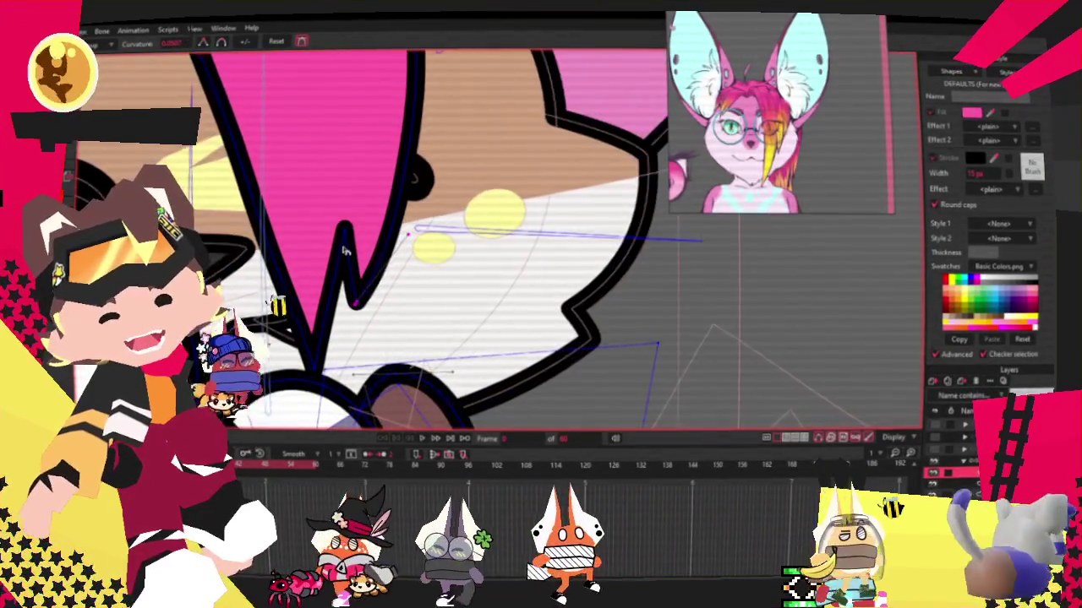
scroll(342, 307, down, 1)
scroll(330, 279, down, 1)
scroll(313, 237, down, 2)
scroll(290, 181, up, 2)
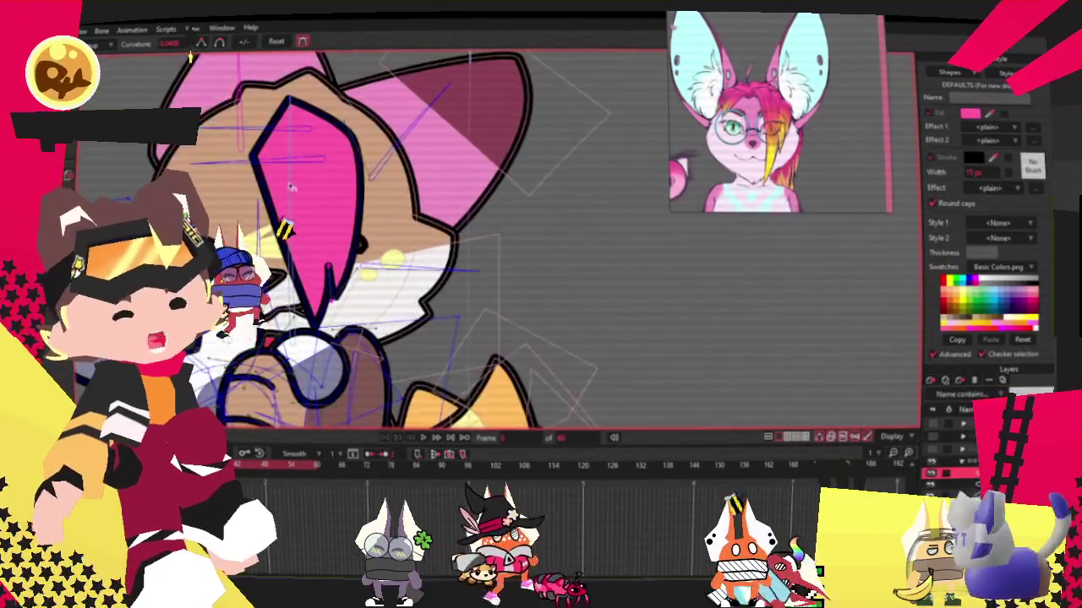
scroll(290, 182, up, 1)
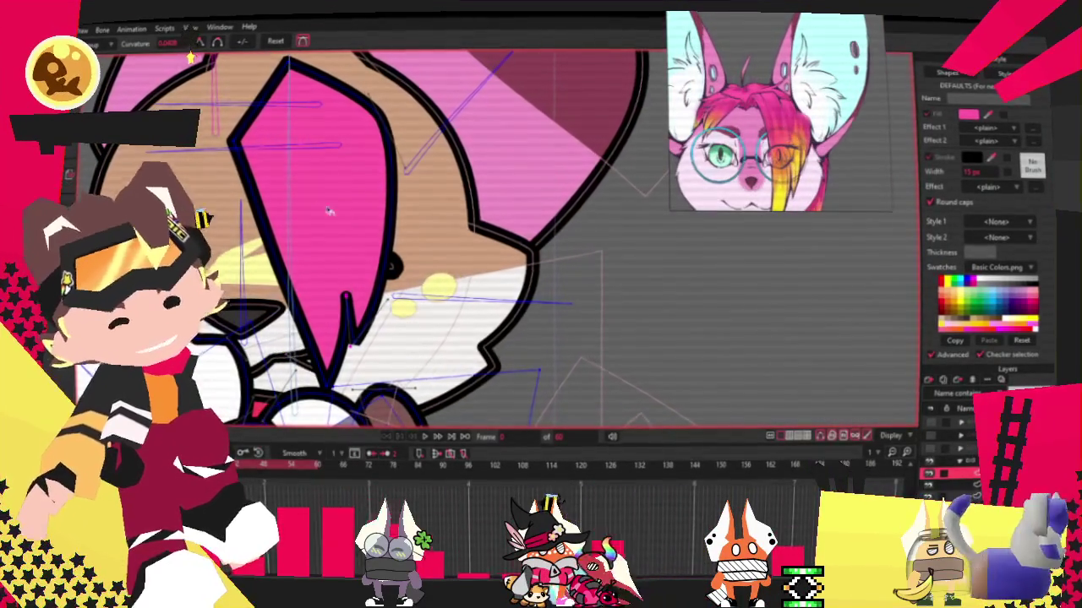
scroll(313, 198, down, 3)
scroll(313, 198, up, 3)
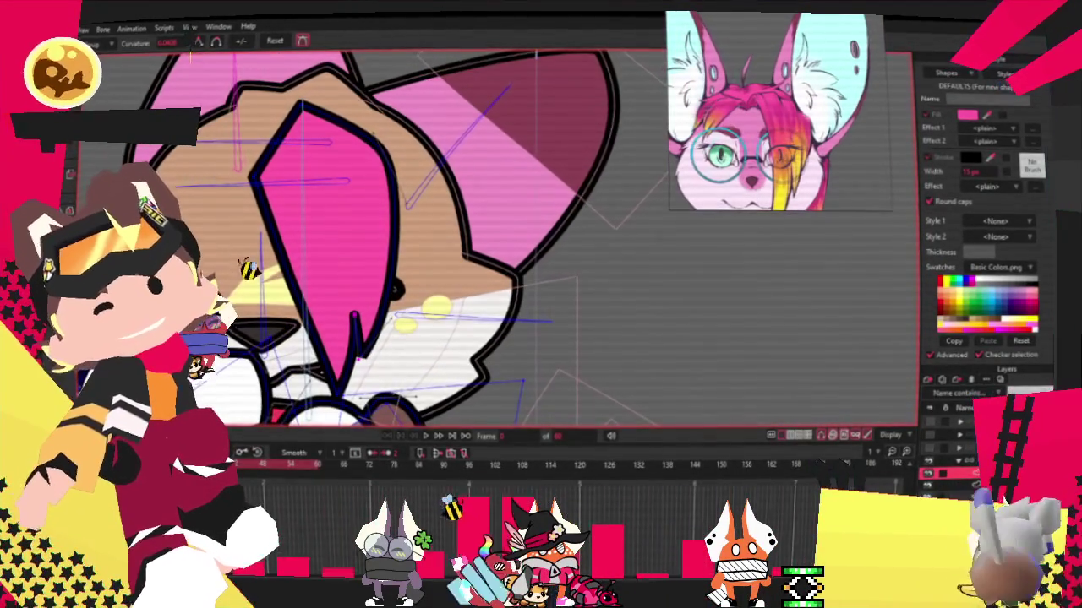
scroll(275, 213, up, 1)
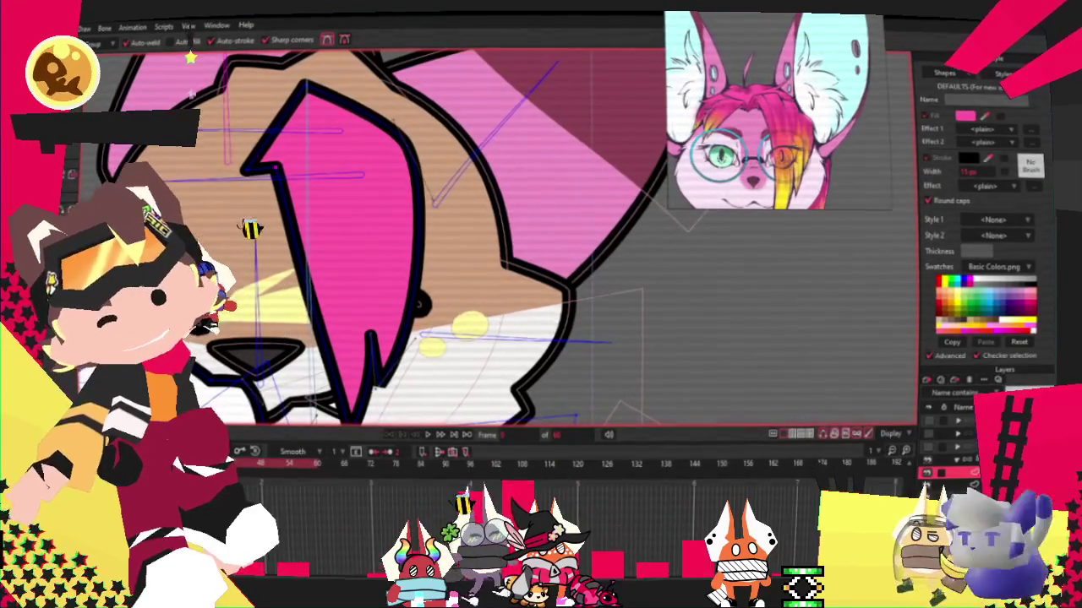
key(c)
scroll(291, 178, up, 1)
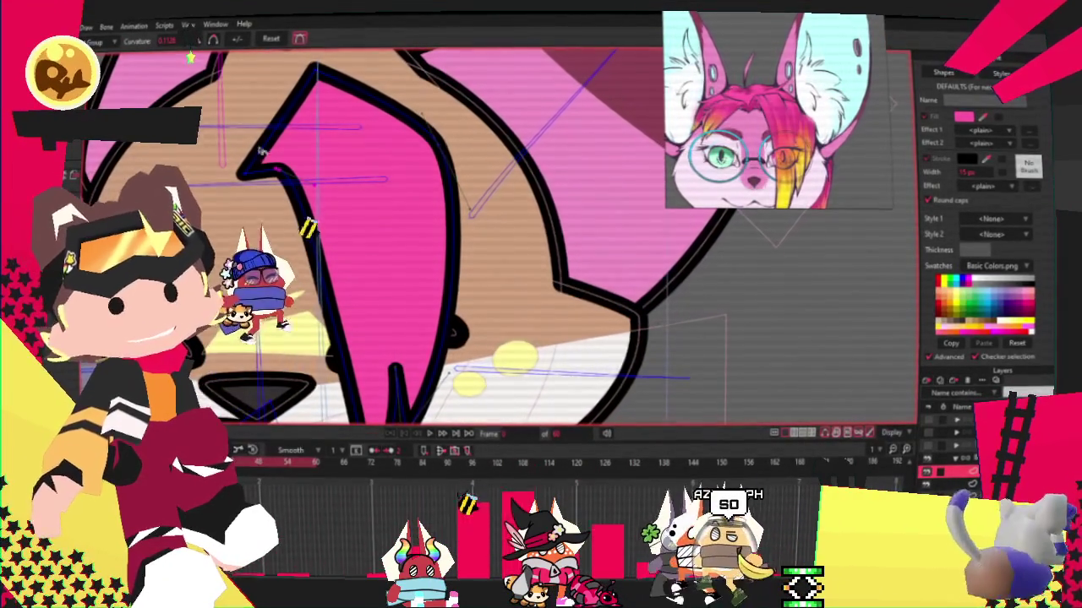
key(a)
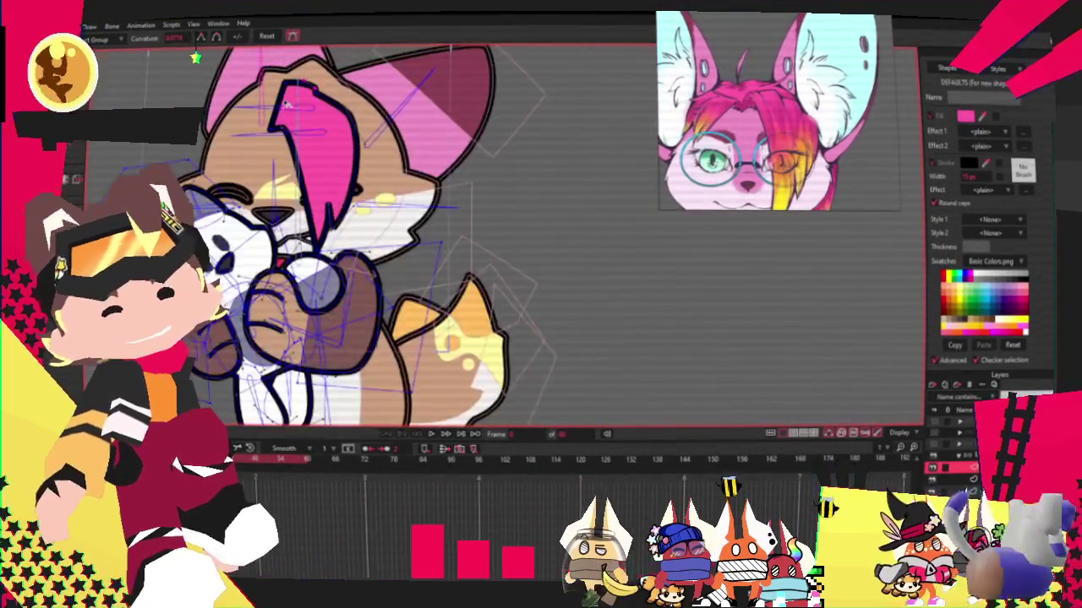
Shift the pink hair lock slightly right and down, then select it as a shape.
key(t)
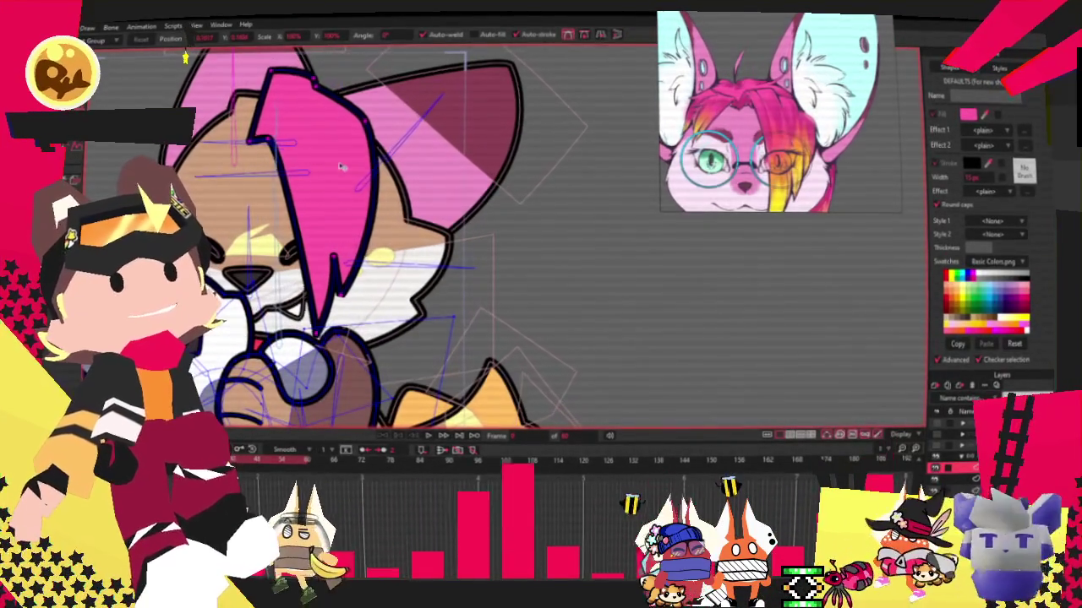
drag(339, 167, 342, 174)
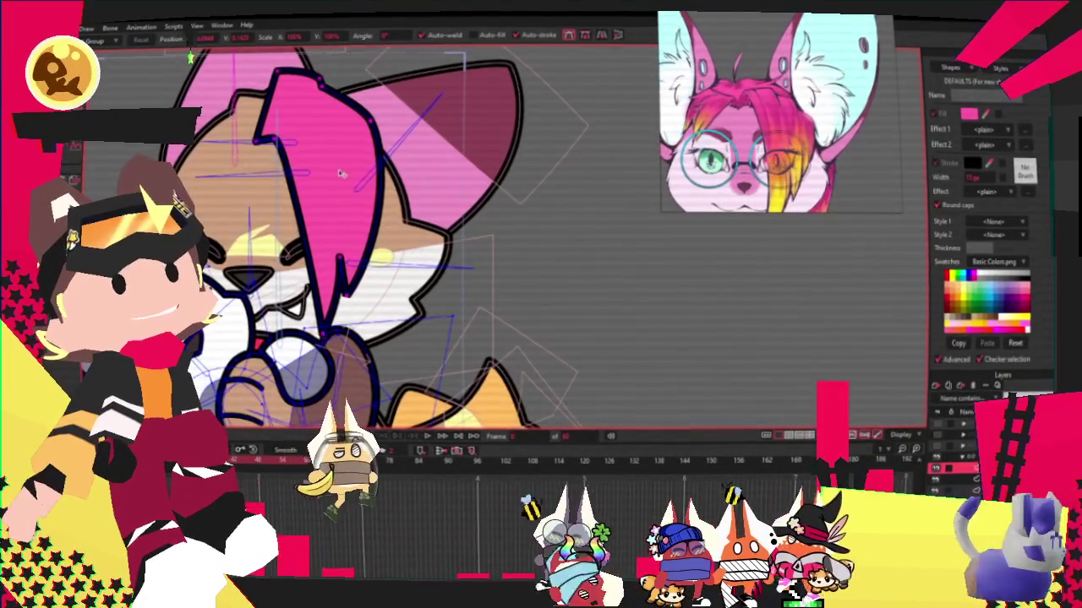
scroll(342, 173, up, 3)
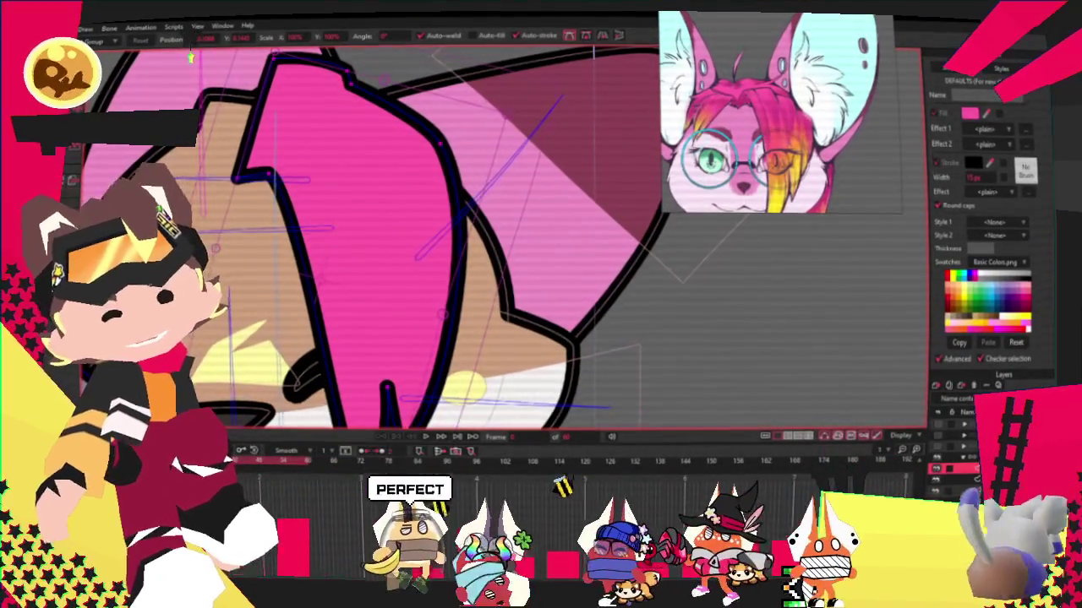
scroll(365, 176, down, 3)
key(q)
click(365, 176)
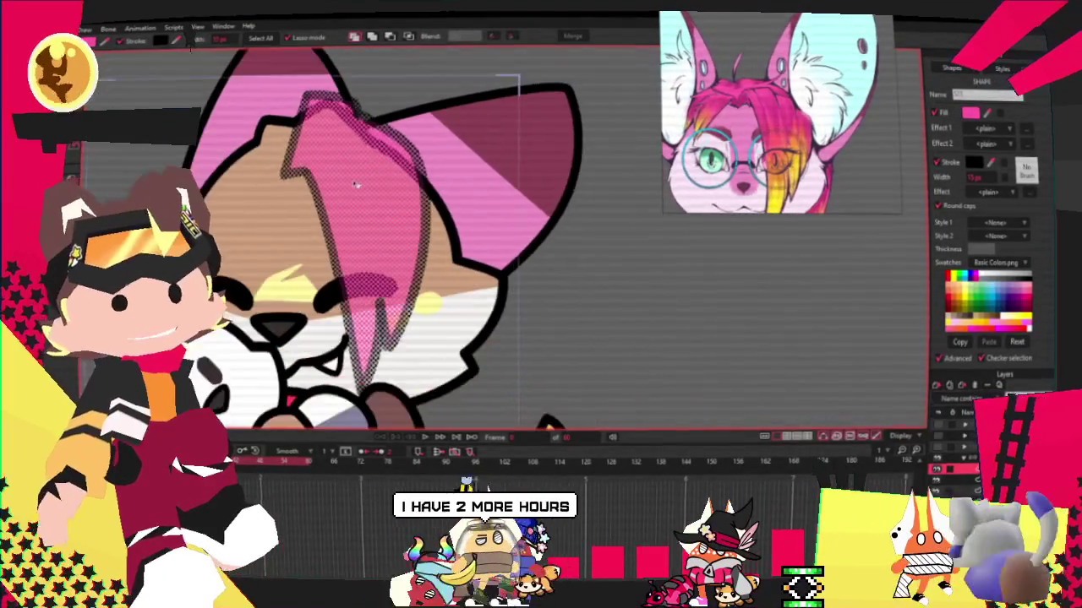
Replace the lock's flat pink fill with a Gradient effect that has an orange colour stop.
scroll(332, 193, up, 1)
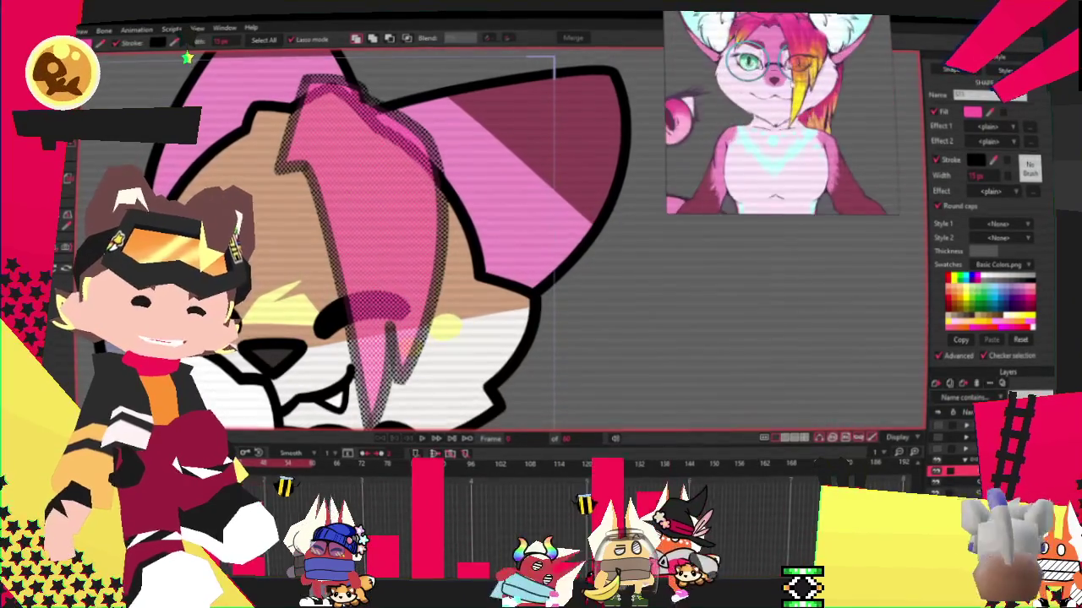
click(1005, 126)
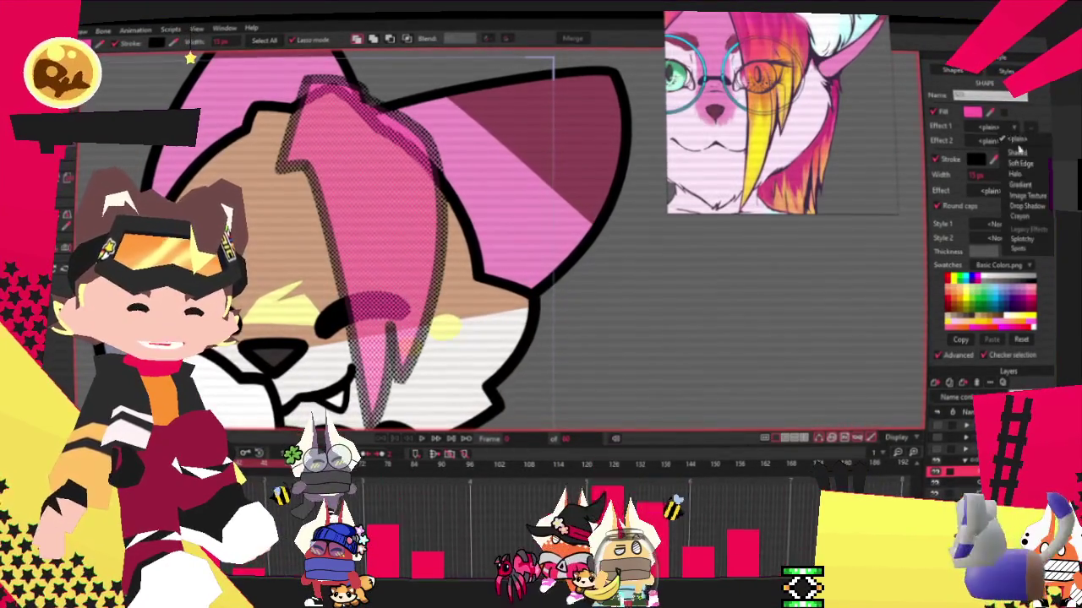
click(1018, 173)
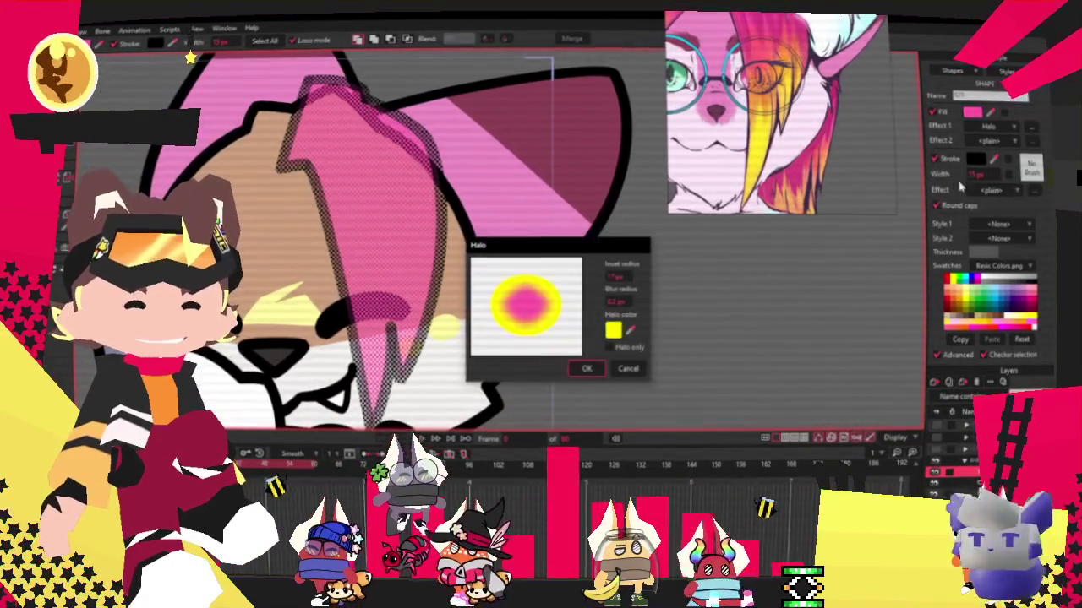
click(630, 369)
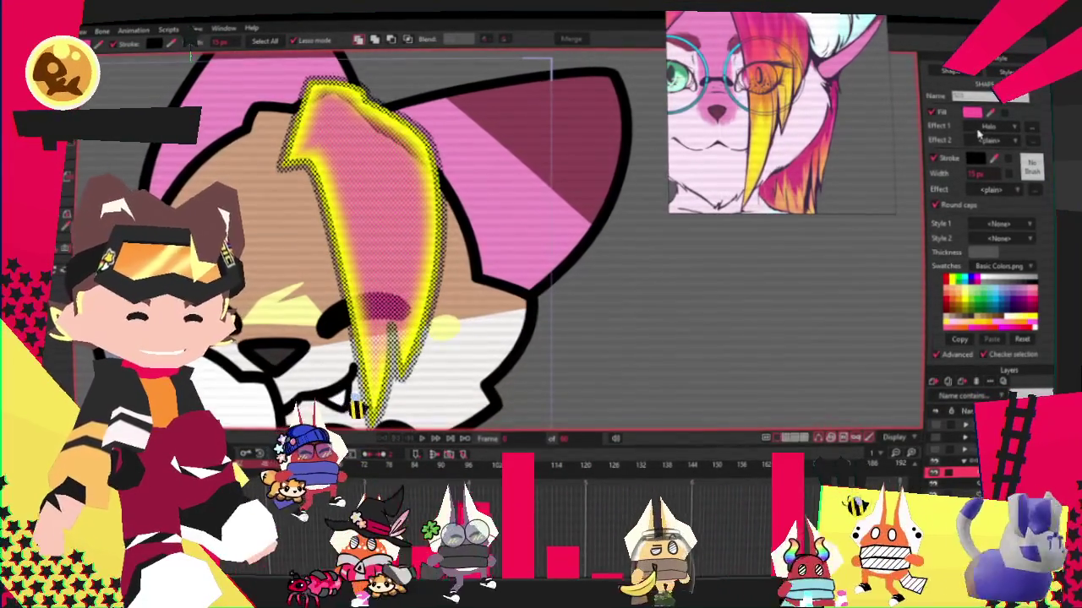
click(1005, 139)
click(1000, 184)
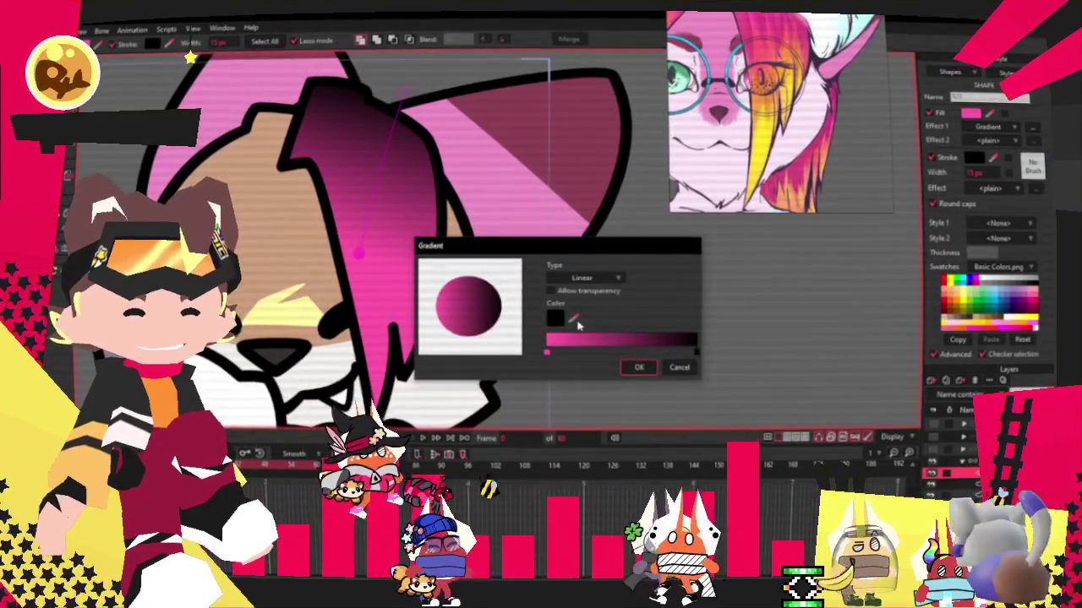
click(636, 342)
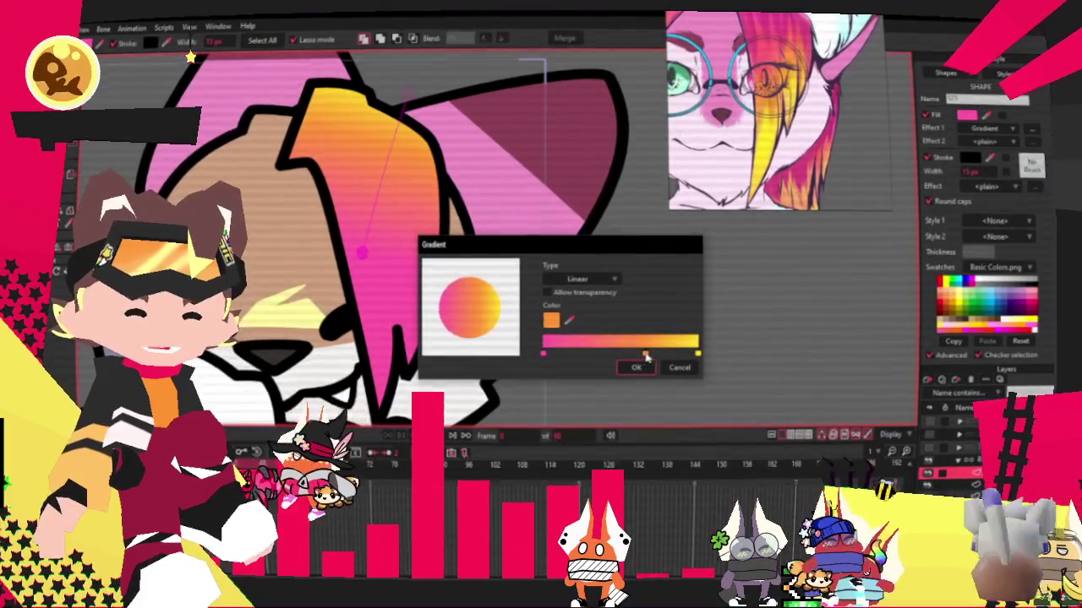
click(636, 367)
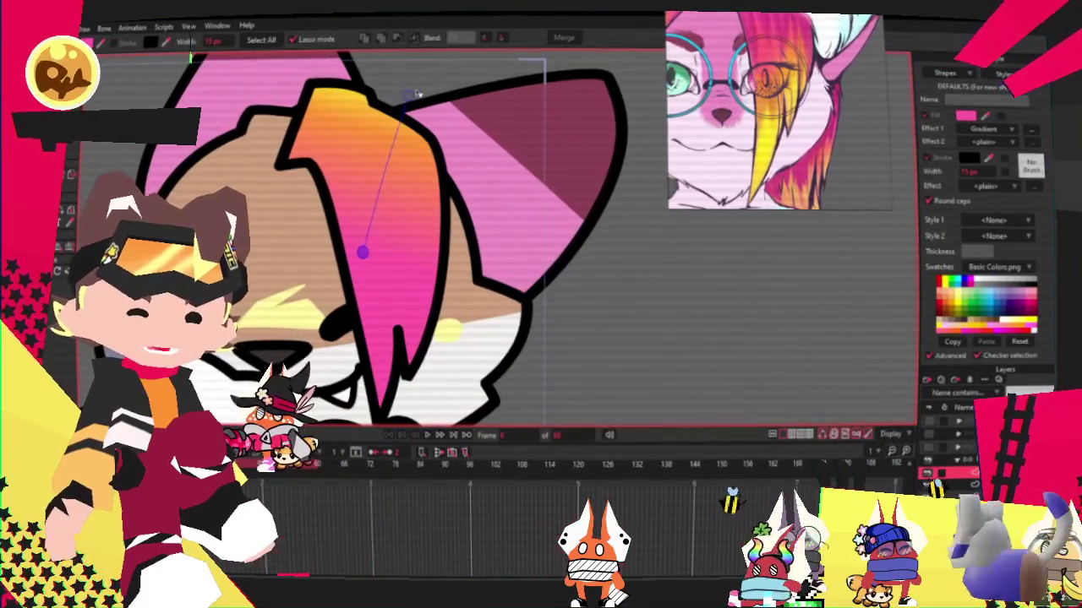
Reorient the gradient handles along the strand, pink at the hooked top to yellow at the tip.
mouse_move(415, 152)
mouse_down()
mouse_move(385, 297)
mouse_move(386, 152)
mouse_up()
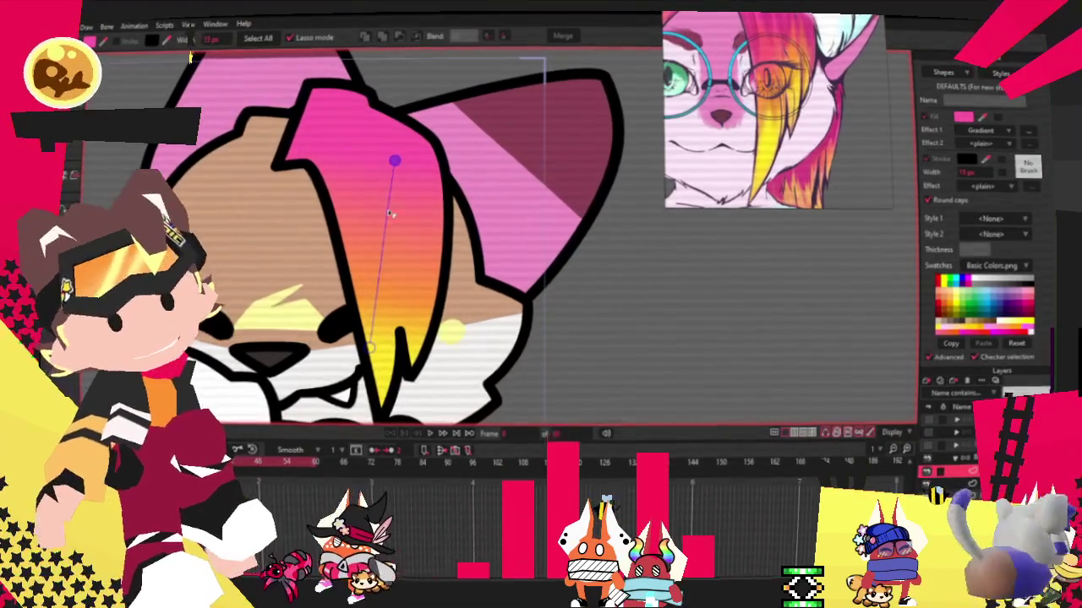
drag(370, 346, 420, 315)
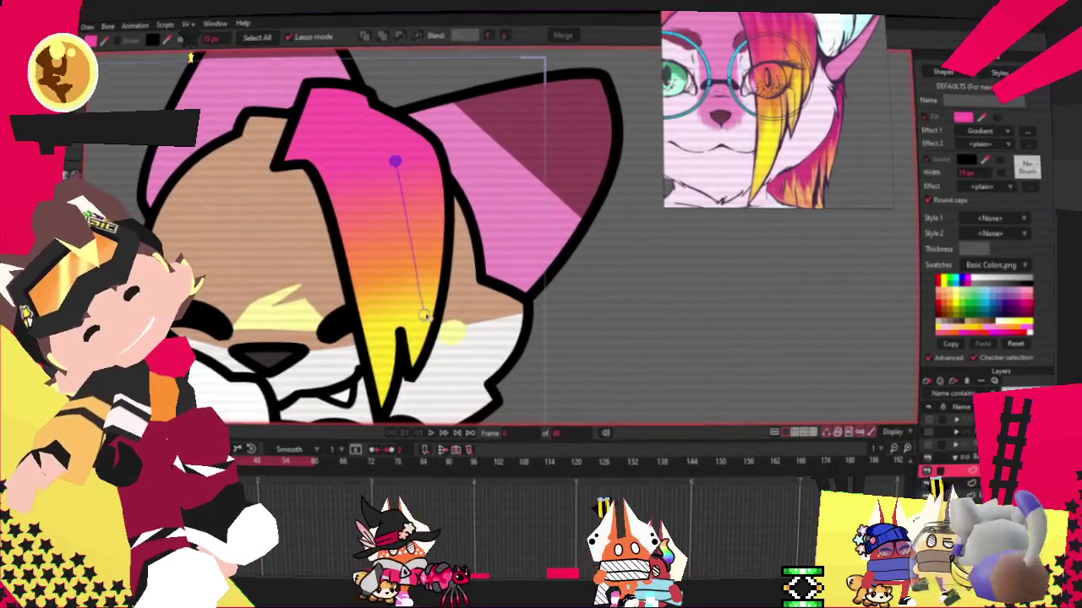
drag(395, 160, 371, 187)
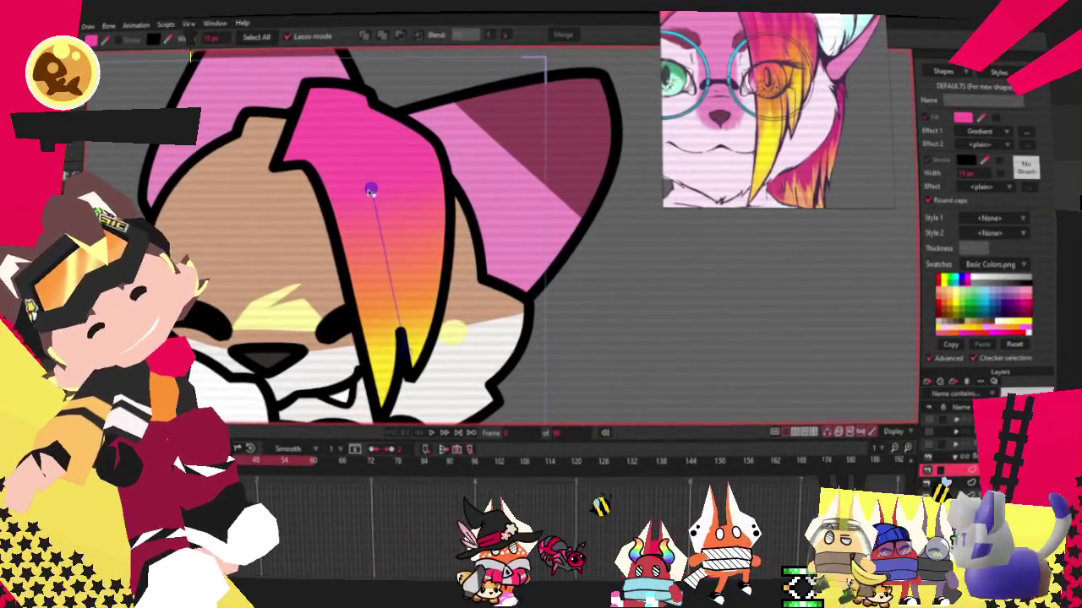
scroll(396, 236, down, 3)
scroll(404, 182, up, 2)
drag(400, 167, 397, 161)
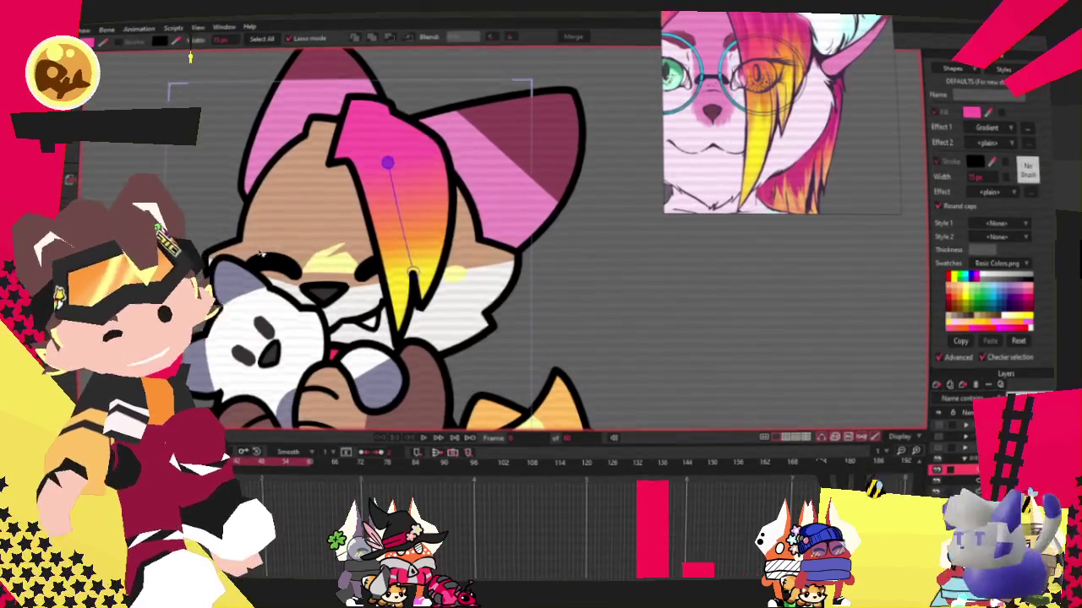
Play the fox animation, rewind to frame 0, and nudge the hair lock slightly left.
scroll(261, 251, down, 1)
scroll(370, 190, up, 1)
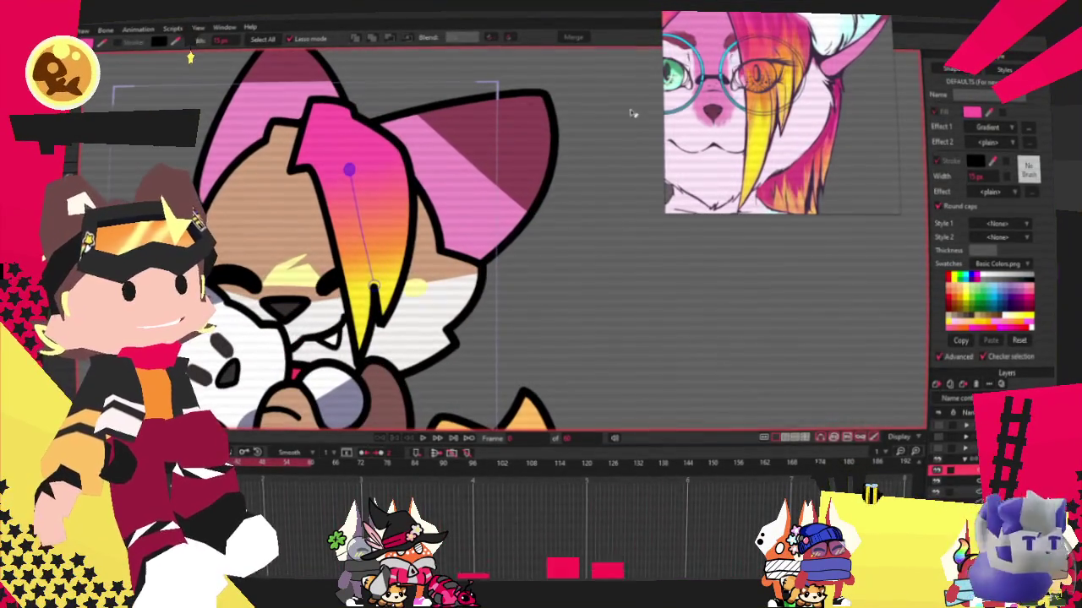
scroll(507, 204, down, 2)
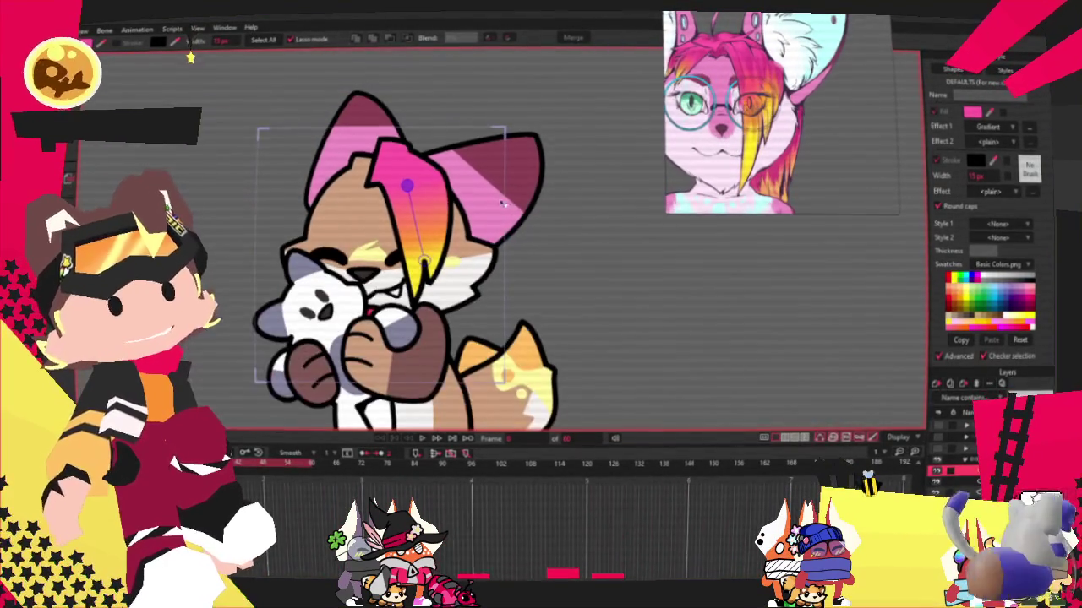
scroll(482, 201, up, 1)
scroll(470, 216, down, 1)
click(423, 439)
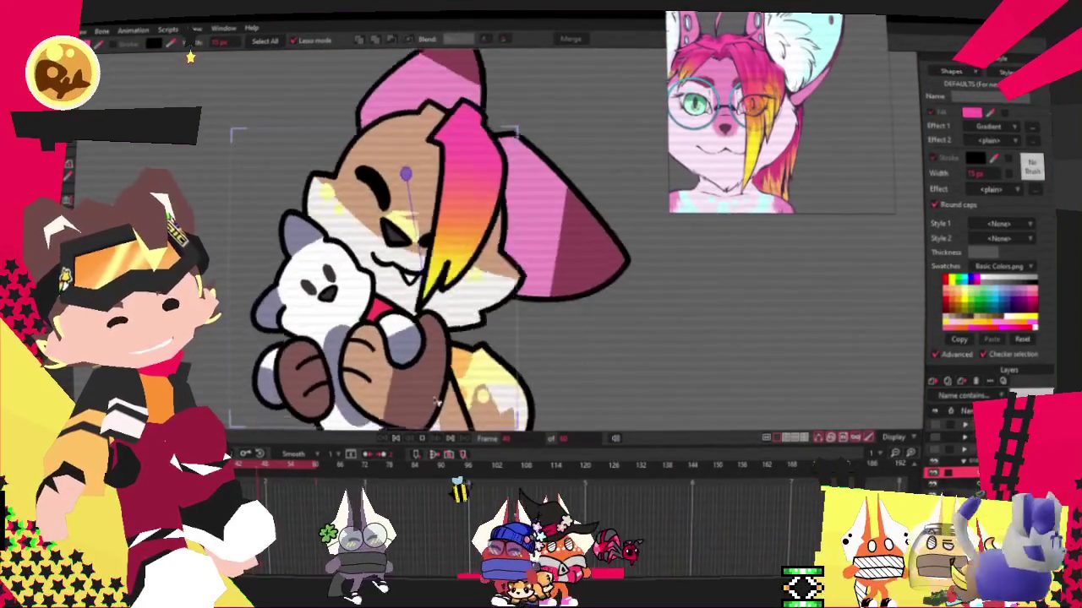
click(405, 441)
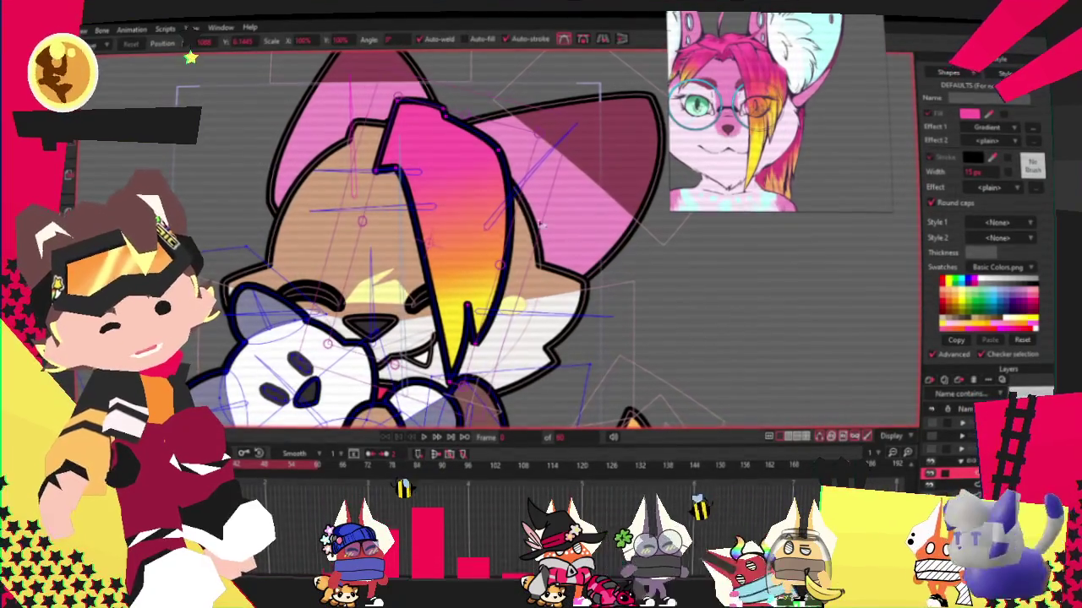
drag(494, 245, 489, 245)
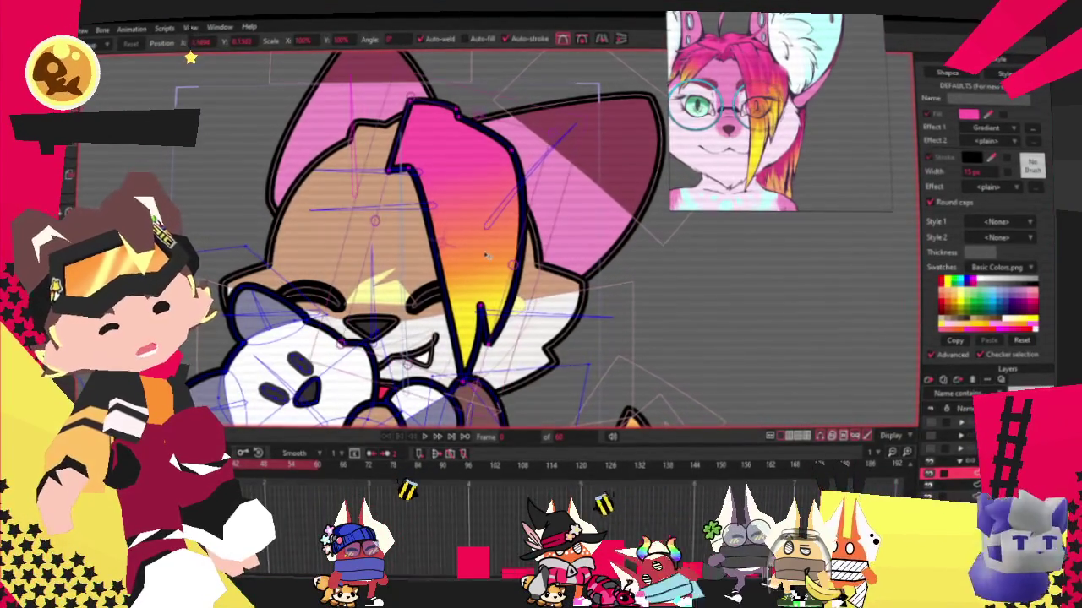
Replay the animation and select the hair lock's top points for refinement.
click(427, 440)
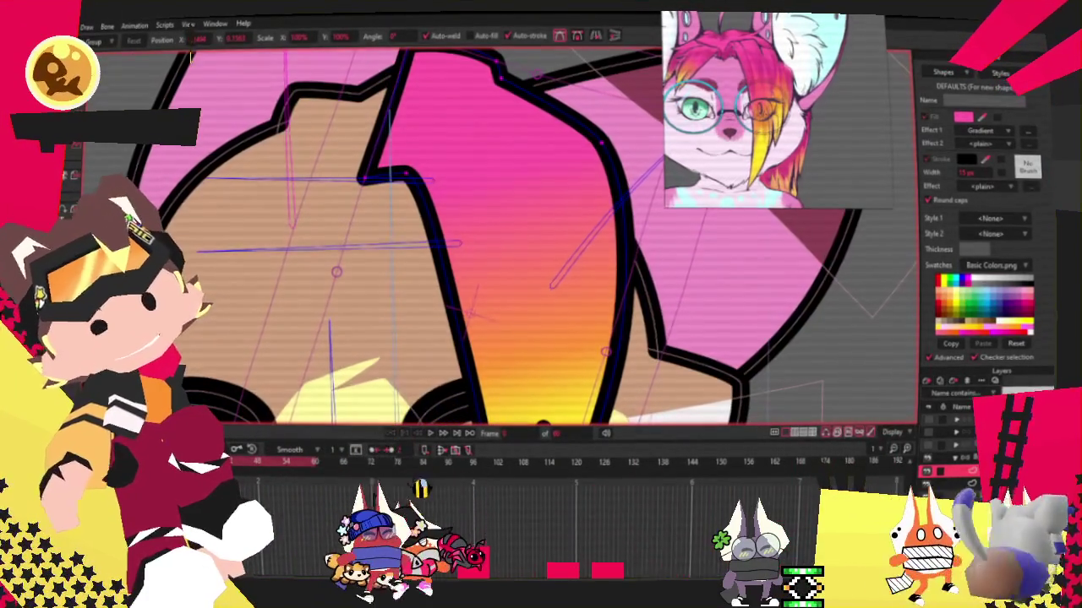
key(g)
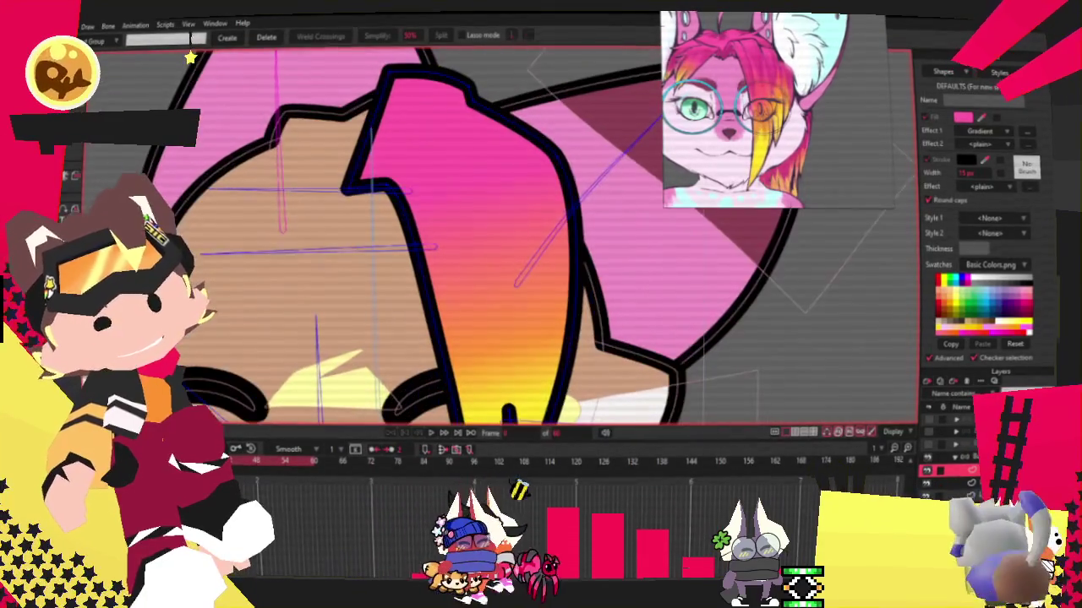
scroll(214, 188, up, 2)
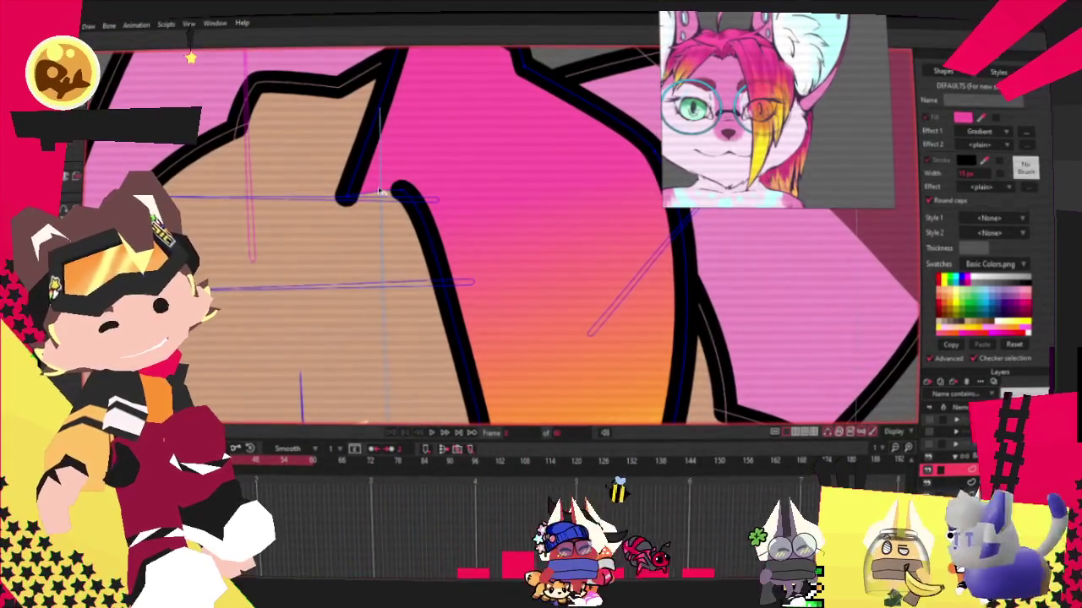
key(w)
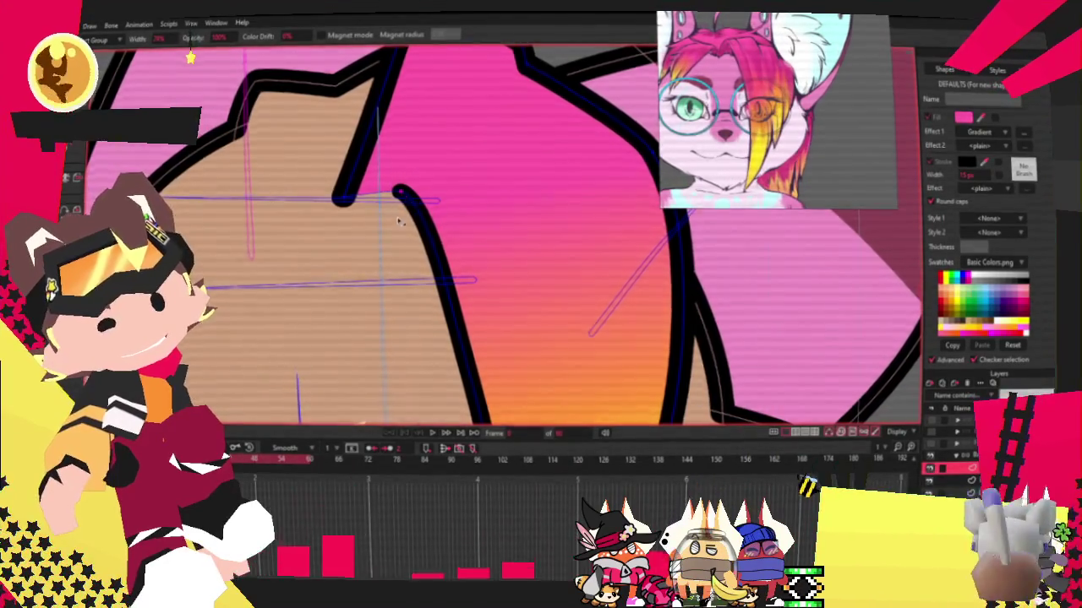
scroll(406, 200, down, 2)
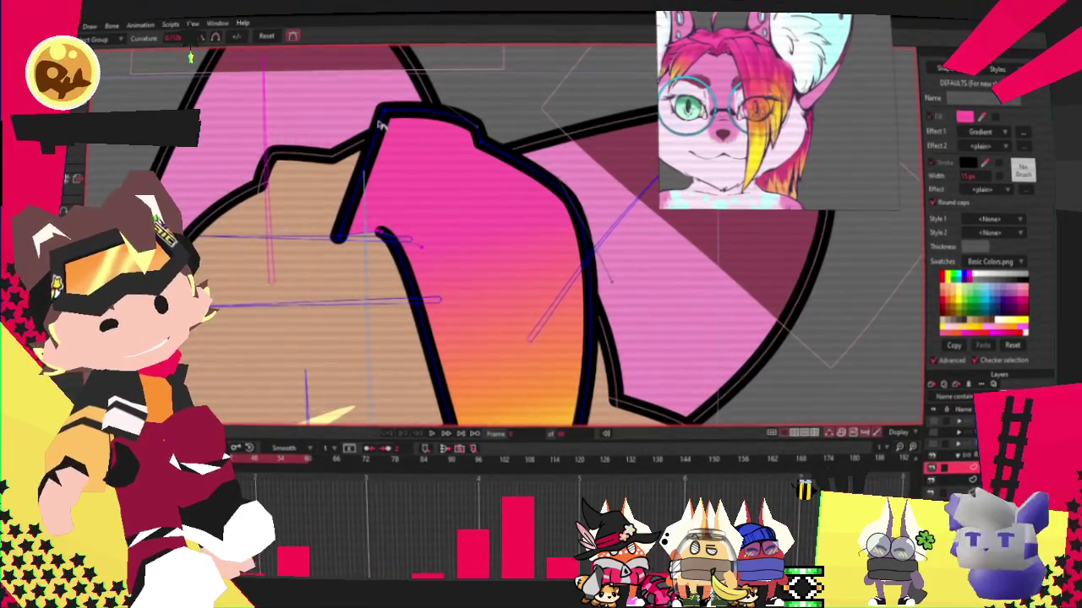
Reshape the lock's top with Transform Points and paste a duplicate gradient lock.
key(t)
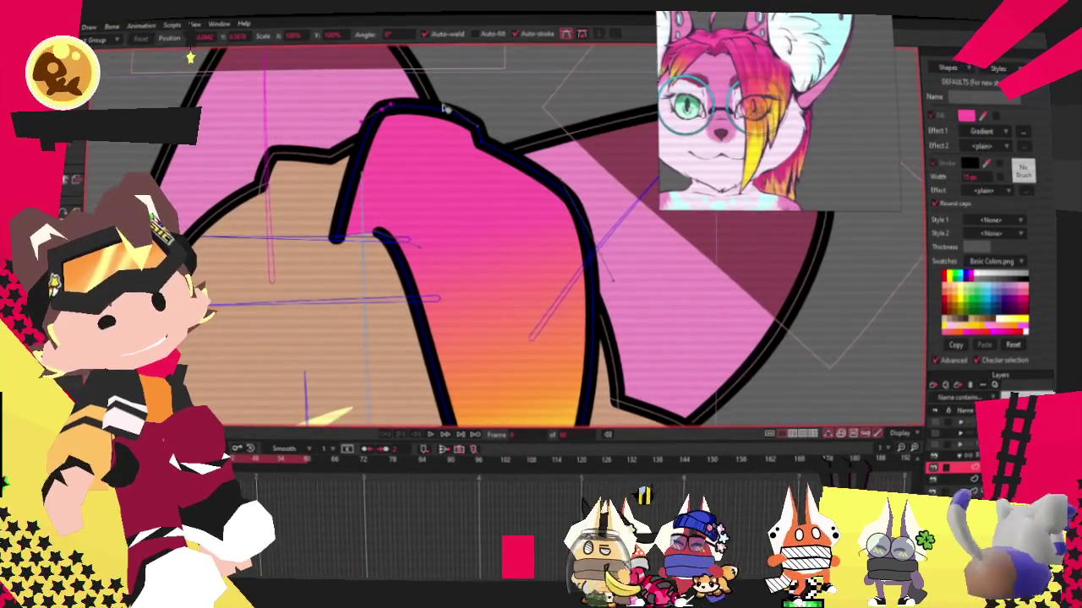
scroll(443, 108, up, 2)
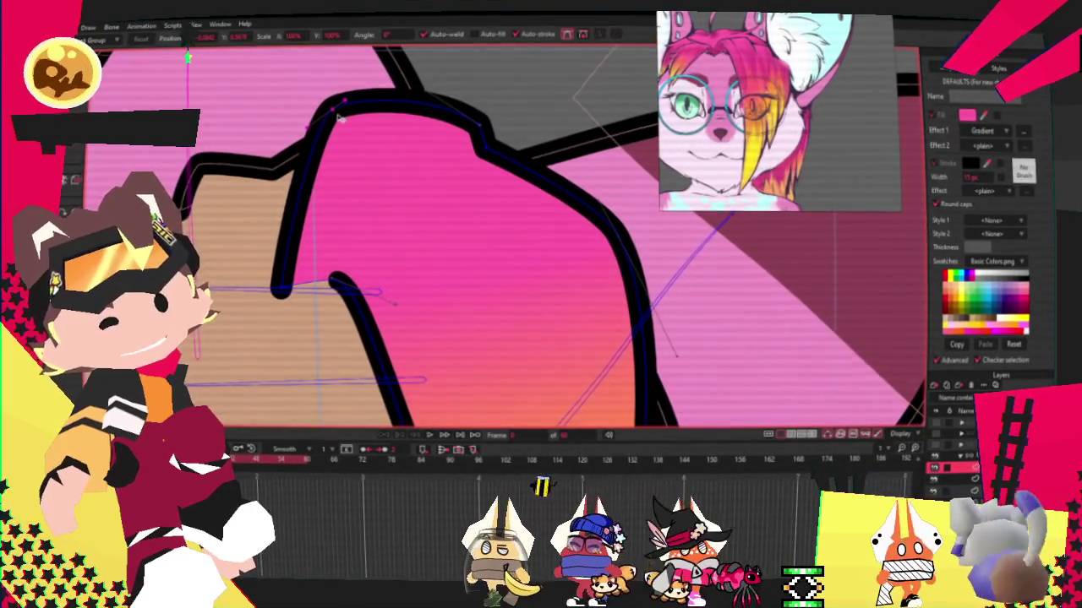
scroll(372, 144, down, 1)
scroll(409, 174, down, 1)
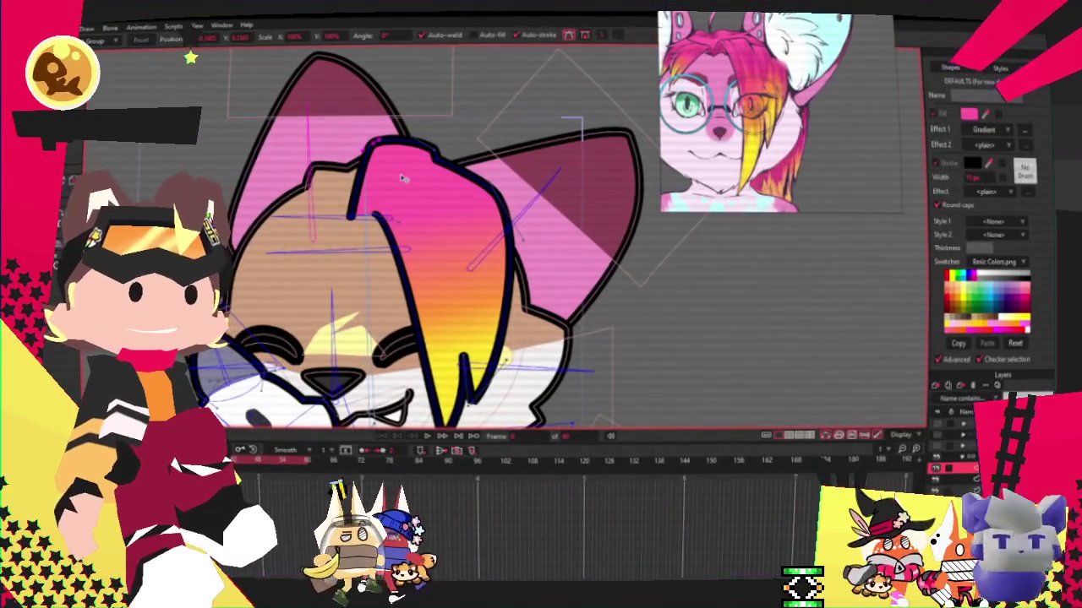
scroll(515, 321, down, 1)
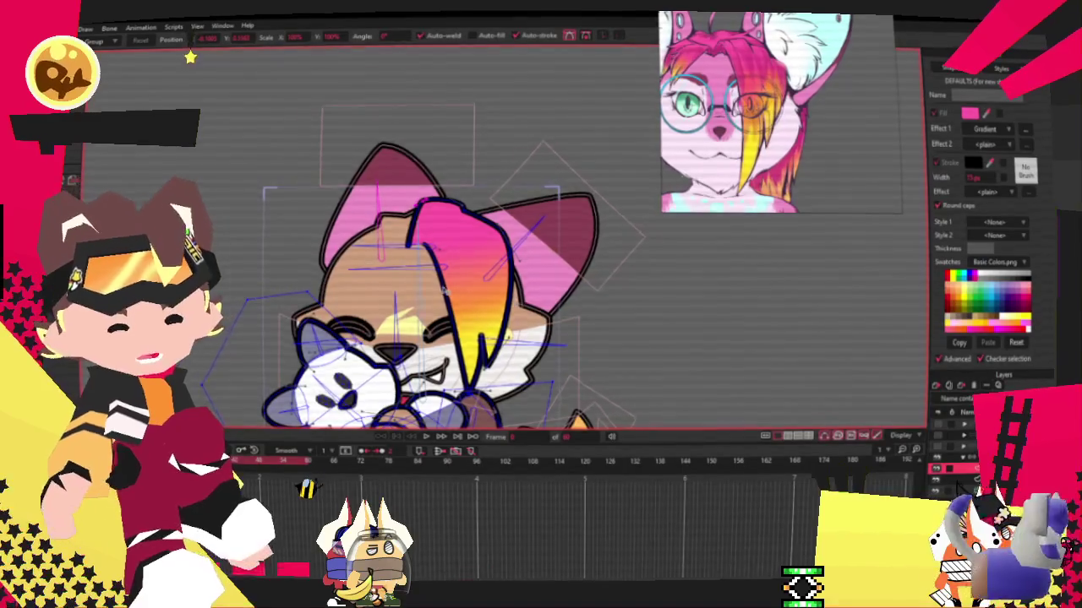
scroll(444, 289, up, 1)
scroll(465, 296, up, 1)
scroll(499, 302, up, 1)
scroll(521, 308, up, 1)
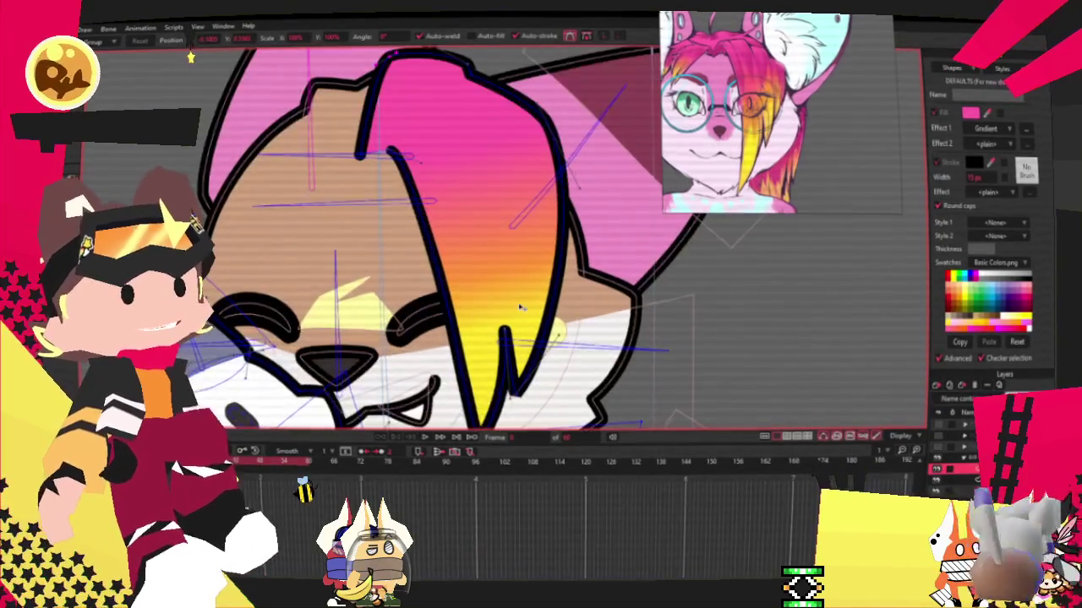
scroll(518, 301, down, 1)
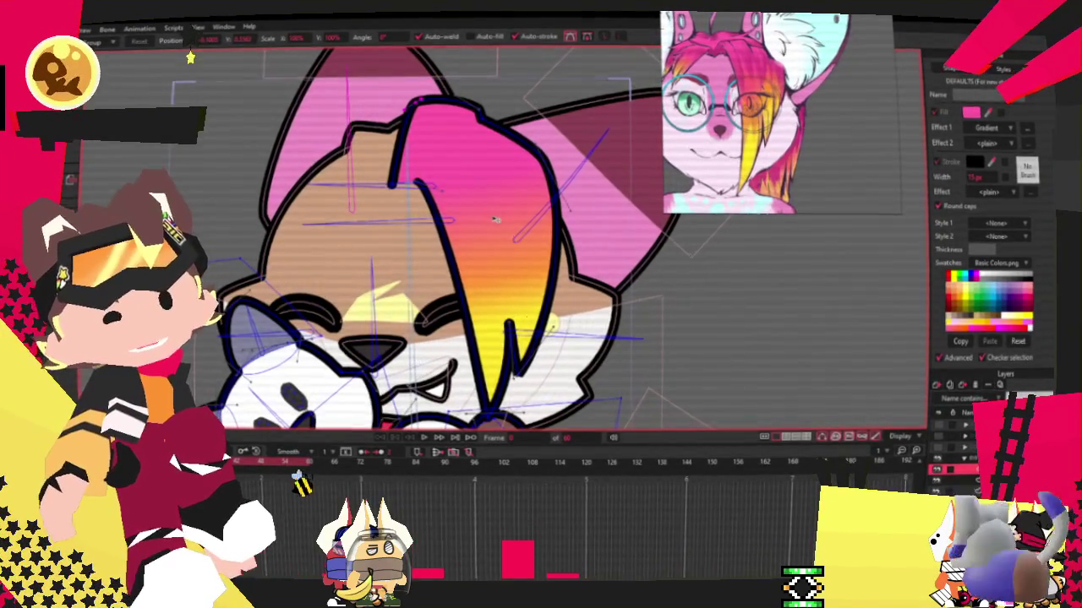
scroll(462, 210, up, 1)
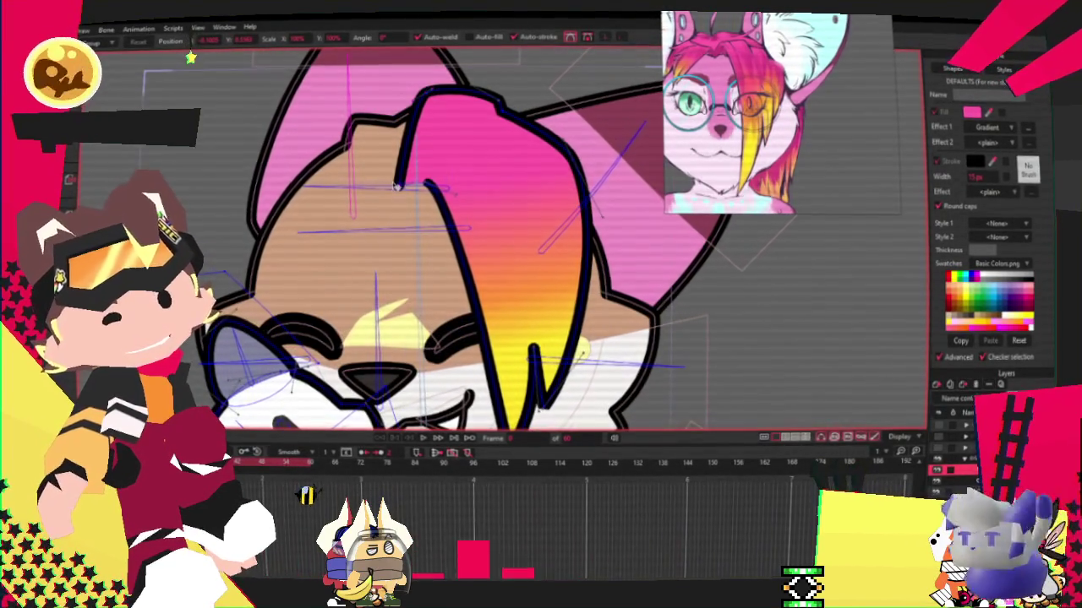
scroll(398, 181, down, 1)
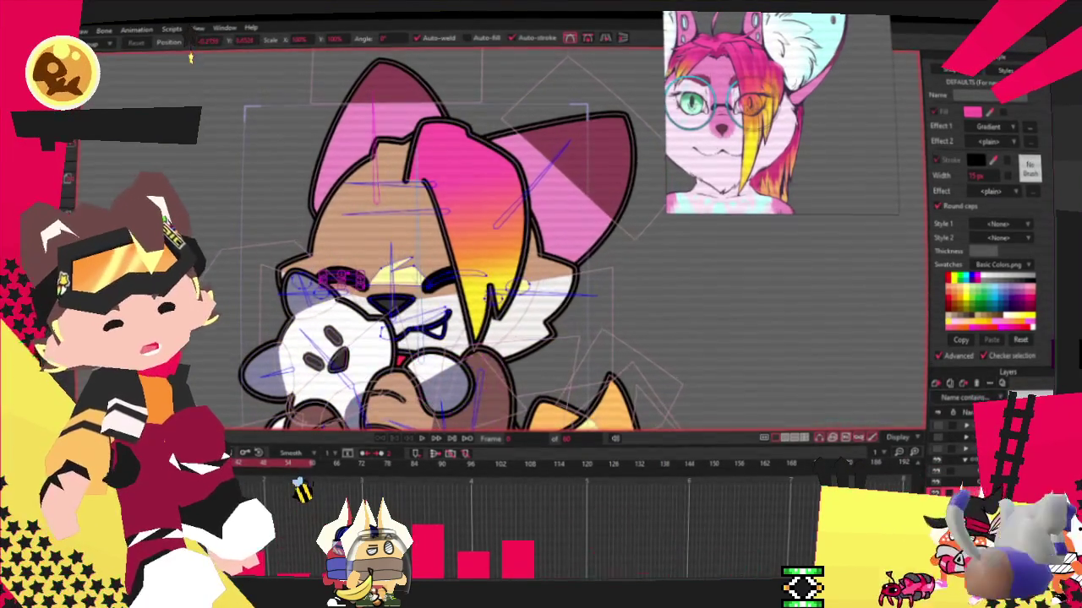
scroll(423, 163, up, 1)
scroll(422, 163, up, 2)
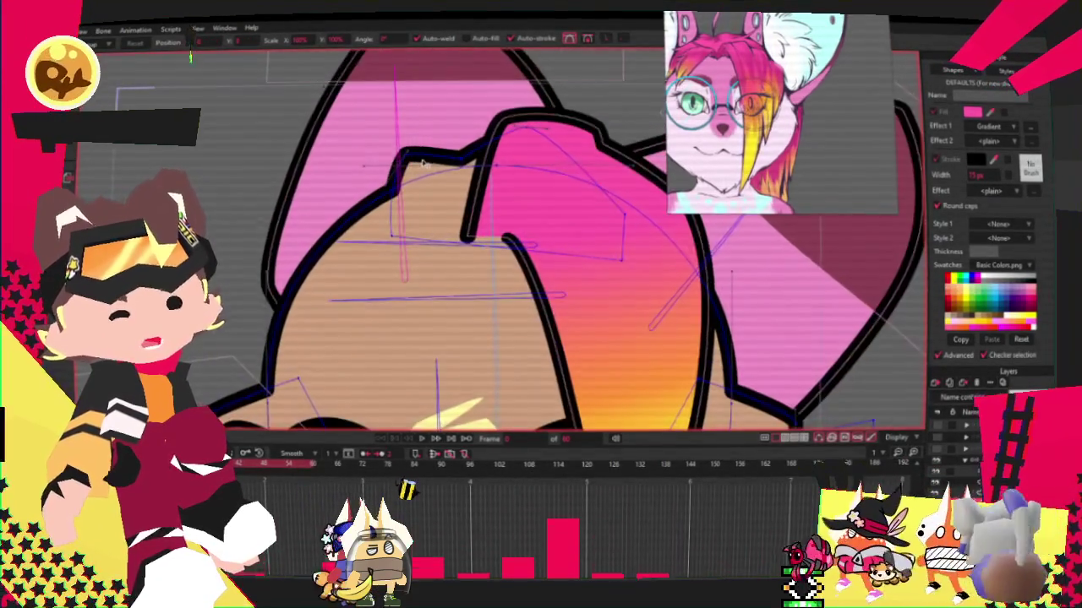
scroll(423, 163, down, 3)
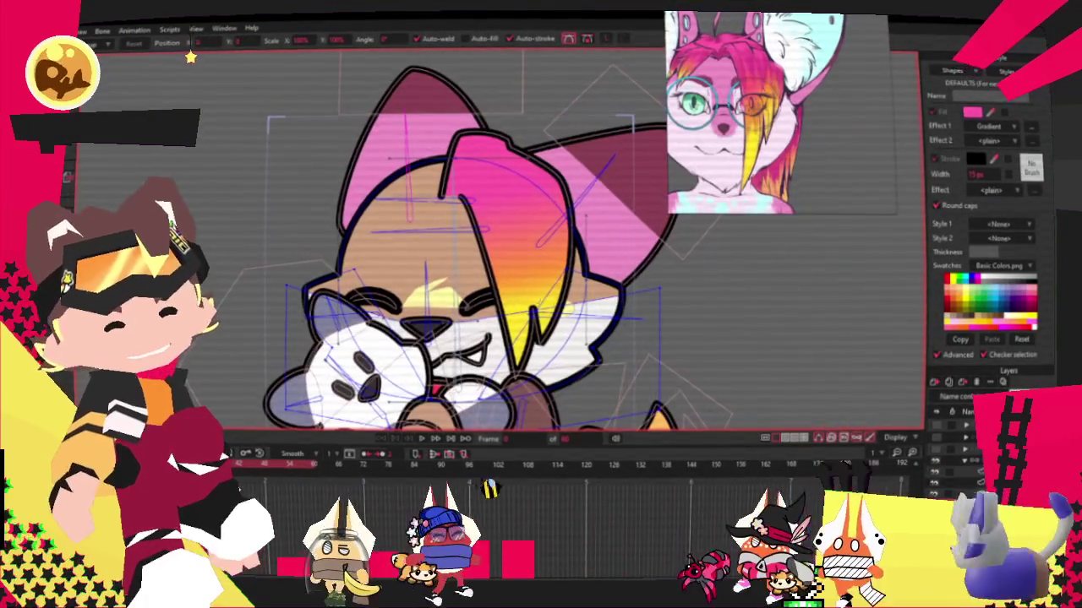
scroll(471, 182, up, 1)
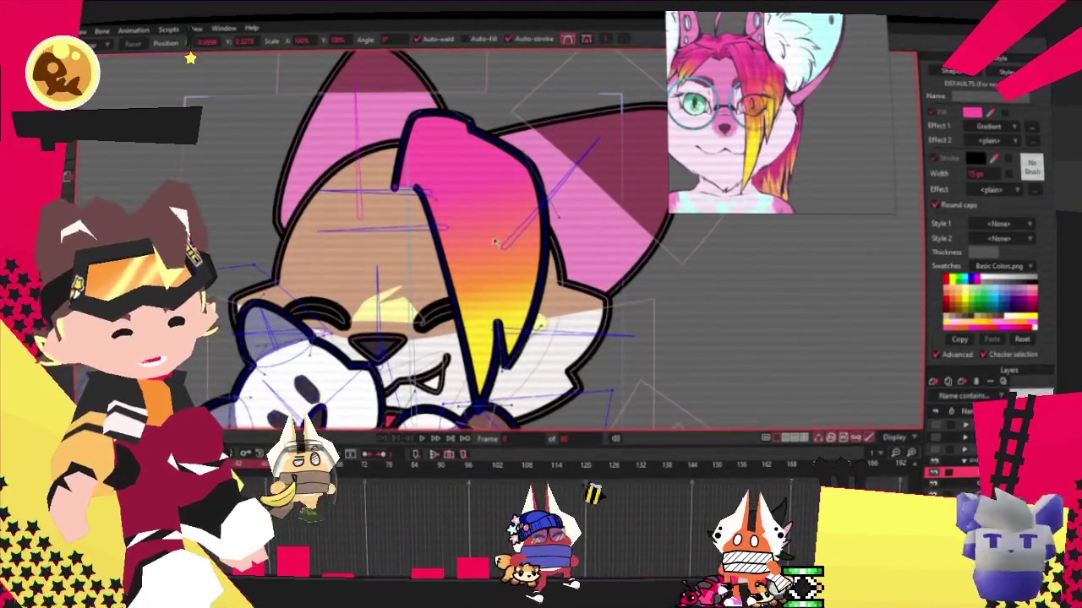
key(ctrl+v)
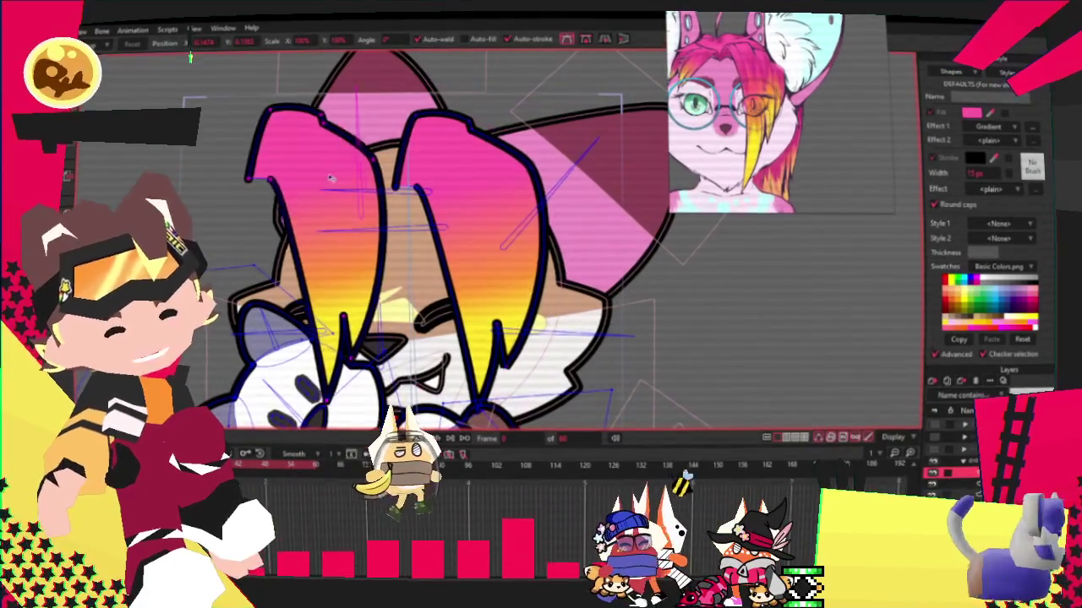
Drag the pasted lock's points into a short pointed tuft at the head's top-left.
scroll(428, 188, up, 1)
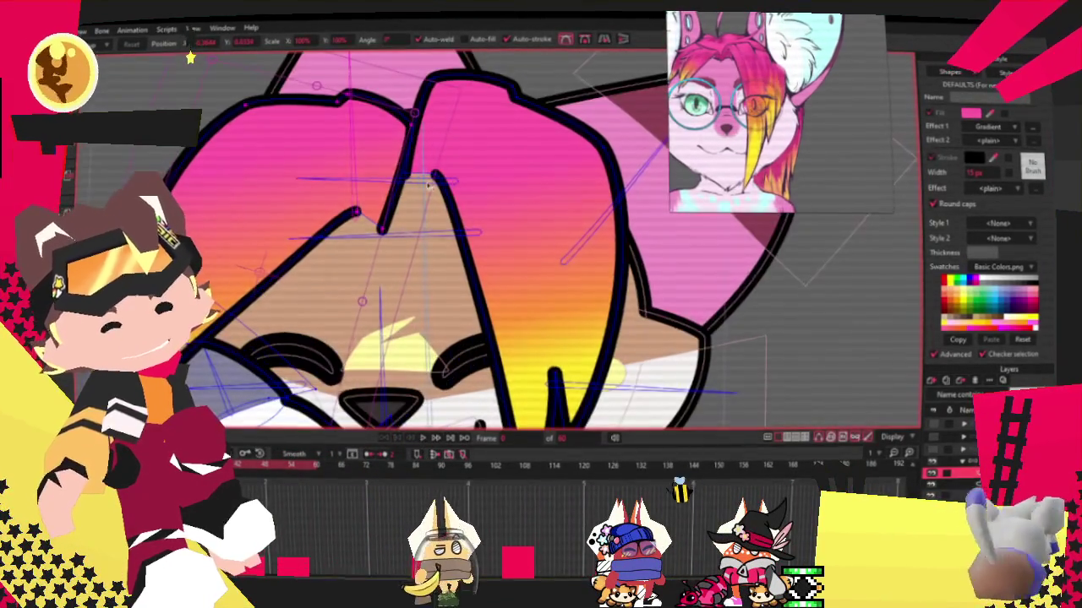
scroll(239, 278, down, 1)
drag(239, 277, 239, 259)
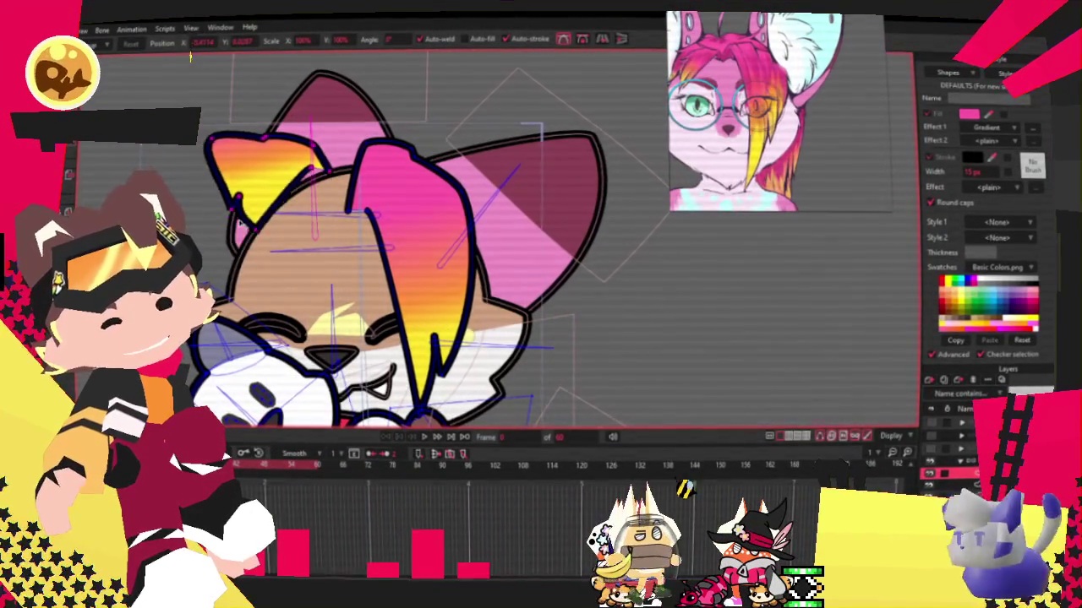
scroll(239, 234, up, 1)
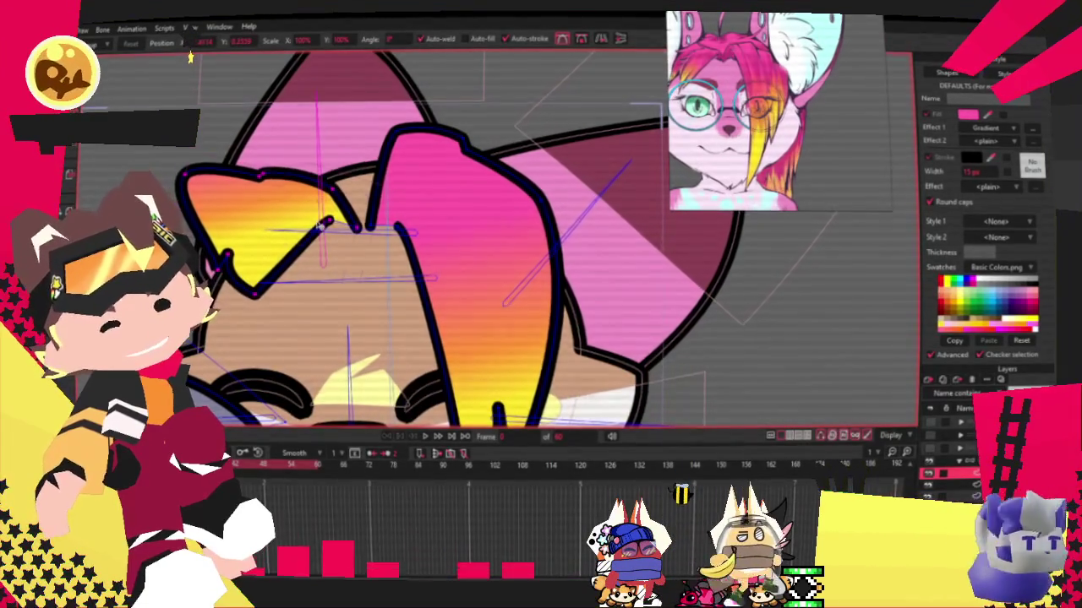
scroll(321, 227, up, 1)
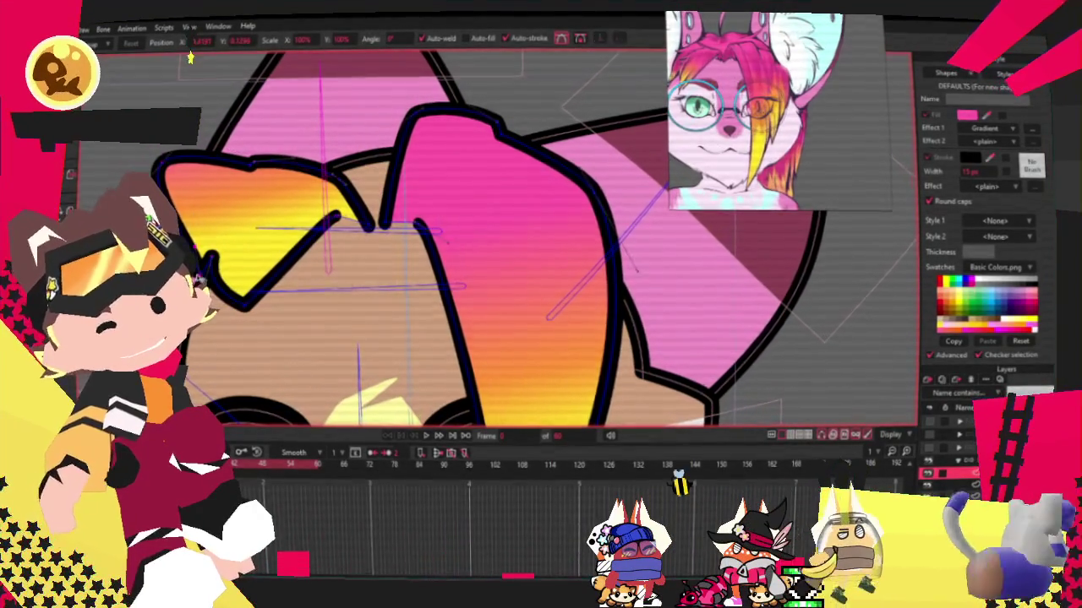
scroll(259, 312, up, 1)
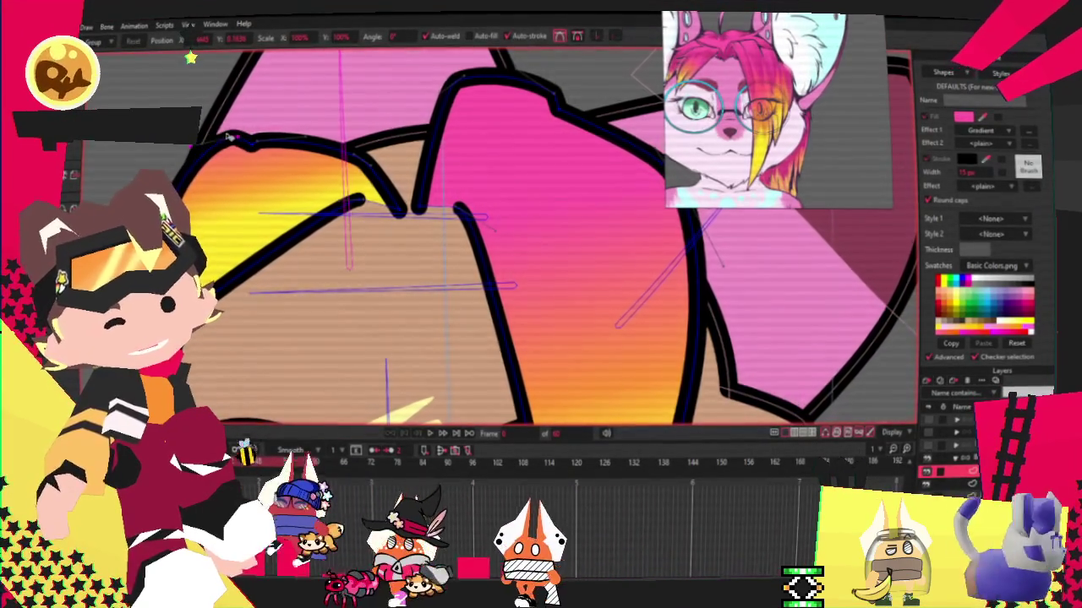
scroll(253, 169, down, 1)
scroll(254, 169, down, 1)
key(g)
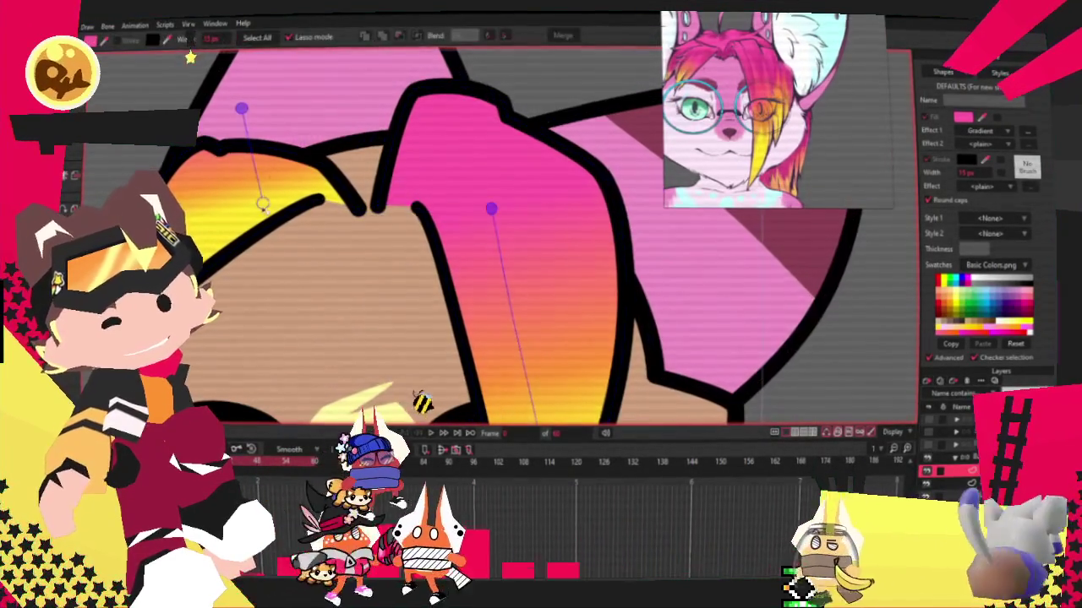
click(241, 142)
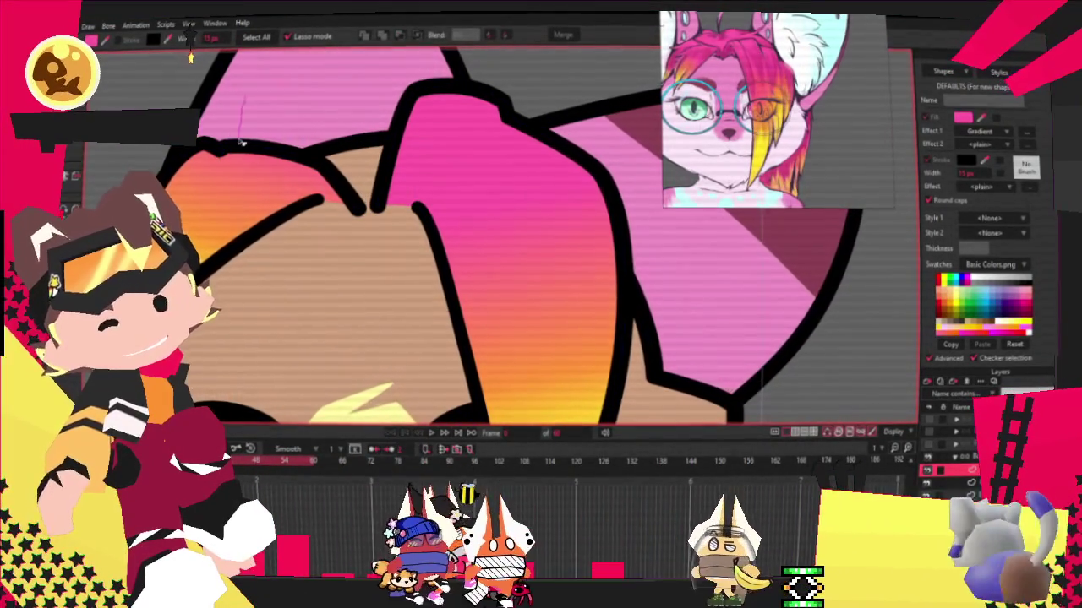
drag(241, 142, 241, 112)
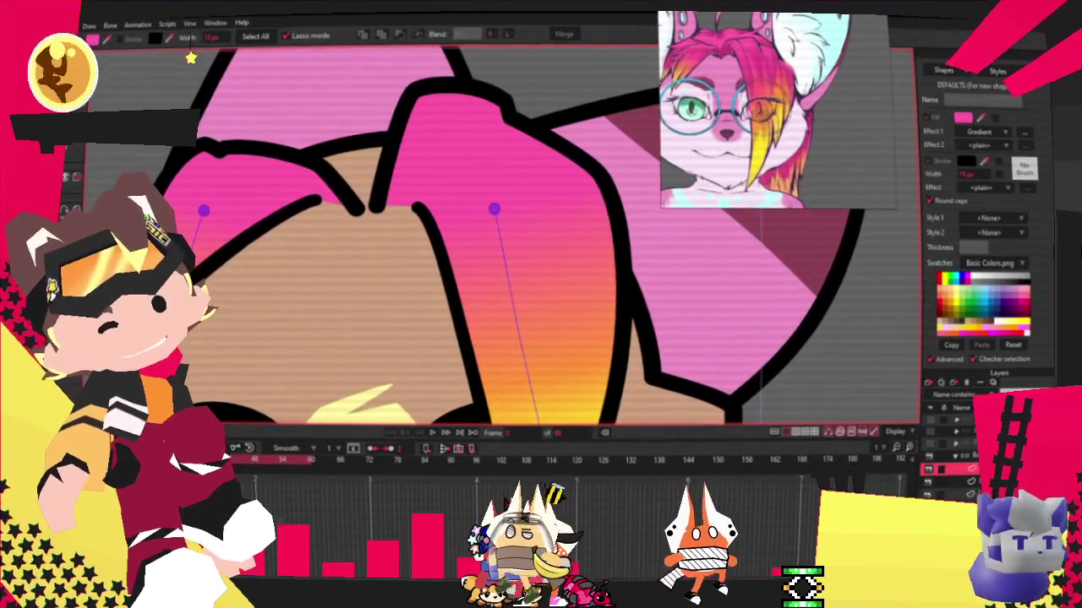
scroll(495, 253, down, 2)
scroll(495, 253, down, 1)
scroll(439, 211, up, 2)
scroll(412, 158, up, 2)
scroll(411, 158, down, 2)
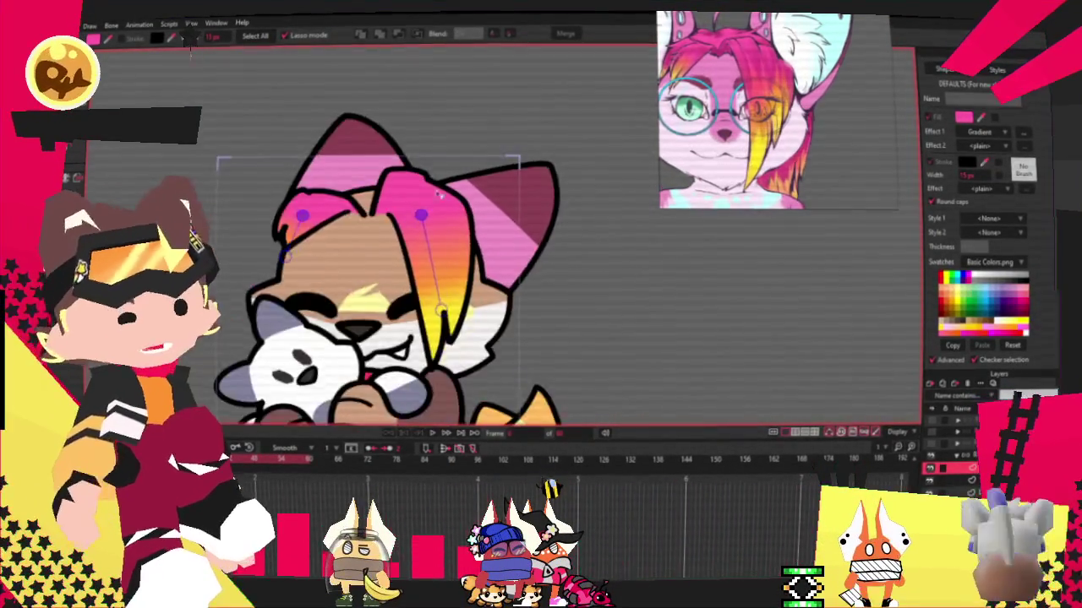
scroll(240, 205, up, 2)
scroll(179, 177, up, 2)
On the outline layer, drag the left lock's outline points into a spiky top edge.
click(179, 178)
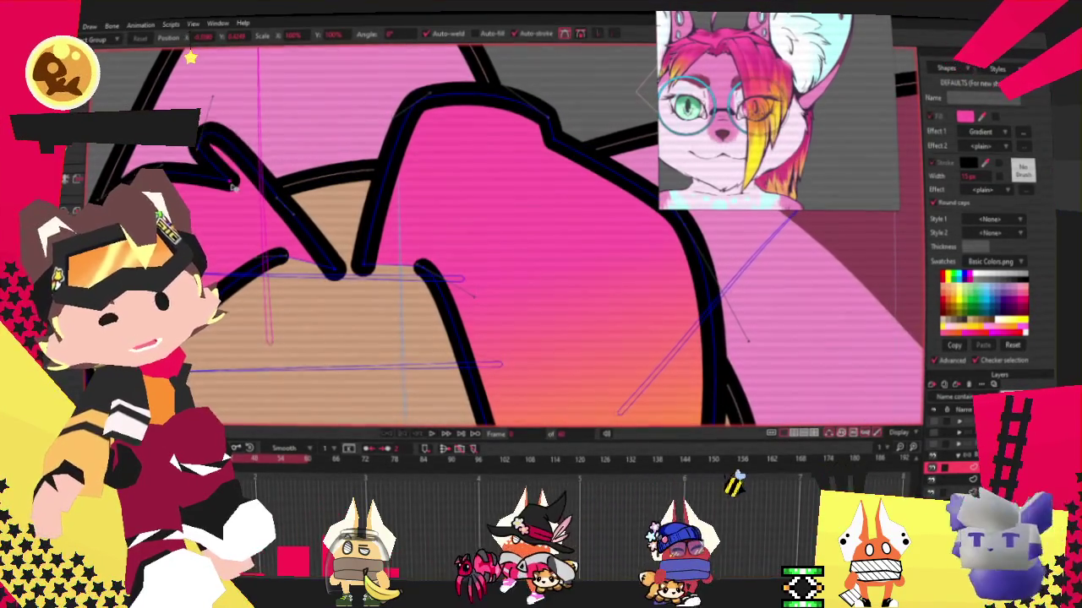
drag(216, 153, 195, 182)
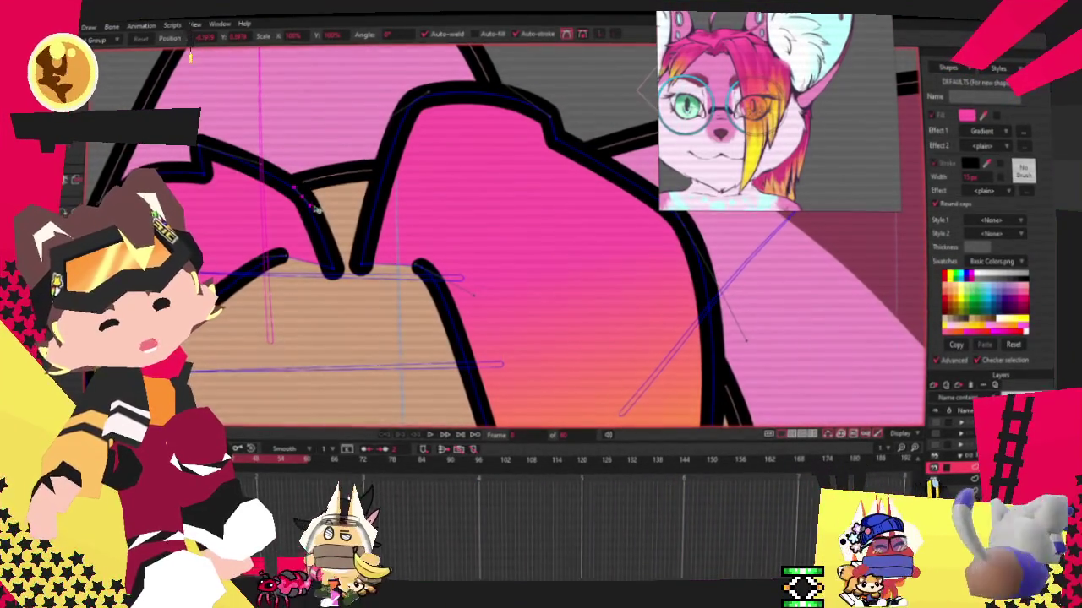
mouse_move(334, 273)
mouse_down()
mouse_move(334, 238)
mouse_move(309, 193)
mouse_move(258, 263)
mouse_up()
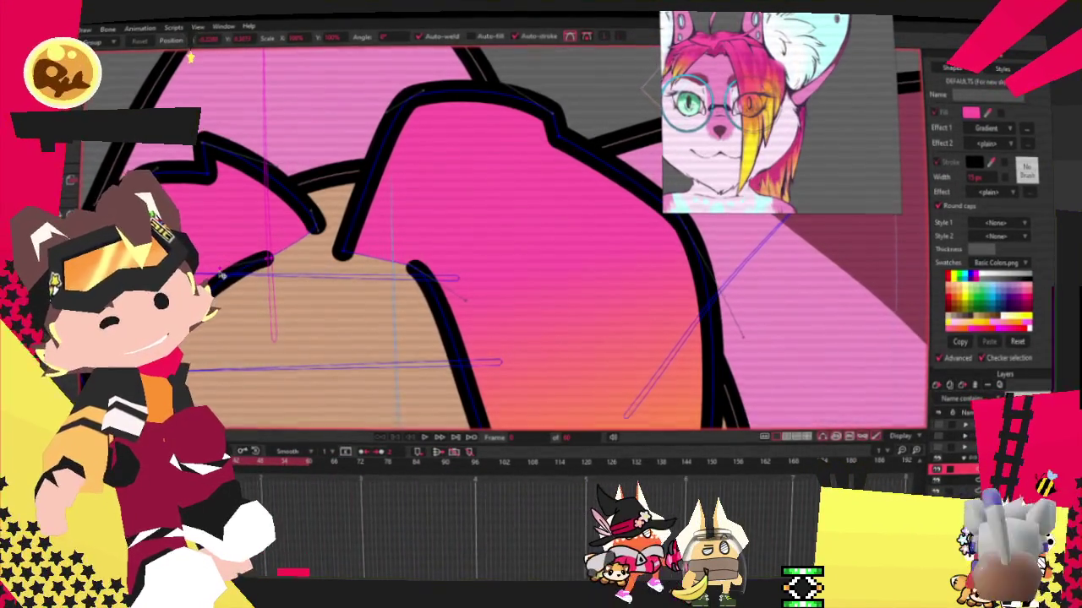
scroll(288, 256, down, 3)
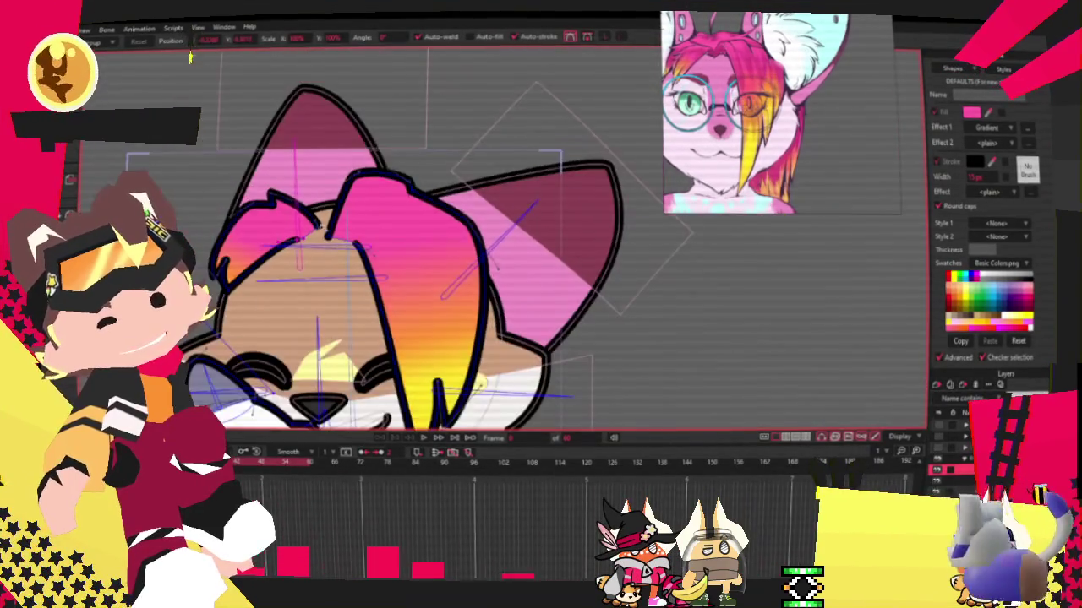
scroll(262, 241, up, 3)
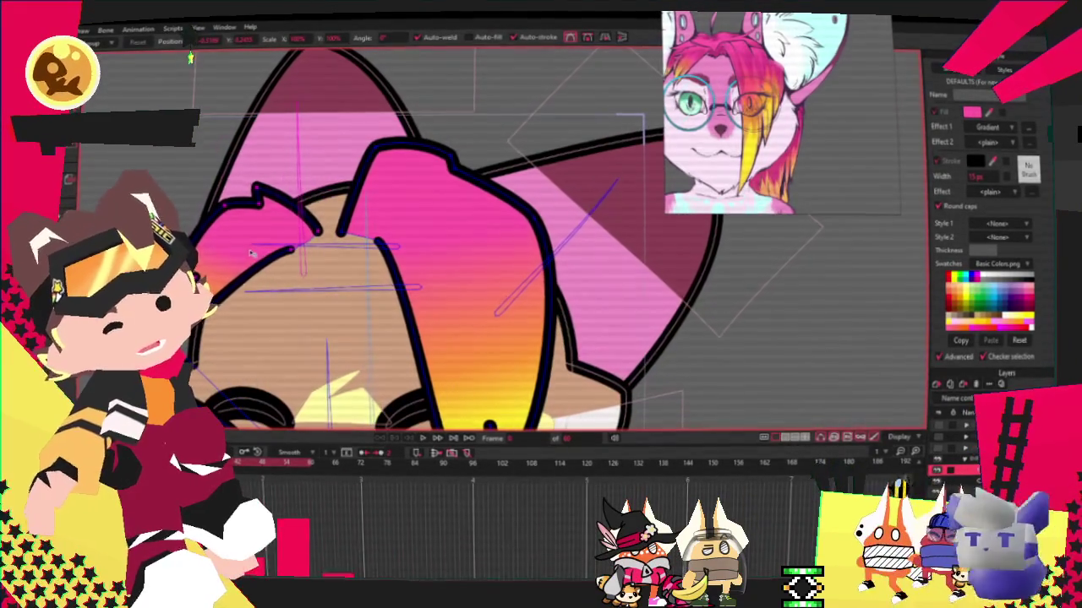
click(251, 254)
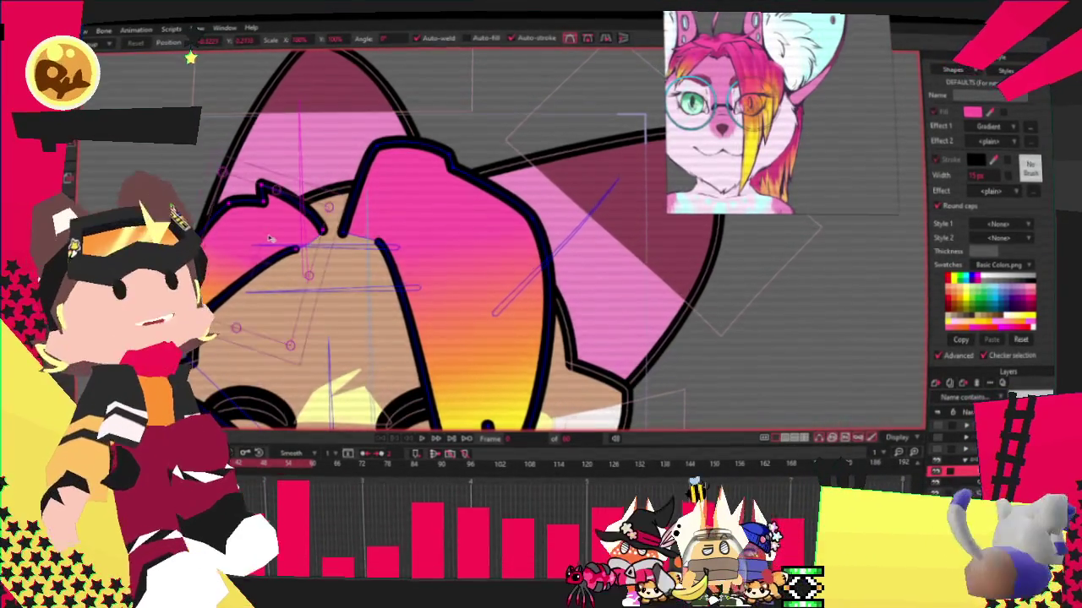
scroll(268, 238, down, 2)
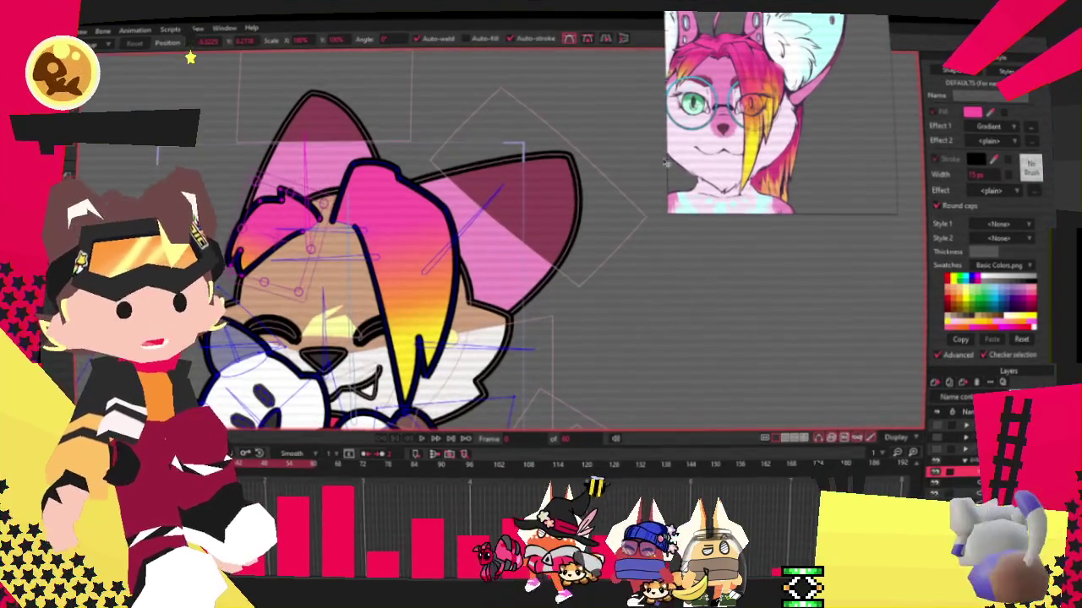
scroll(448, 250, down, 2)
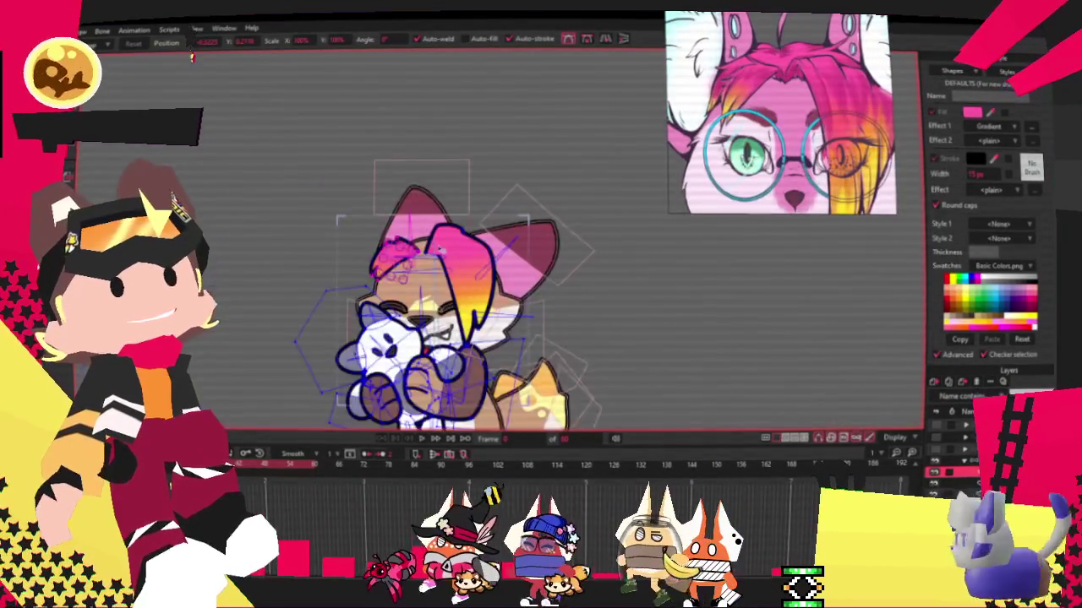
scroll(448, 251, up, 2)
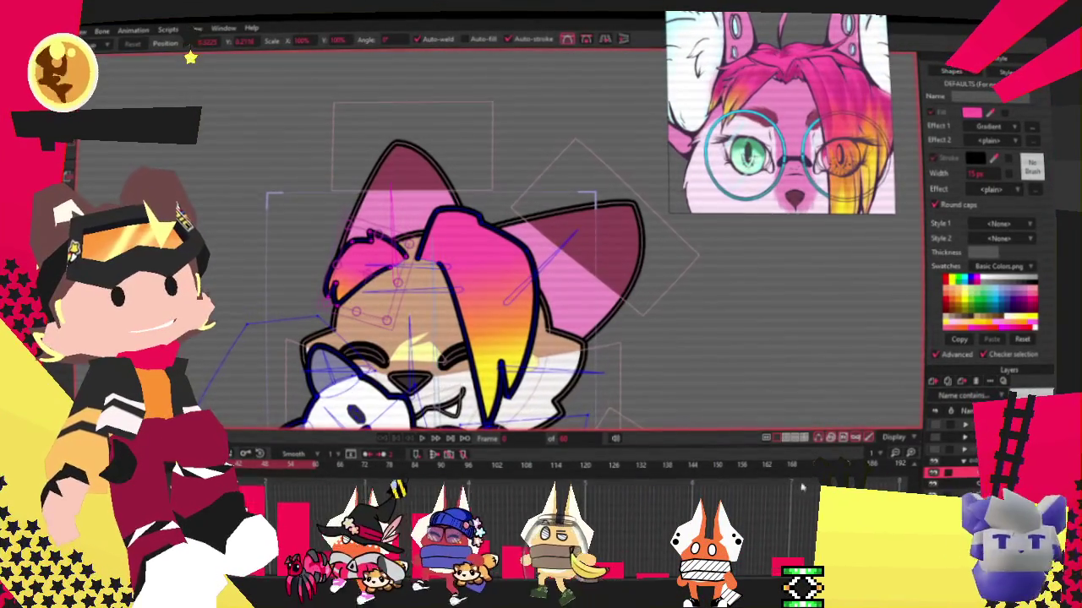
scroll(438, 265, up, 2)
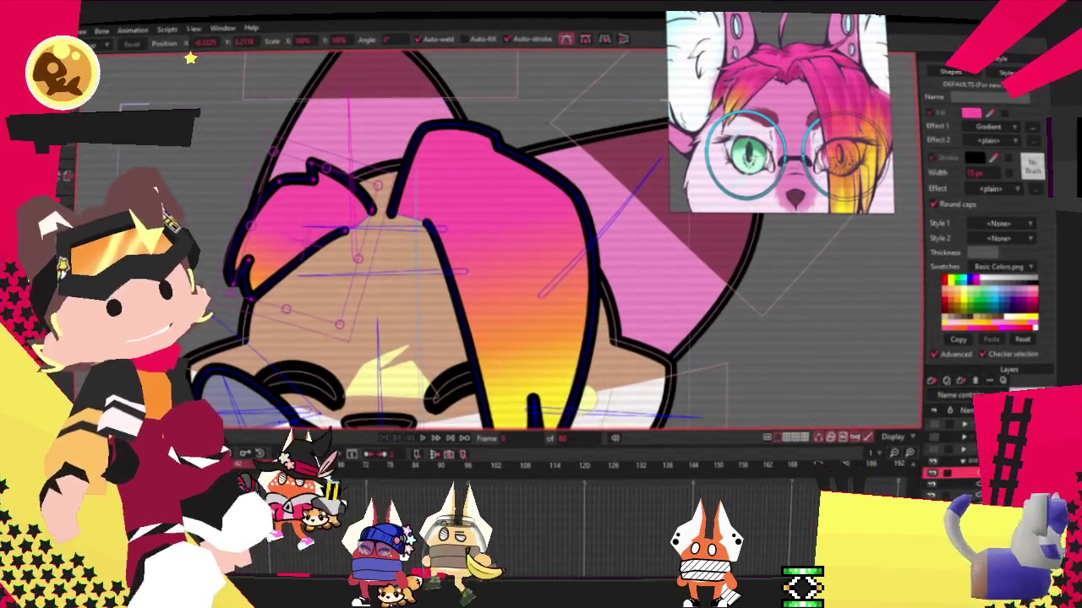
key(r)
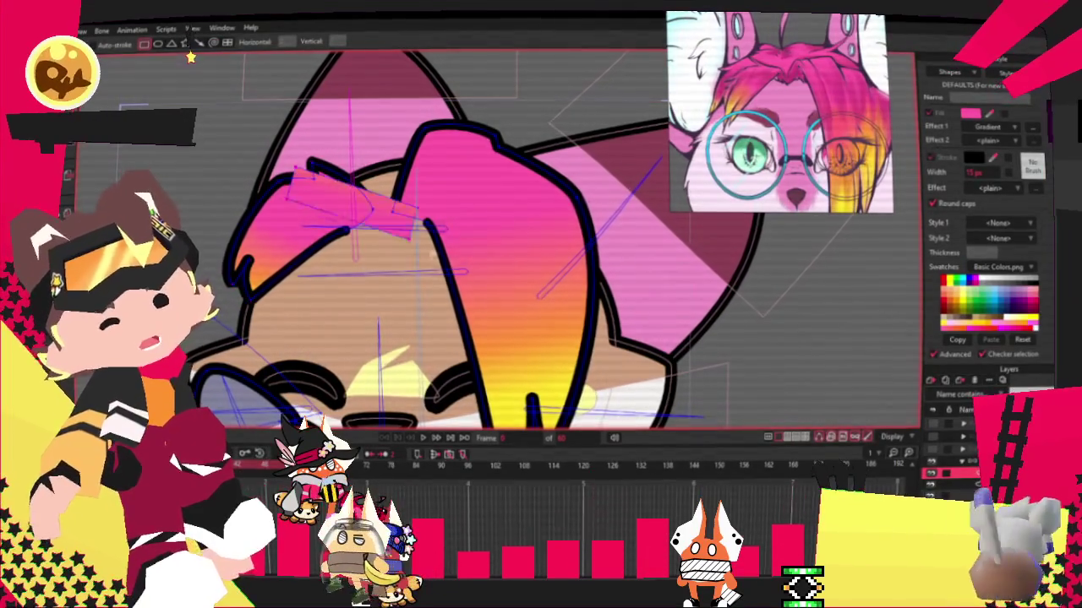
Set the tuft's Effect 1 to <plain> for a flat pink fill and enable its Stroke.
key(q)
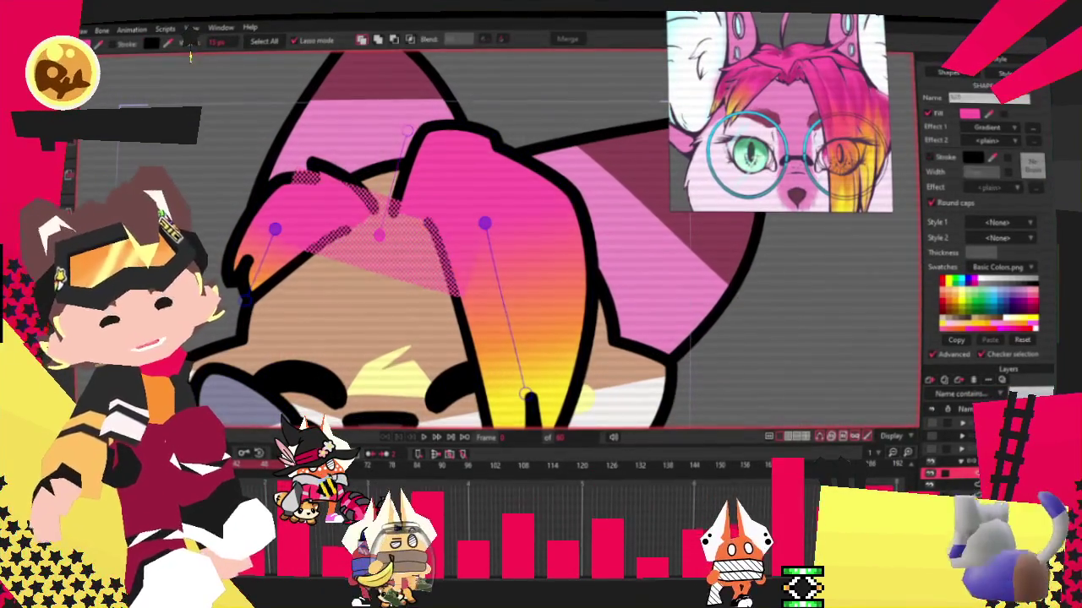
click(991, 126)
click(984, 138)
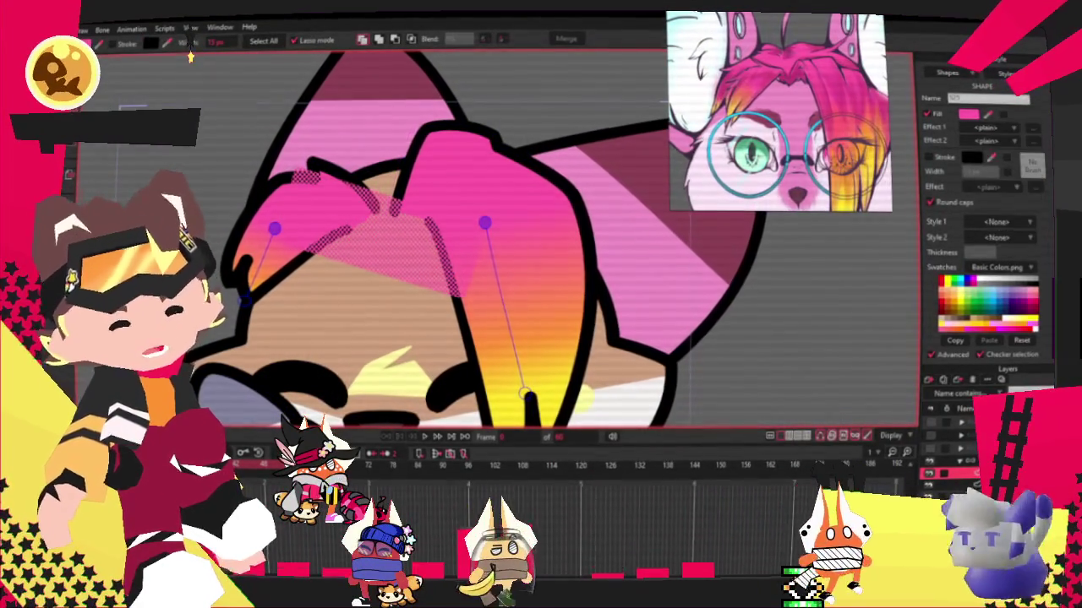
click(116, 46)
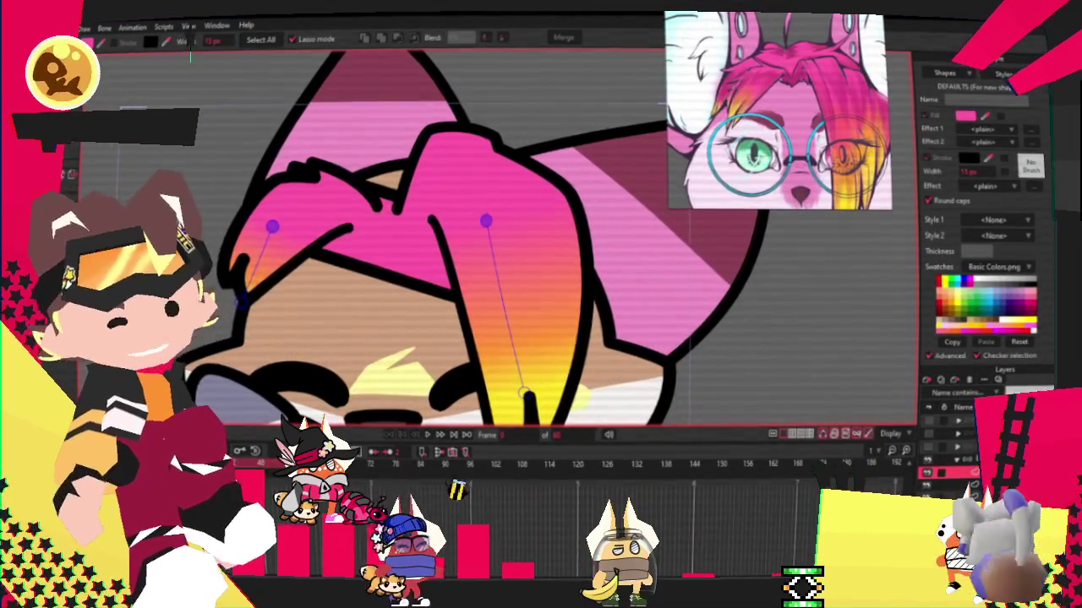
Adjust and add points on the tuft outline, sharpening its curvature toward peaks.
key(t)
scroll(469, 314, down, 1)
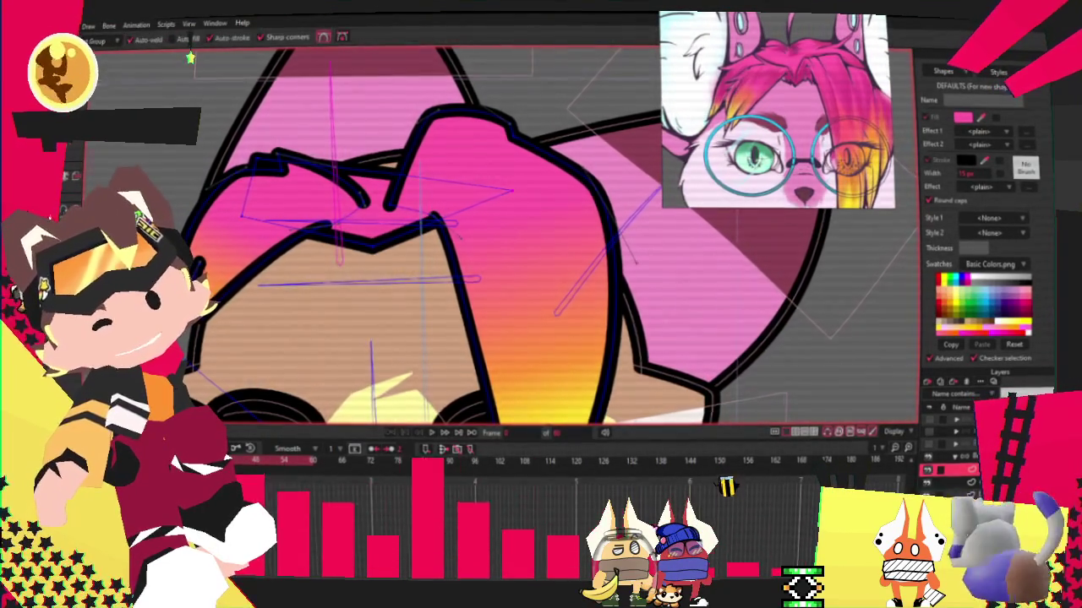
scroll(386, 159, up, 1)
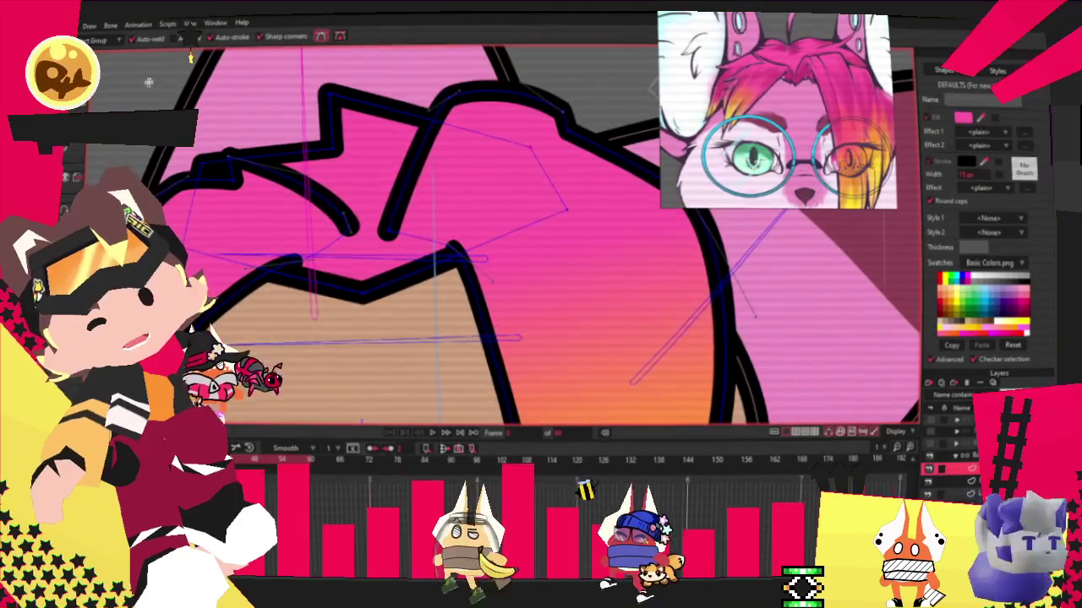
key(c)
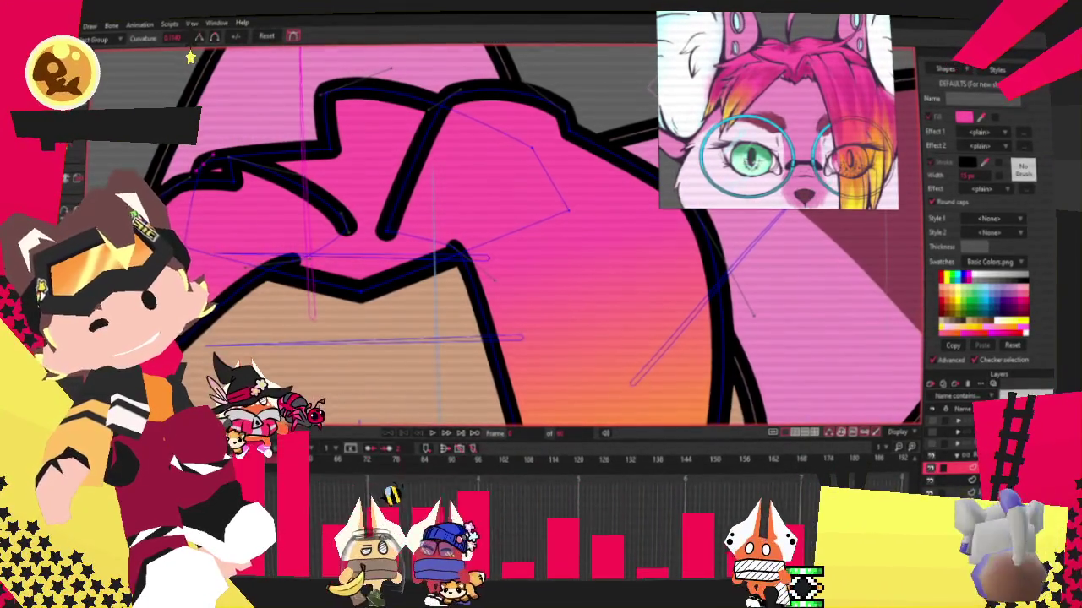
click(117, 99)
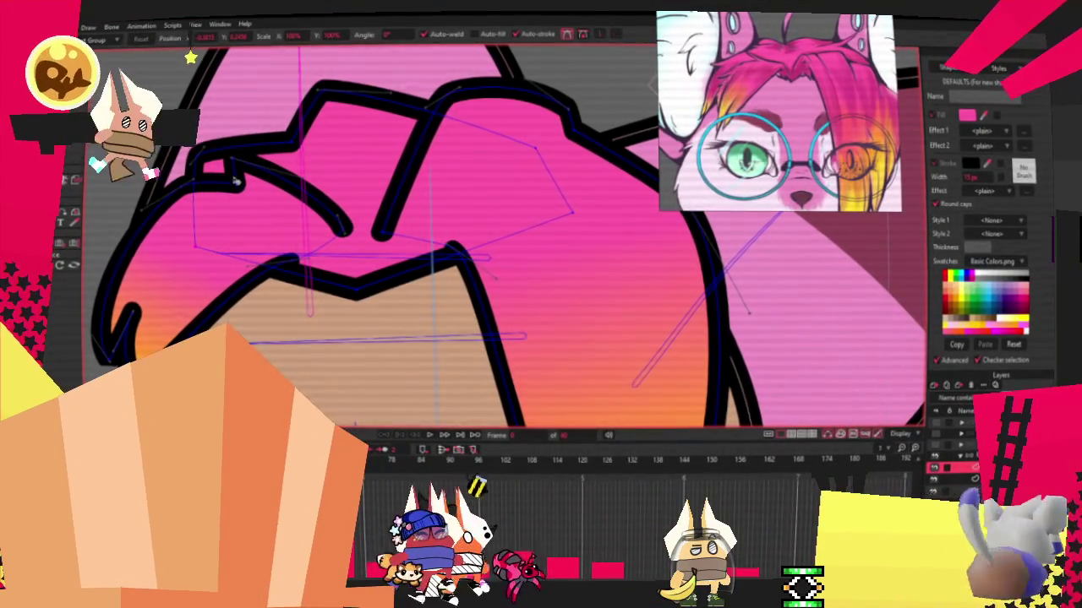
scroll(238, 182, up, 1)
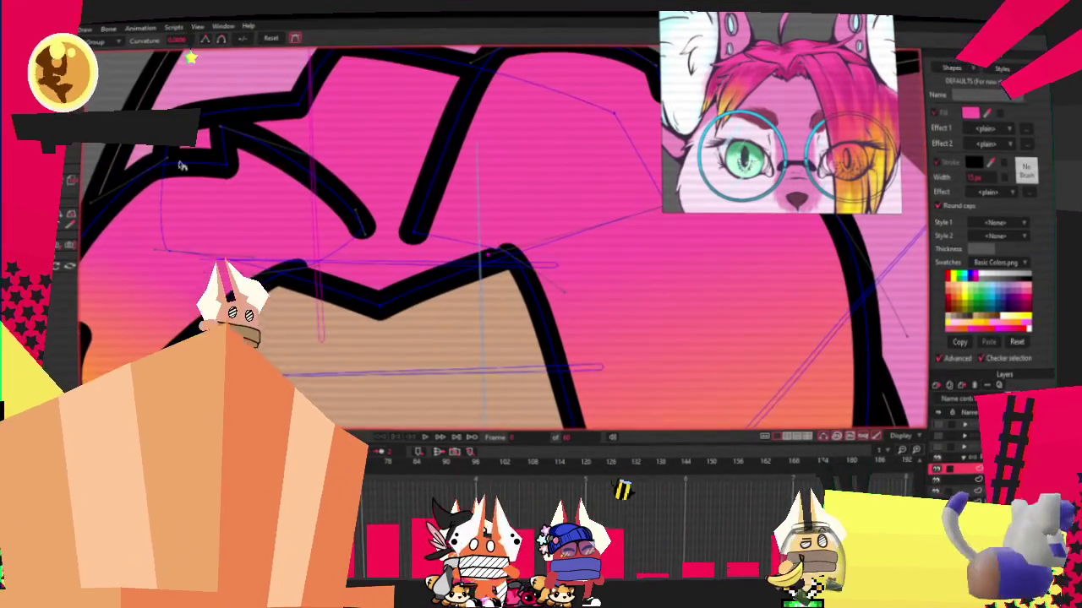
key(a)
scroll(430, 273, down, 1)
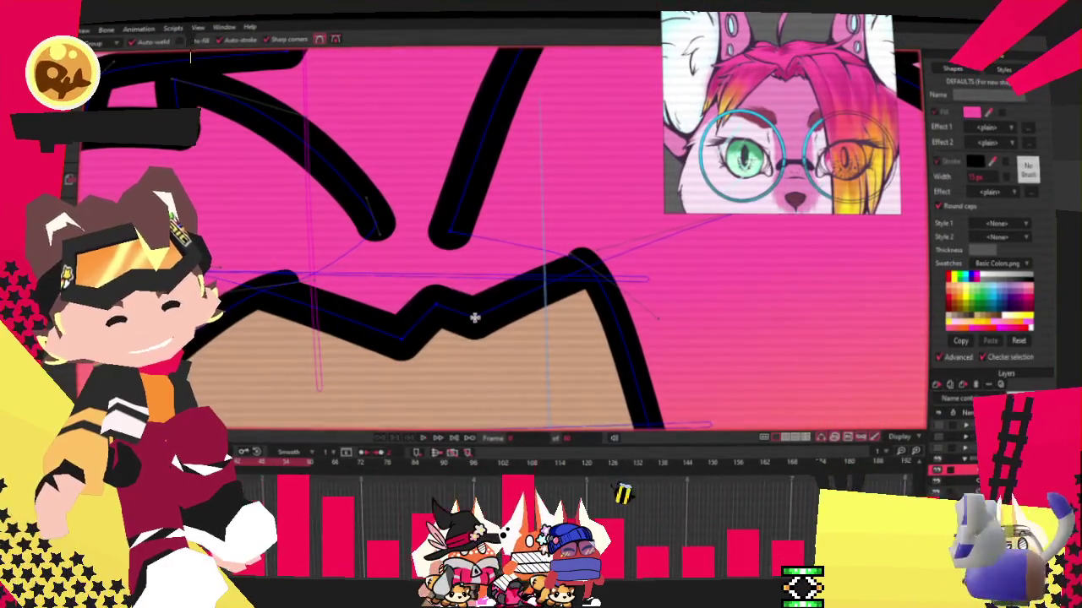
scroll(445, 293, down, 1)
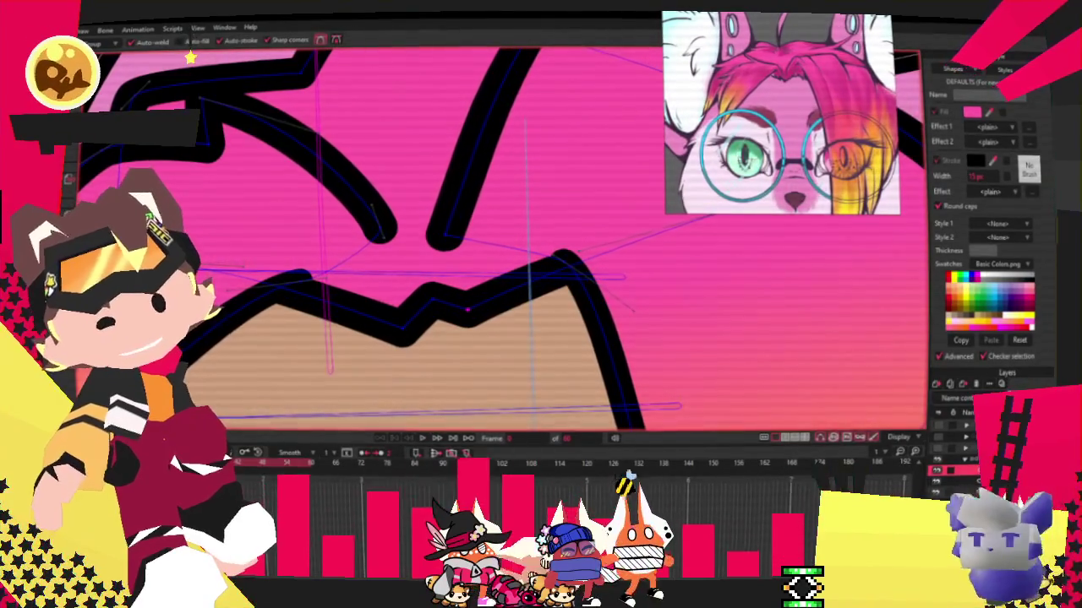
Select the peak point and refine the tuft's top edge into sharp zigzag points.
key(t)
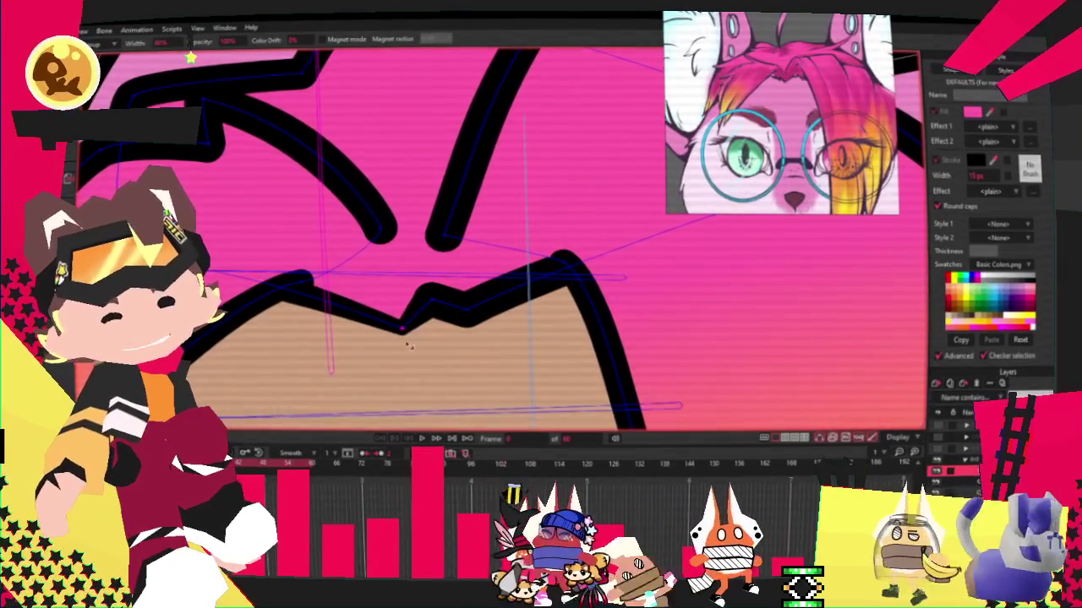
click(429, 301)
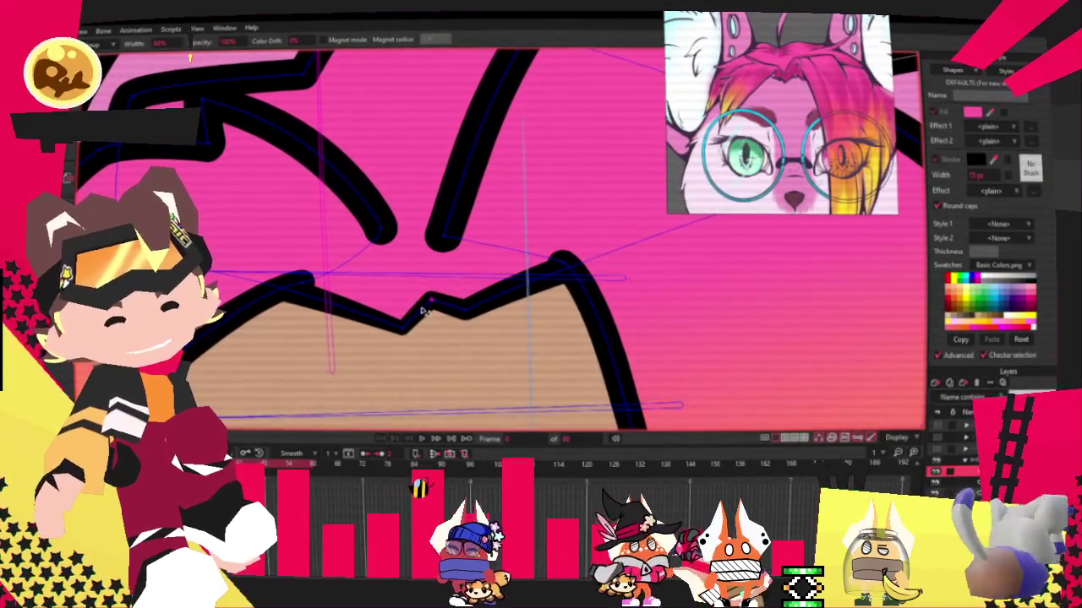
scroll(422, 310, down, 1)
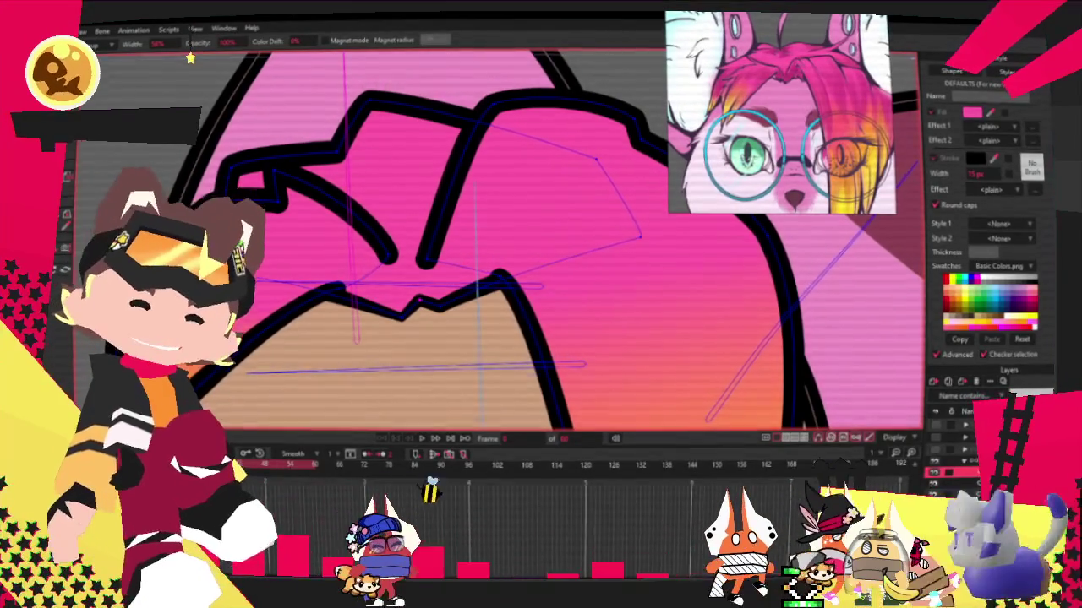
scroll(432, 368, down, 2)
scroll(432, 368, down, 2)
scroll(432, 367, up, 3)
scroll(431, 368, up, 1)
scroll(241, 243, up, 2)
key(t)
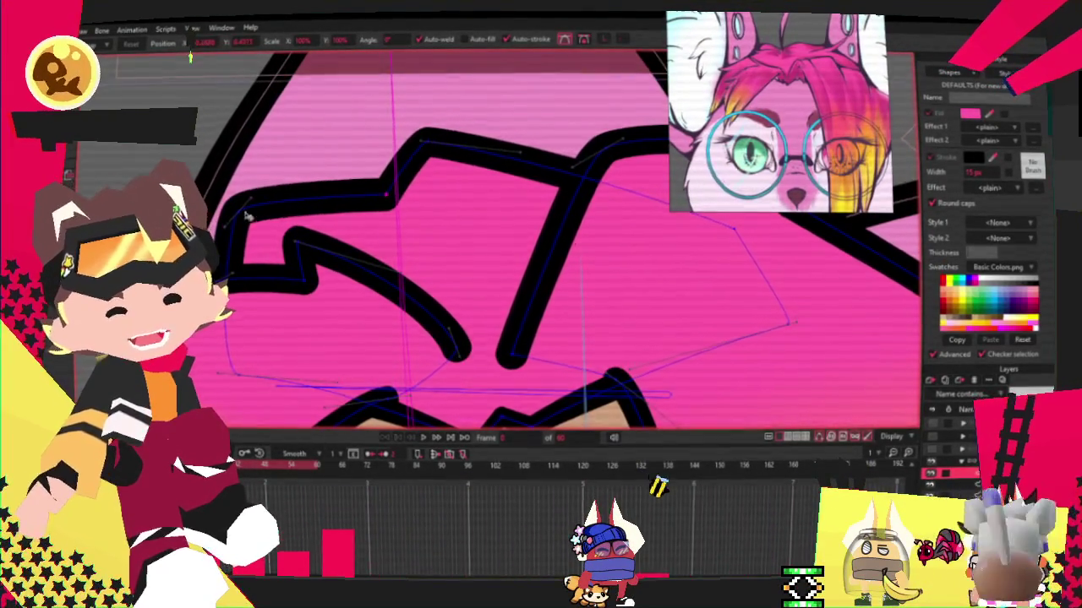
scroll(241, 240, down, 3)
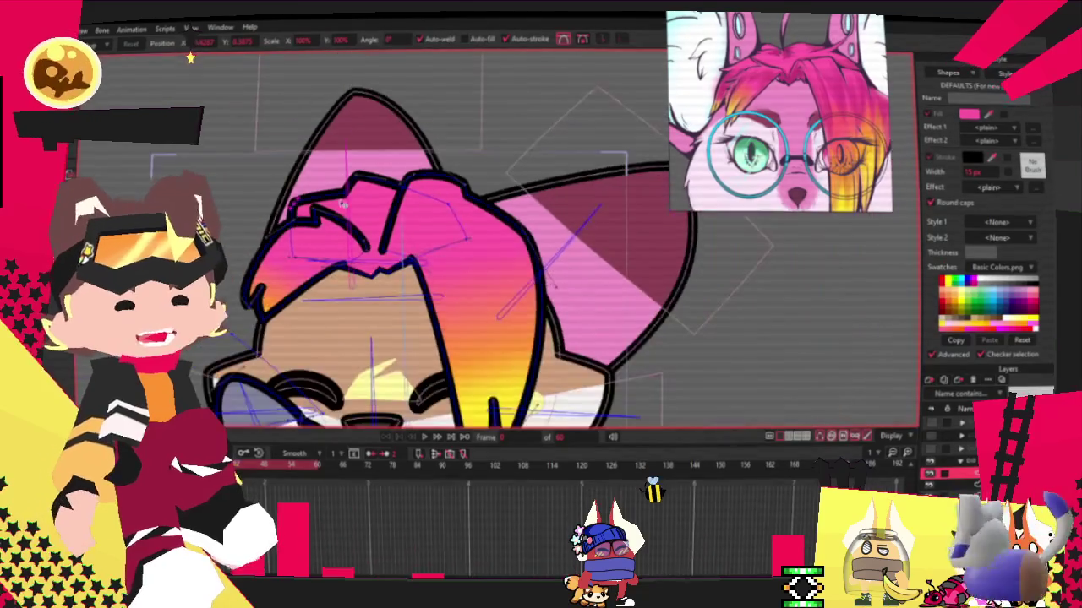
scroll(388, 183, up, 2)
scroll(388, 184, down, 2)
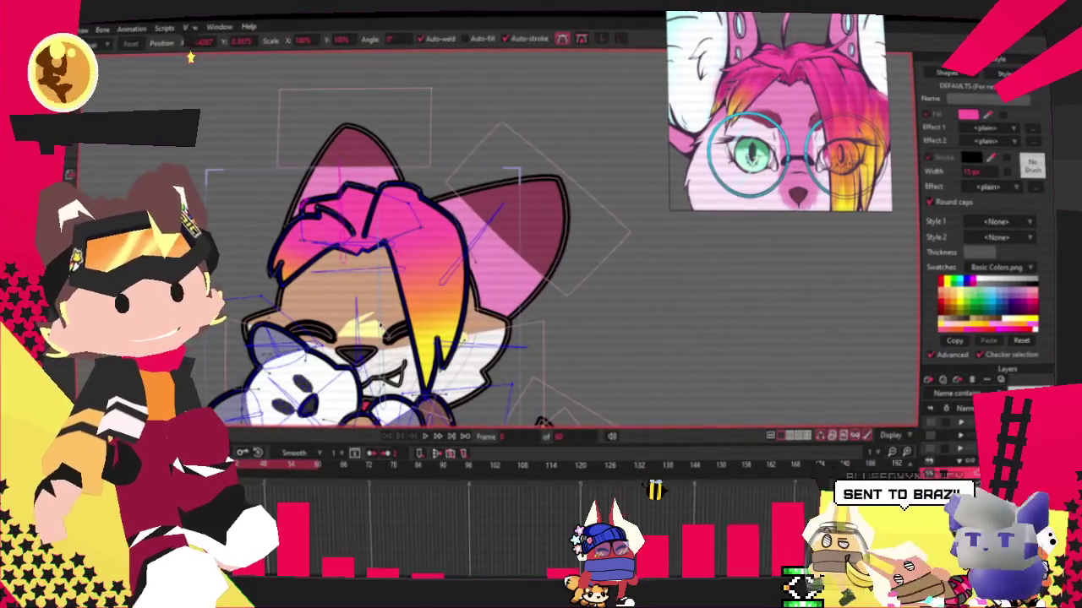
scroll(374, 331, up, 1)
scroll(375, 331, up, 1)
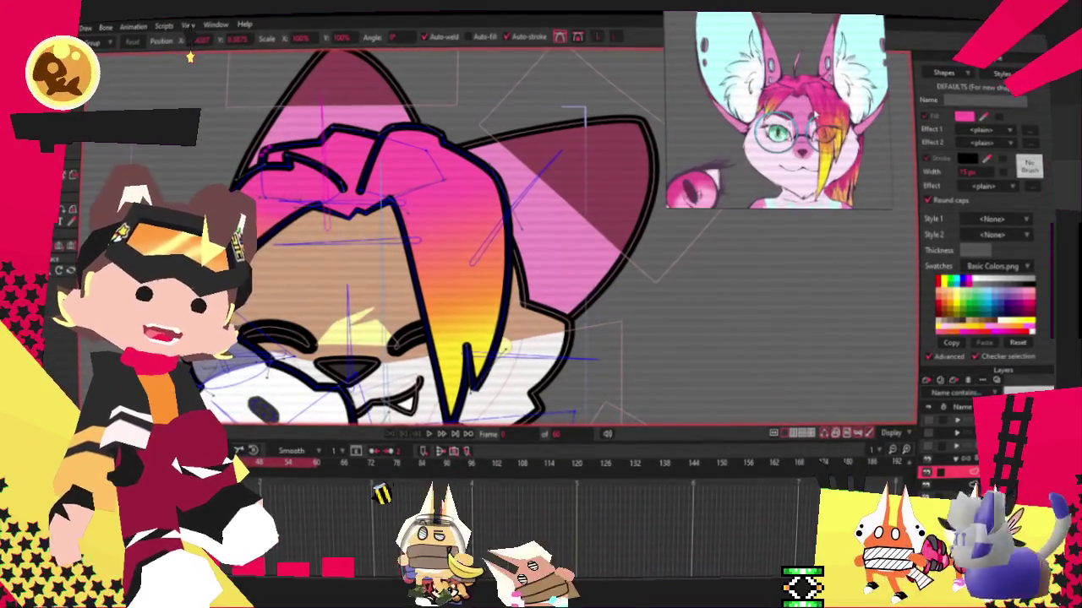
key(space)
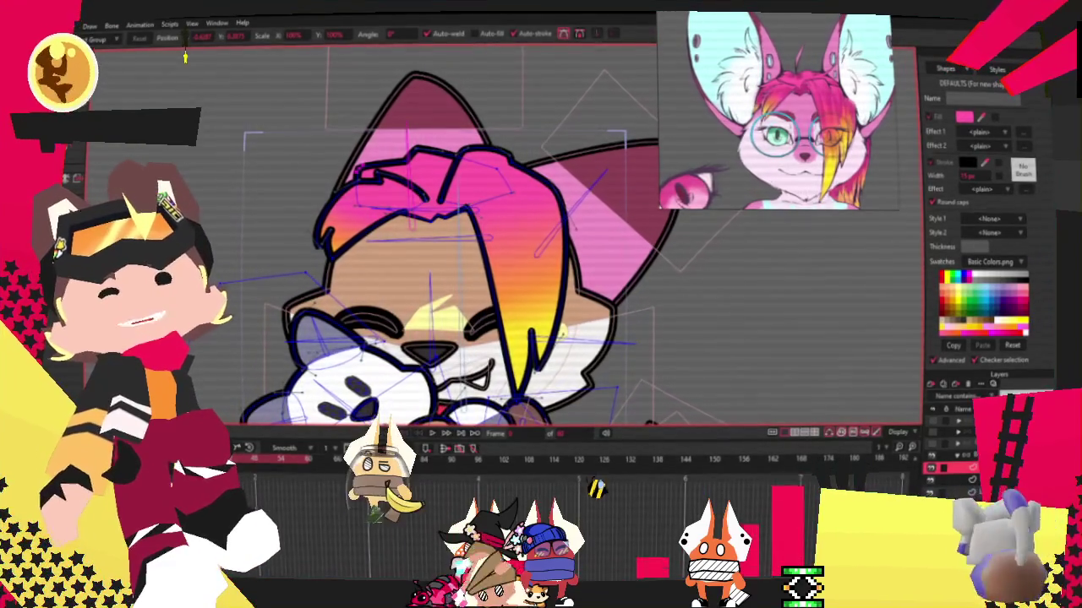
Select the pink shape on top of the fox's head and give it a dark outline.
key(q)
click(435, 143)
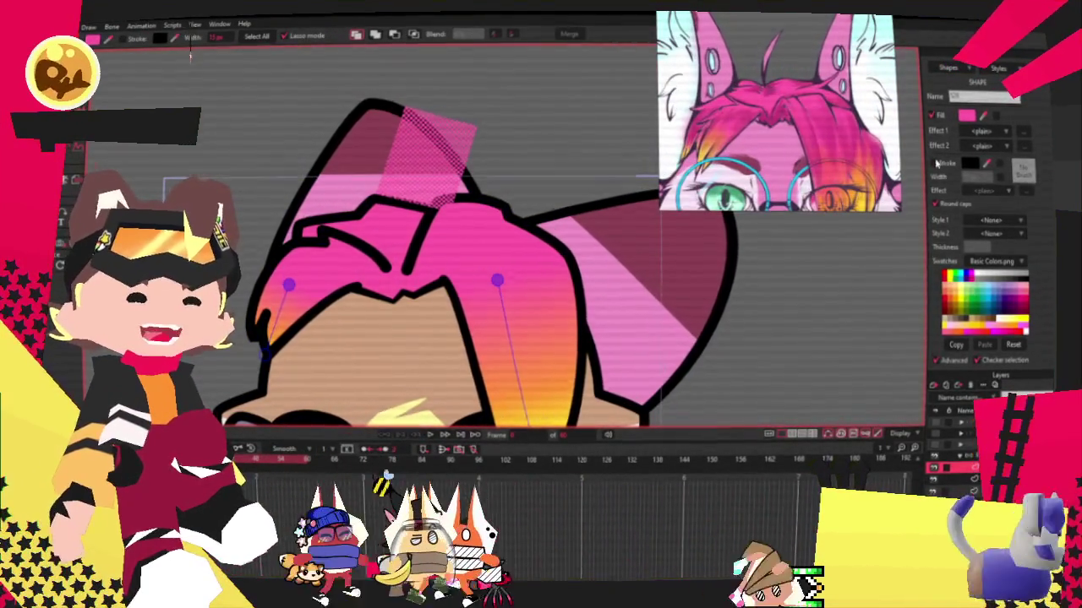
click(935, 162)
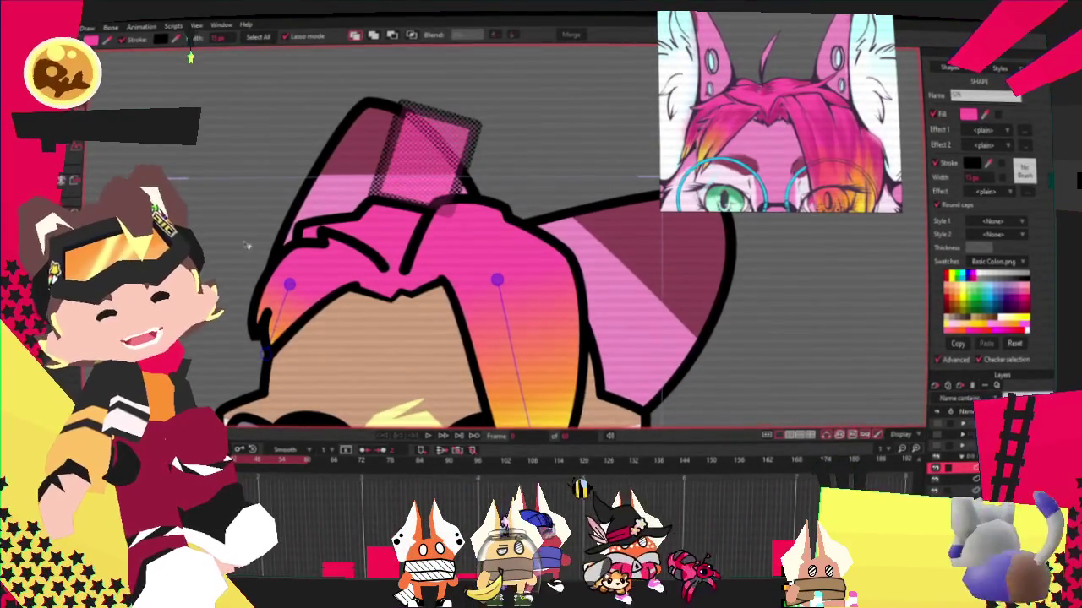
Round off the pointed tip of the pink tuft with the Curvature tool.
key(t)
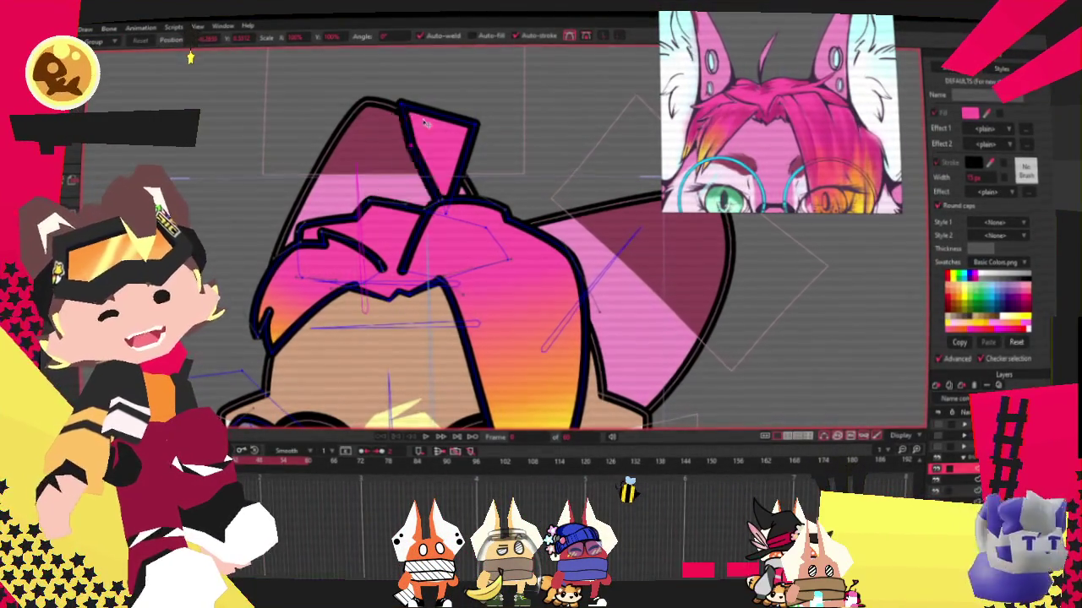
scroll(431, 146, up, 2)
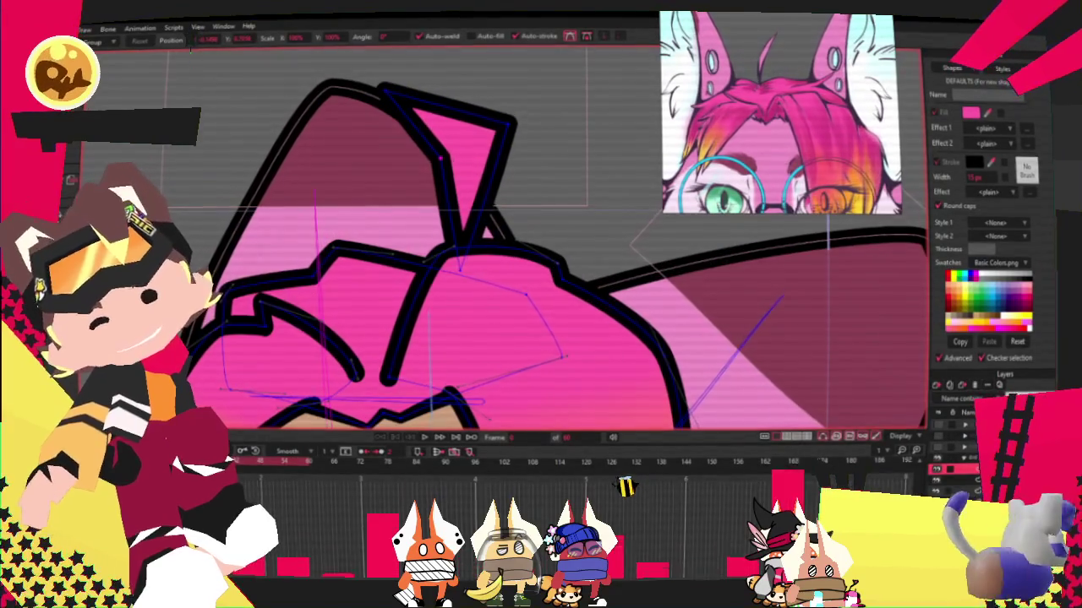
key(c)
drag(483, 142, 618, 196)
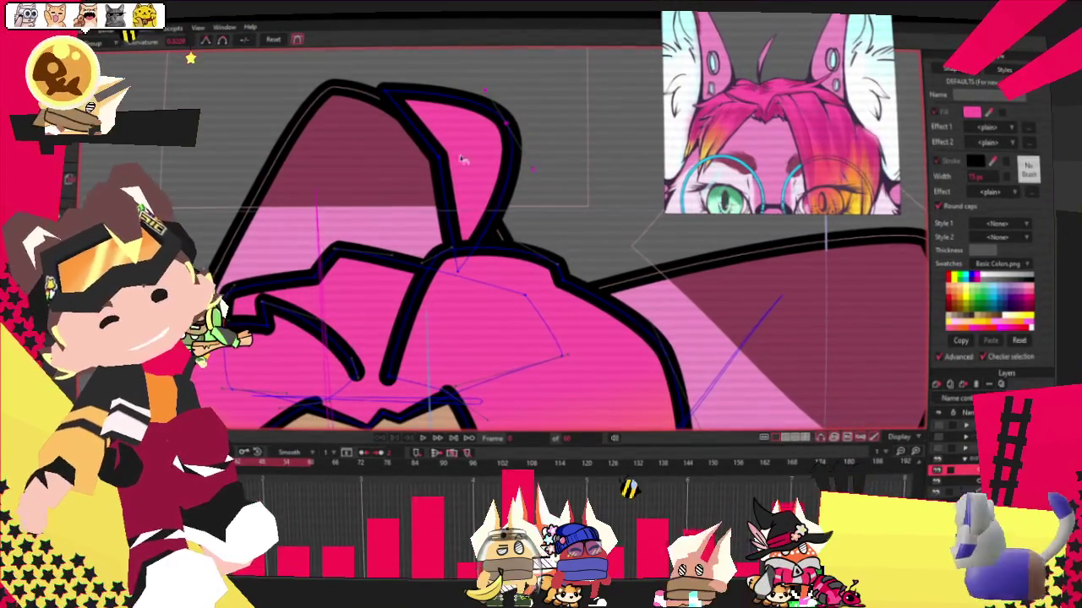
key(g)
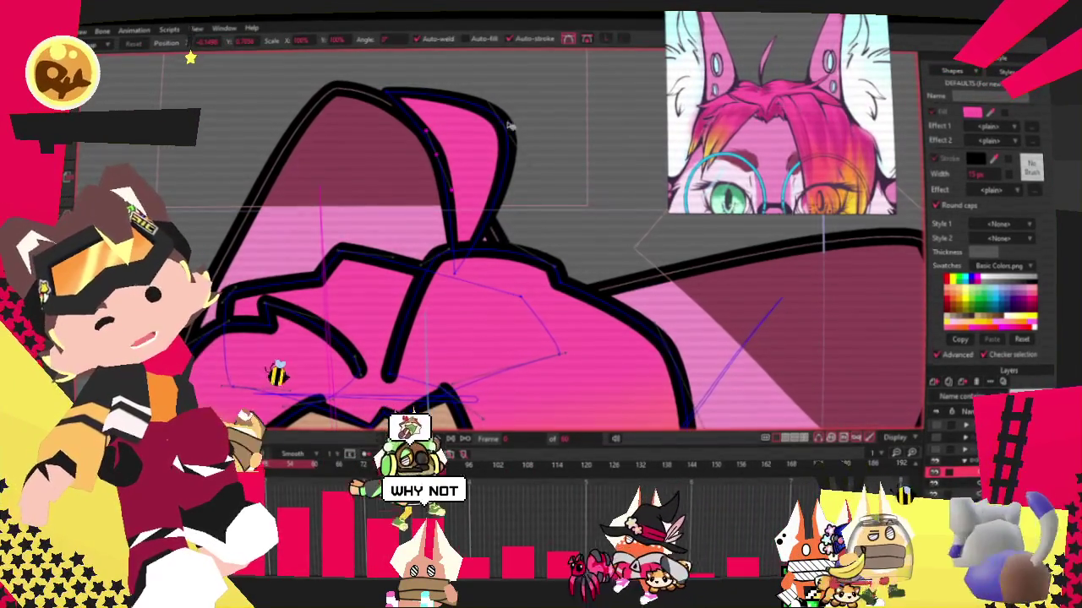
key(t)
Shift the tuft's curve points right and down, and stretch its top point upward.
click(484, 156)
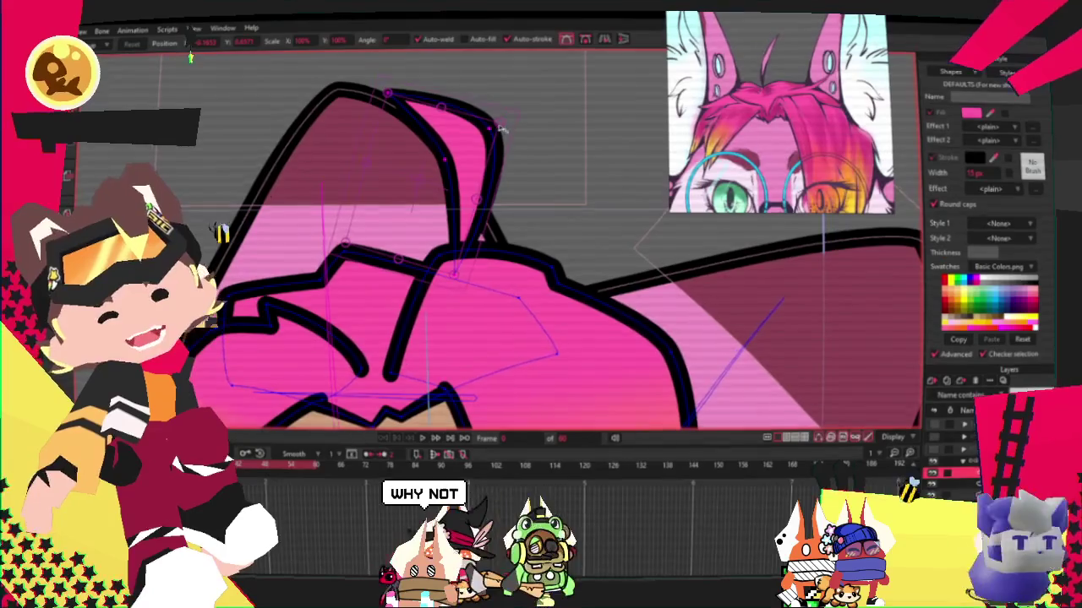
drag(442, 209, 459, 221)
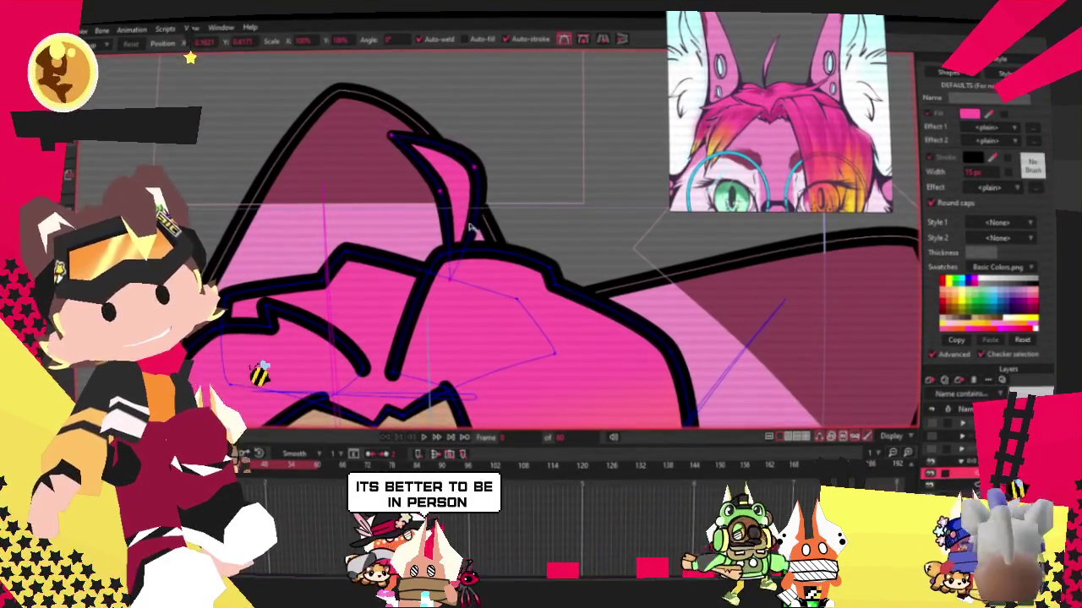
scroll(477, 222, up, 2)
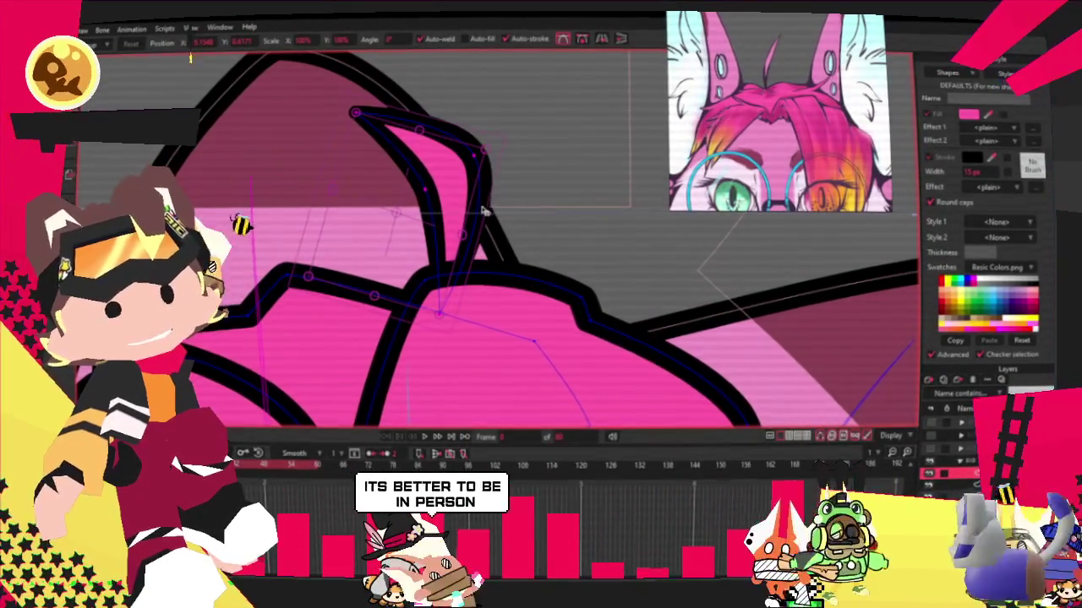
mouse_move(486, 197)
mouse_down()
mouse_move(425, 200)
mouse_move(418, 184)
mouse_move(478, 179)
mouse_move(395, 110)
mouse_up()
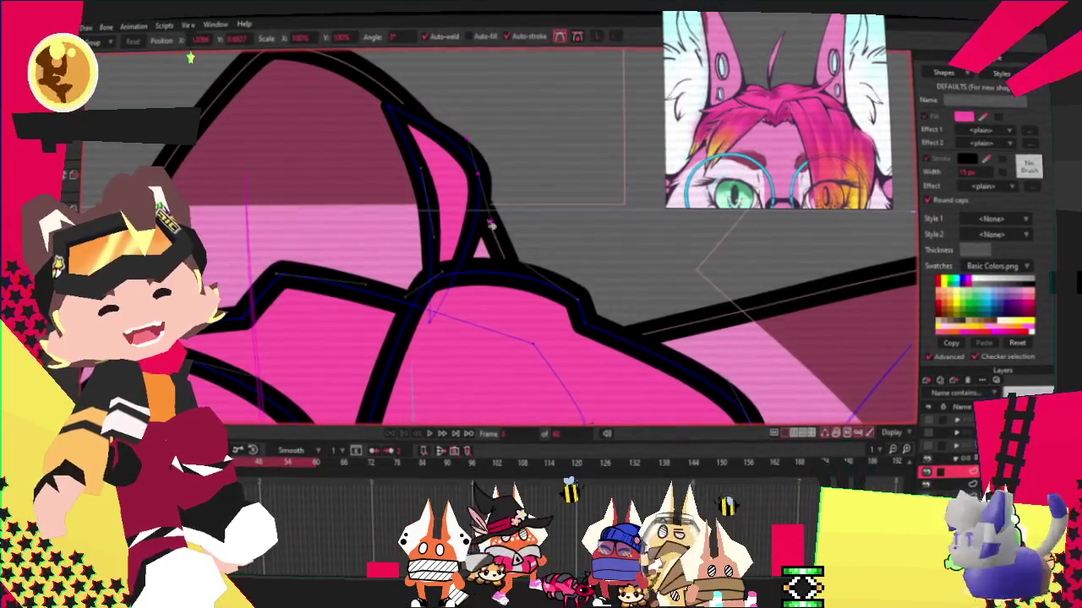
drag(493, 160, 468, 174)
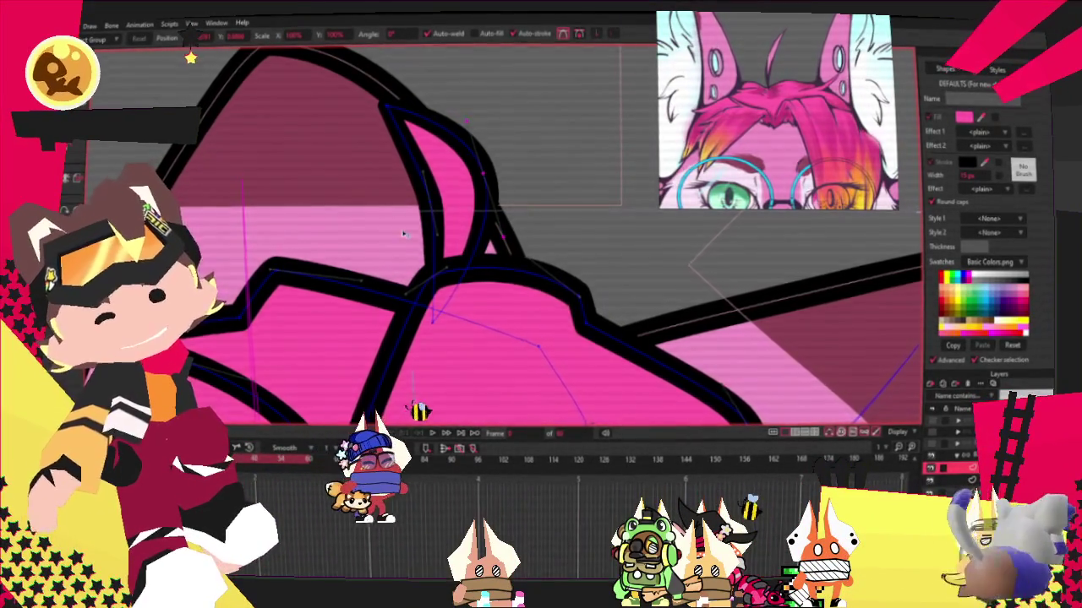
Nudge the tuft tip points left and undo an over-narrowing reshape of the tuft.
scroll(405, 240, down, 3)
scroll(449, 194, up, 3)
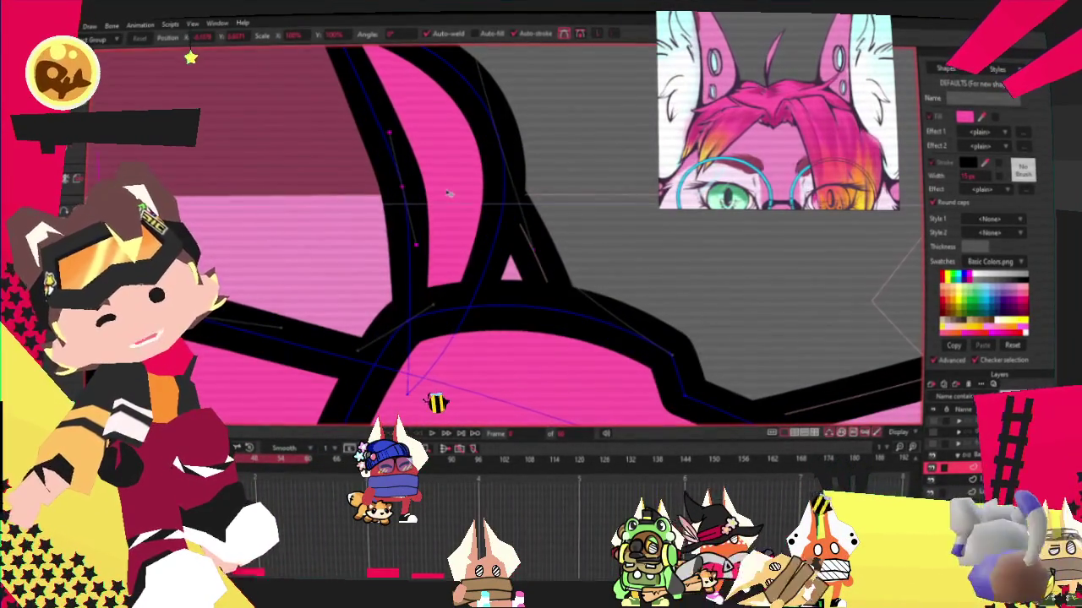
scroll(448, 193, down, 2)
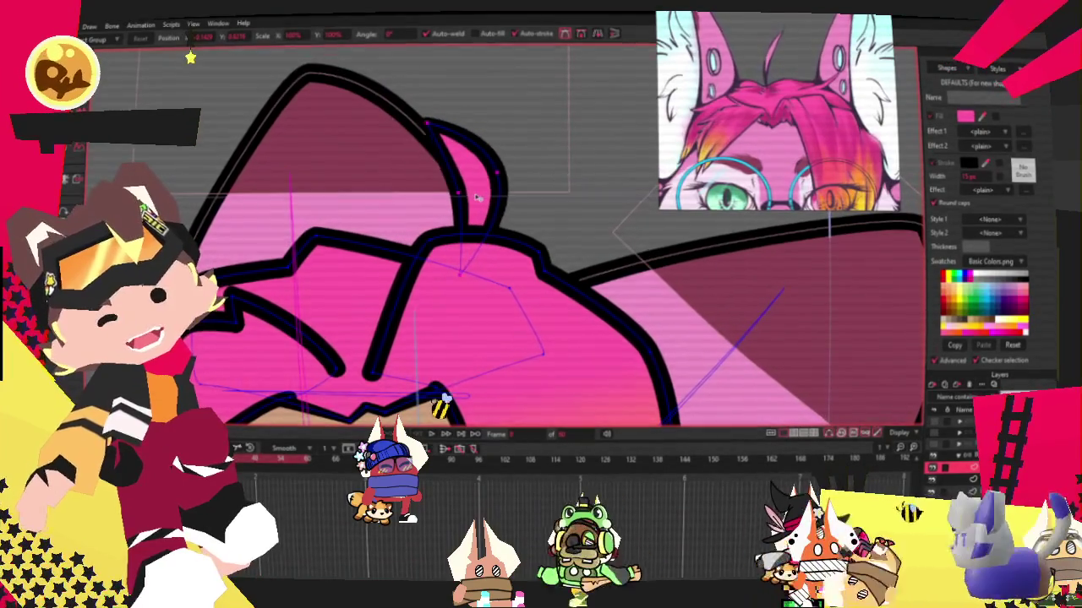
drag(480, 197, 467, 199)
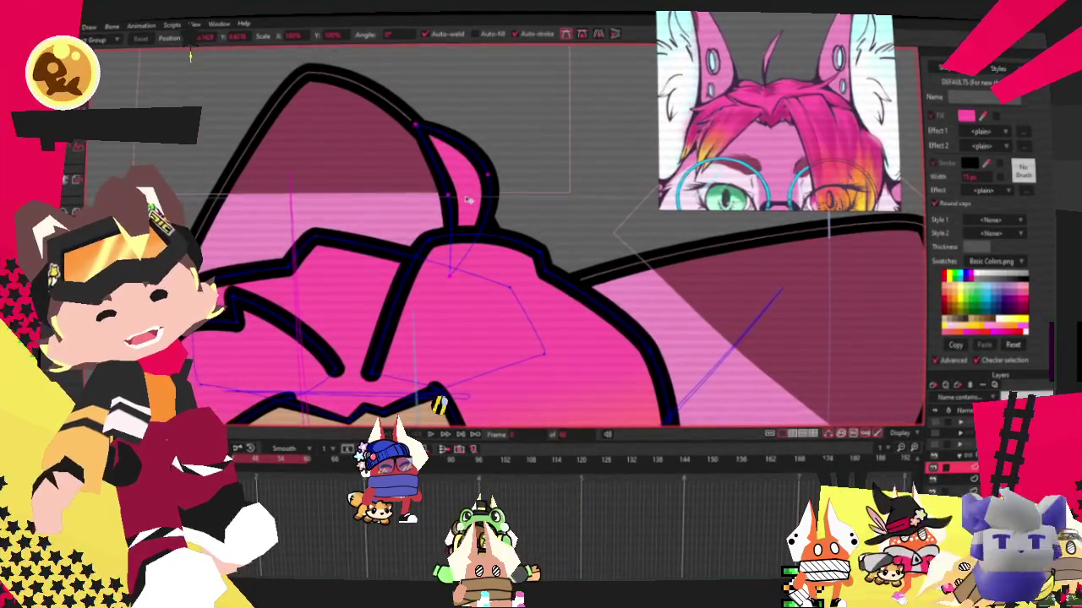
scroll(479, 218, up, 2)
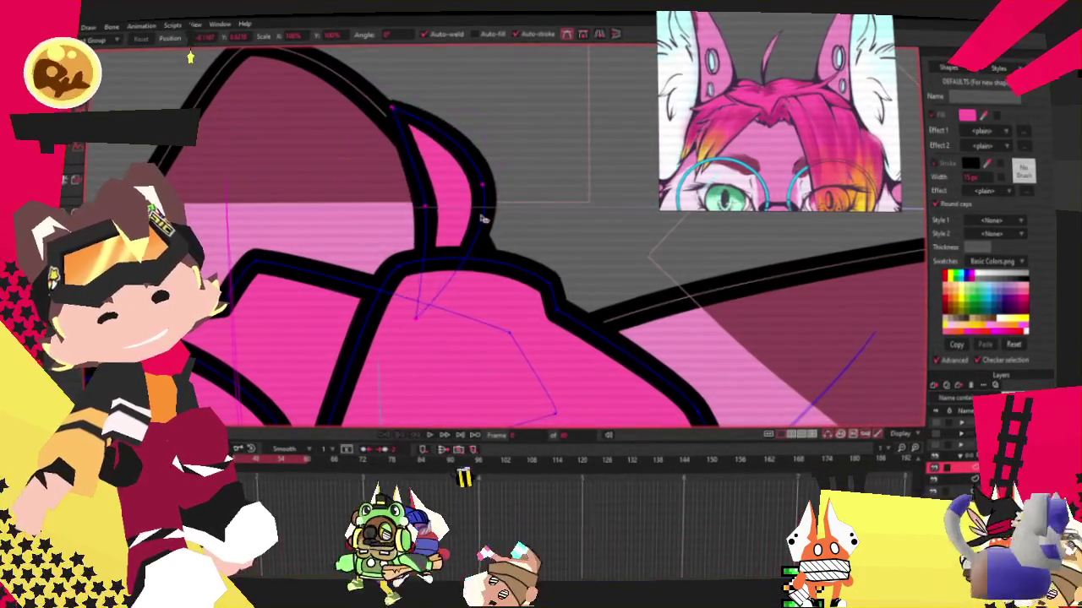
drag(480, 218, 539, 257)
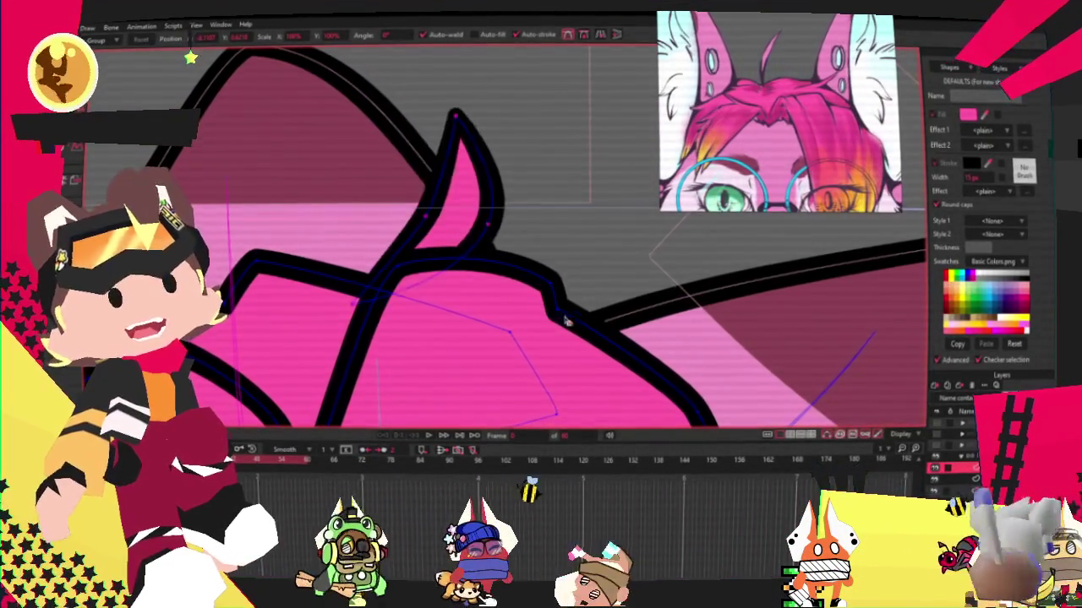
key(ctrl+z)
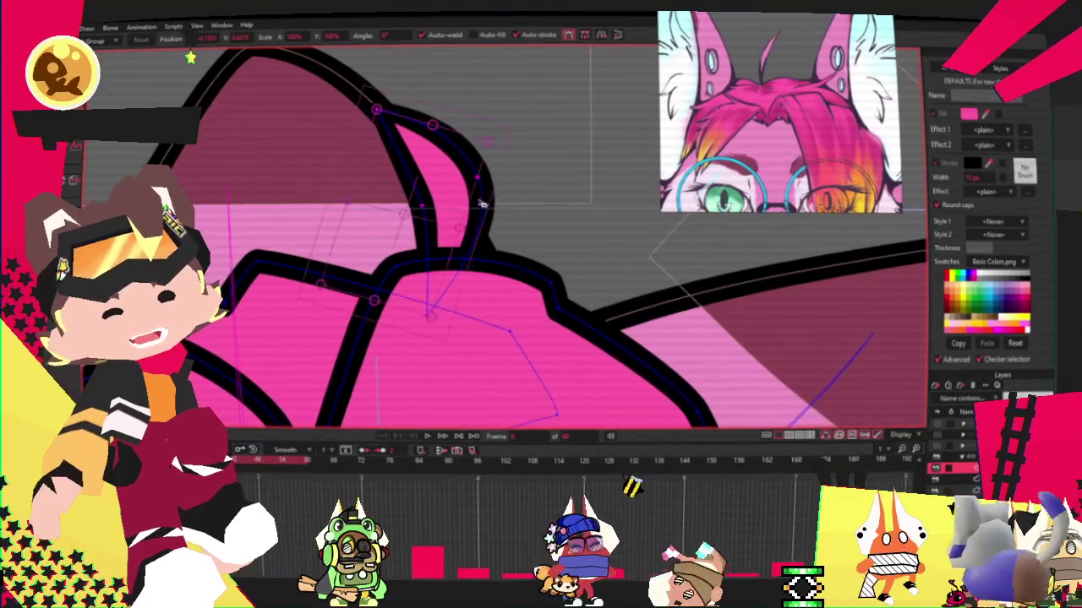
click(450, 223)
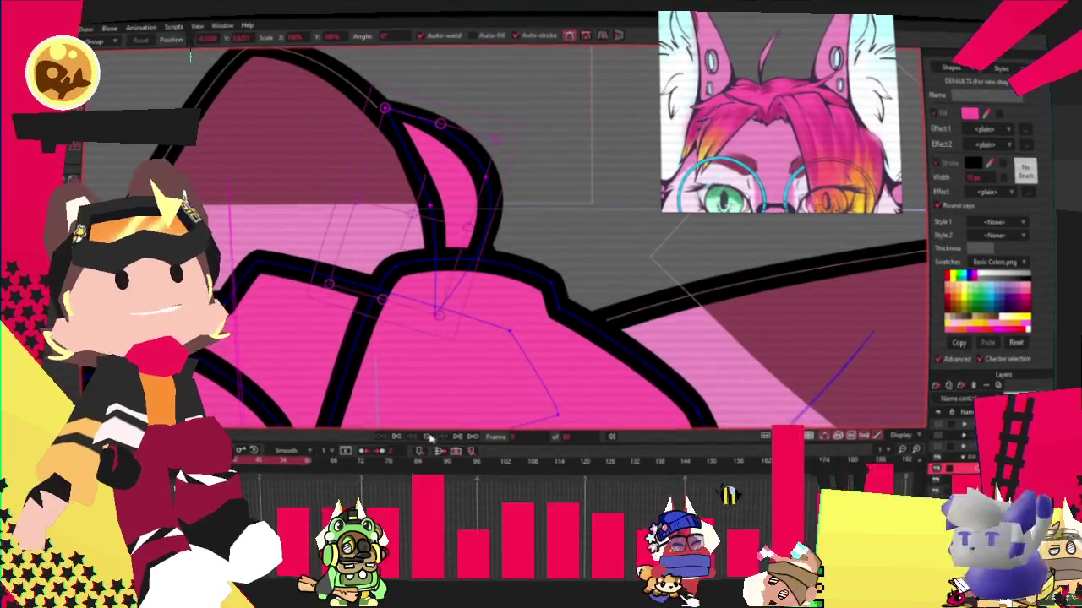
scroll(473, 221, down, 3)
scroll(473, 221, down, 3)
scroll(473, 221, up, 2)
scroll(473, 220, down, 3)
scroll(473, 221, down, 1)
scroll(474, 221, up, 3)
scroll(473, 221, down, 1)
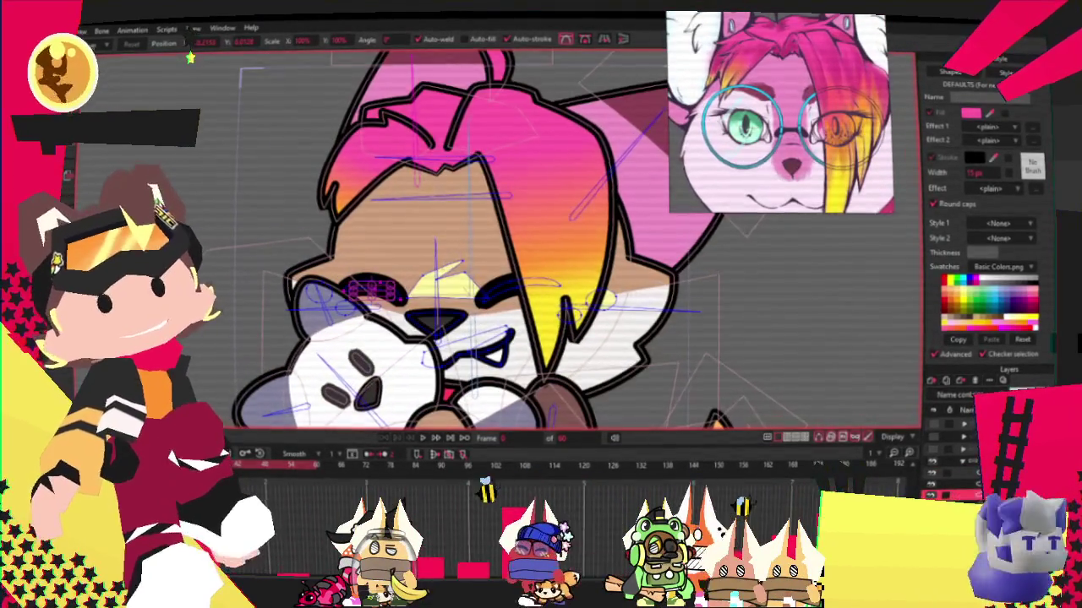
Select all the pale cheek patch's points and drag them to reshape and raise it.
key(e)
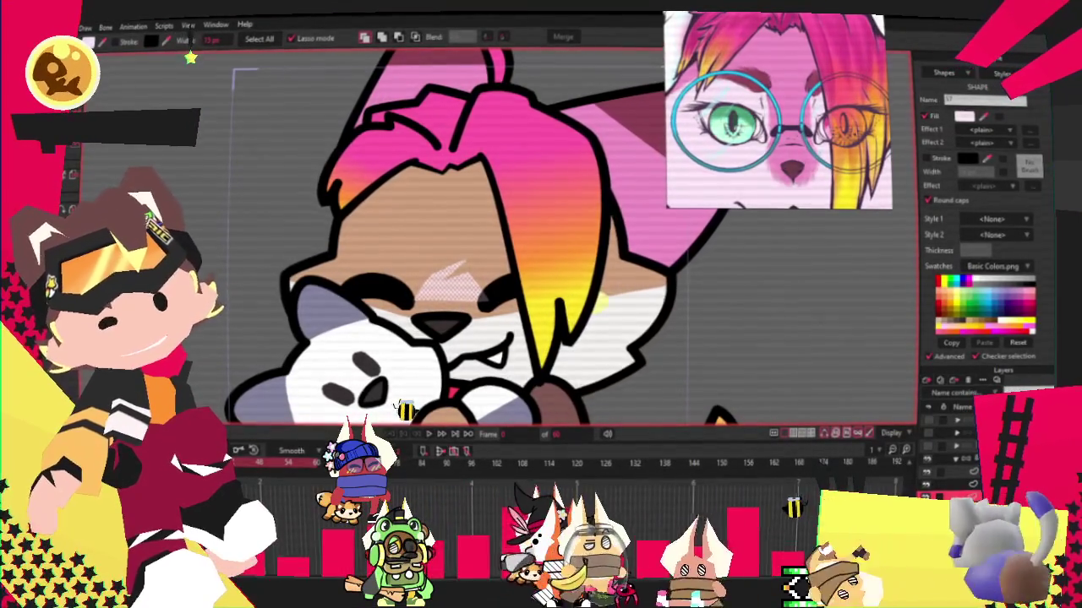
key(t)
scroll(503, 291, up, 2)
scroll(503, 290, up, 2)
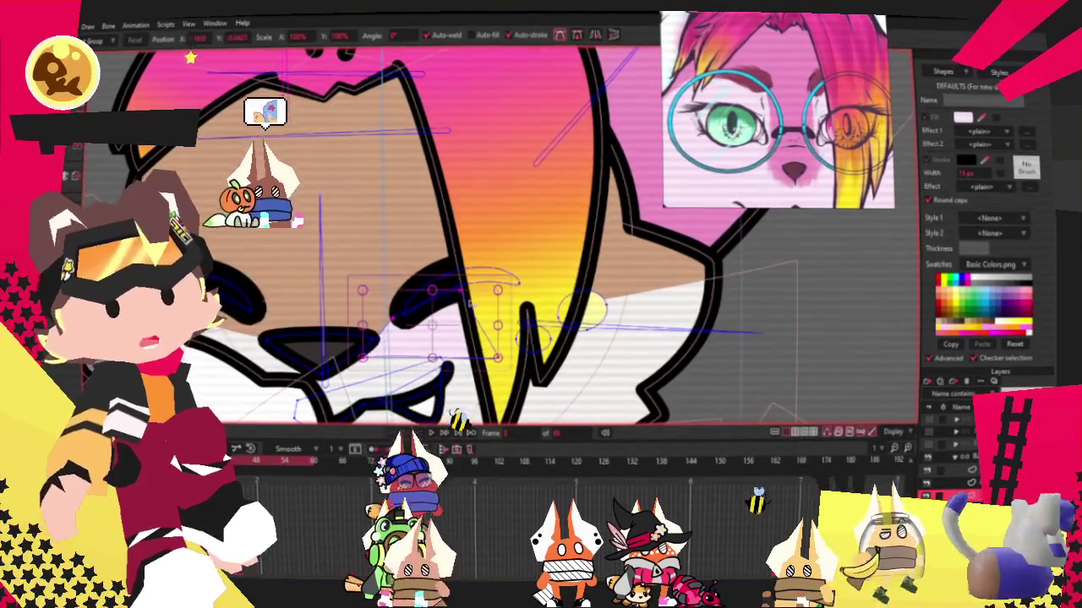
click(489, 285)
mouse_move(500, 294)
mouse_down()
mouse_move(462, 213)
mouse_move(391, 301)
mouse_move(534, 343)
mouse_move(566, 302)
mouse_up()
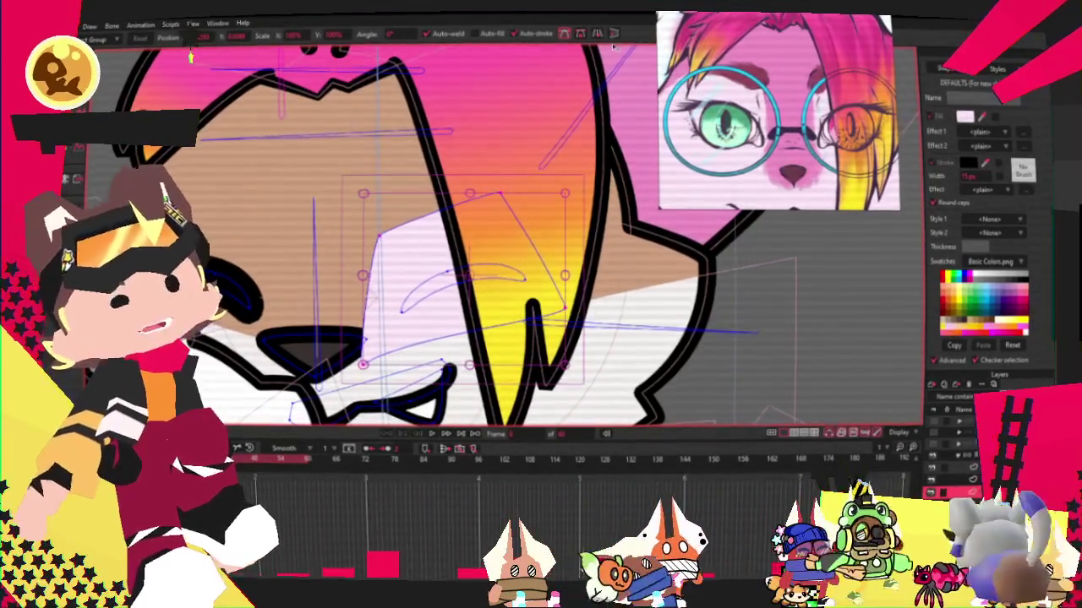
Flip the cheek patch horizontally, deselect its points, and play back the animation.
click(598, 33)
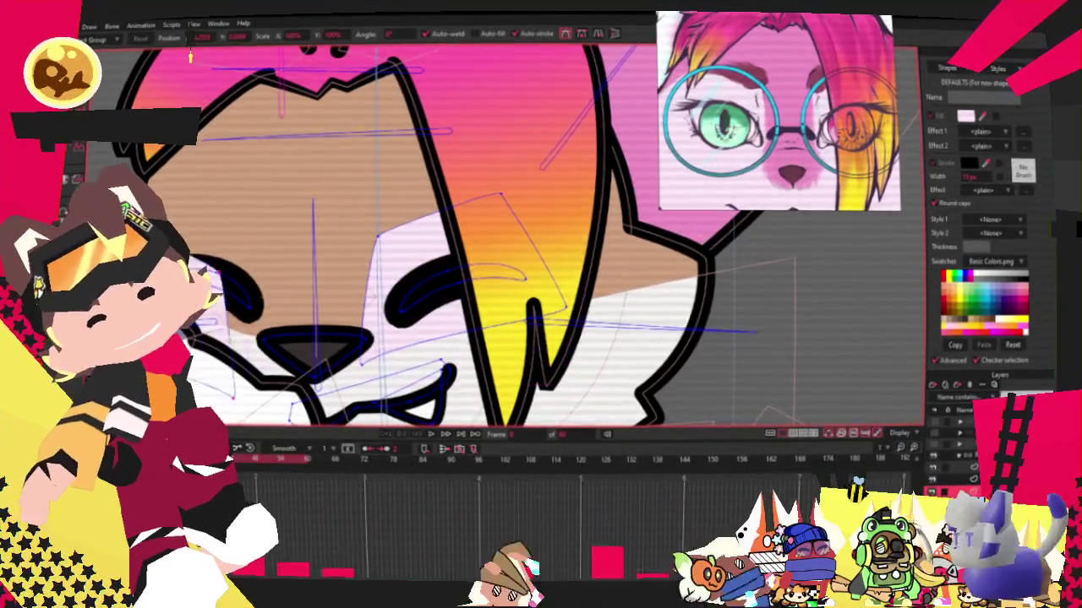
scroll(507, 237, up, 2)
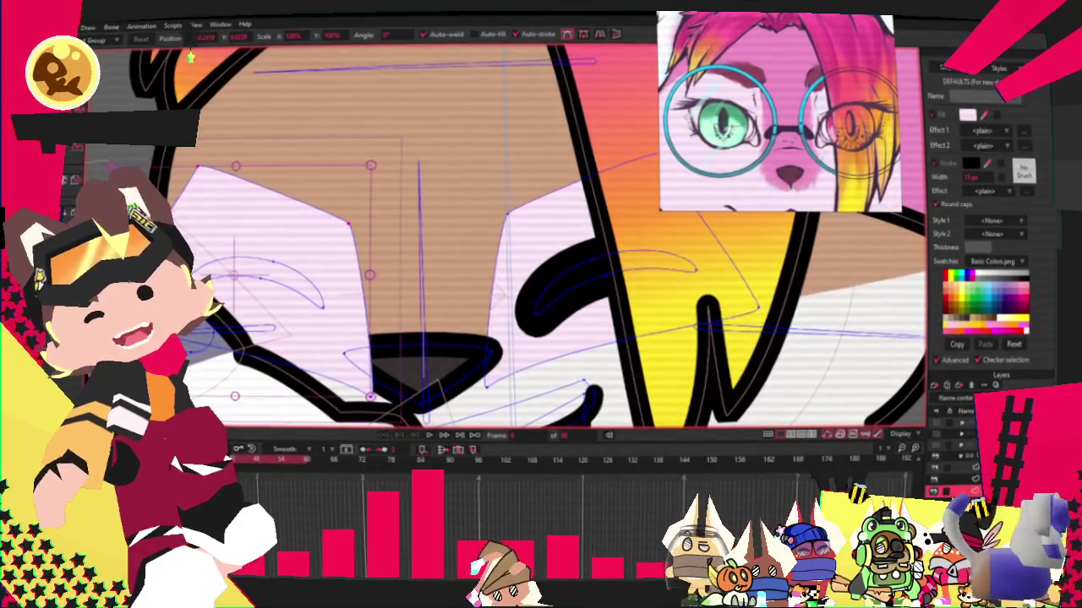
key(ctrl+d)
scroll(285, 201, down, 1)
key(q)
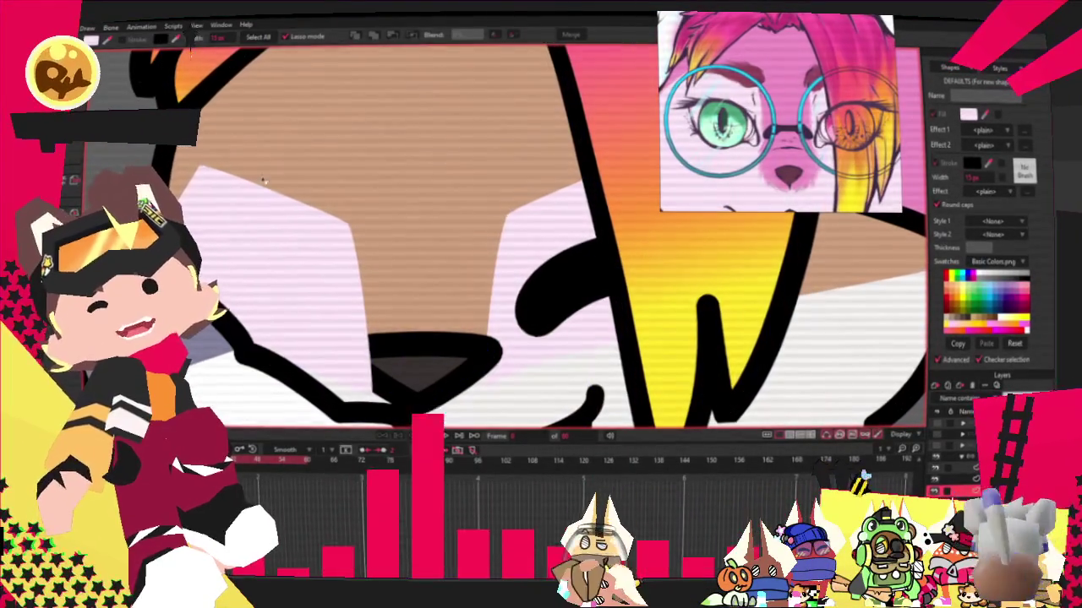
scroll(285, 202, down, 2)
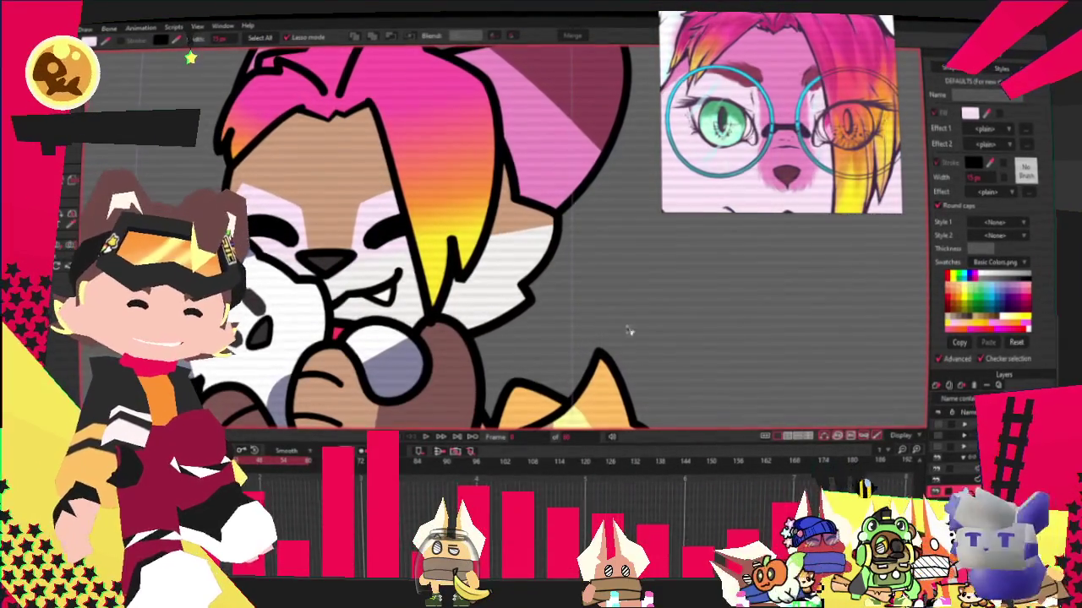
key(space)
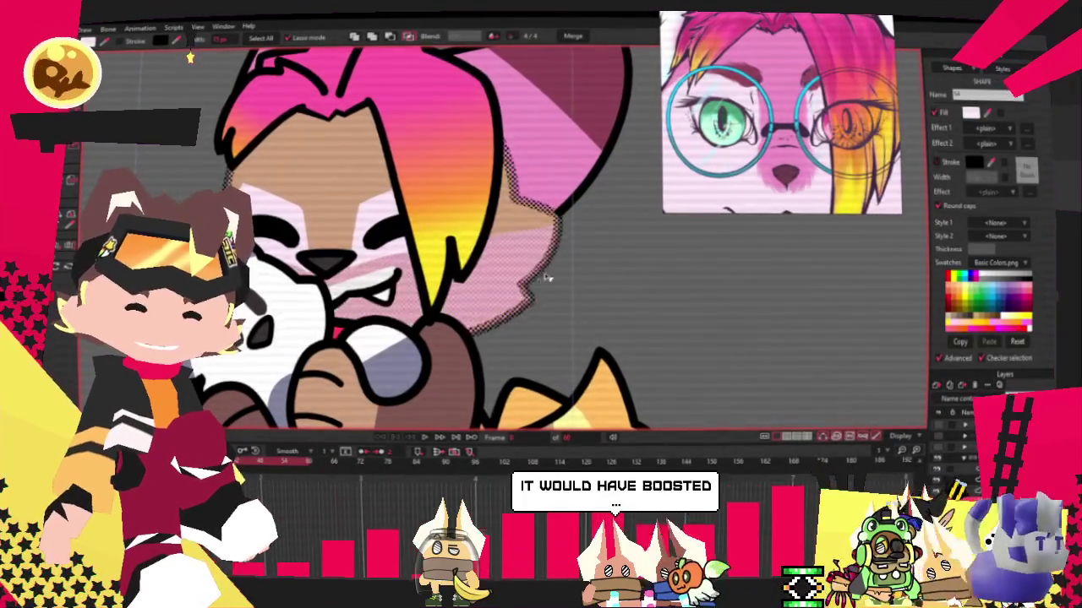
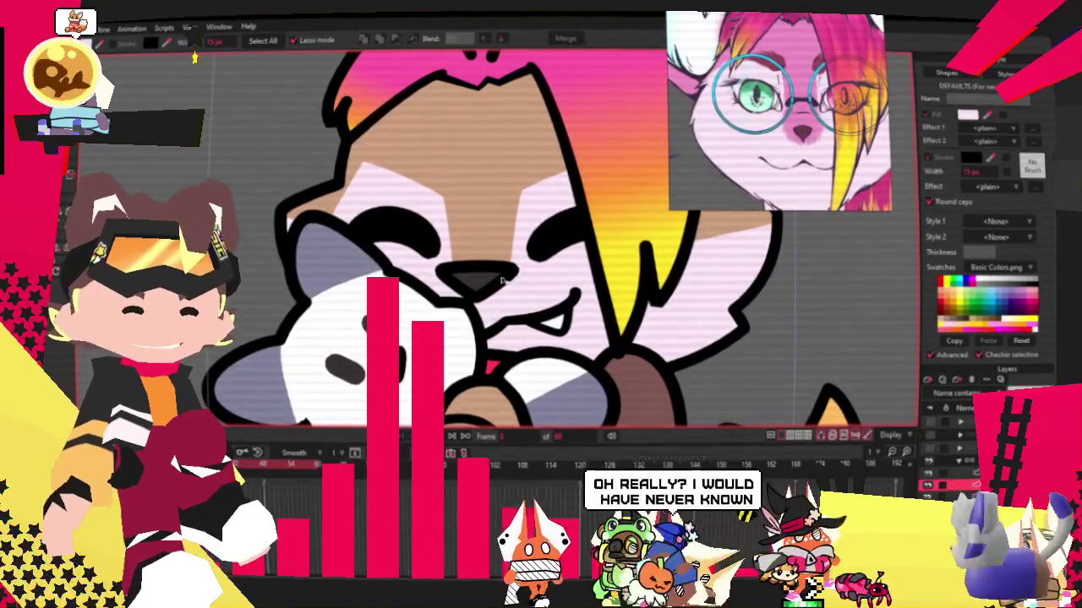
Dismiss the hair's gradient handles and select the nose shape for recolouring.
click(640, 243)
key(Escape)
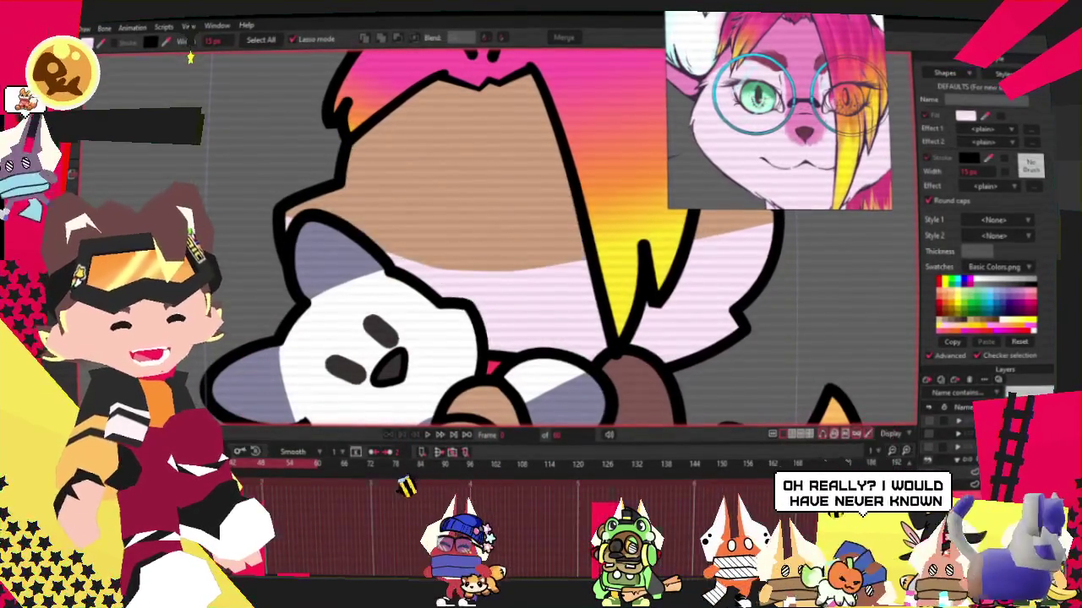
click(477, 271)
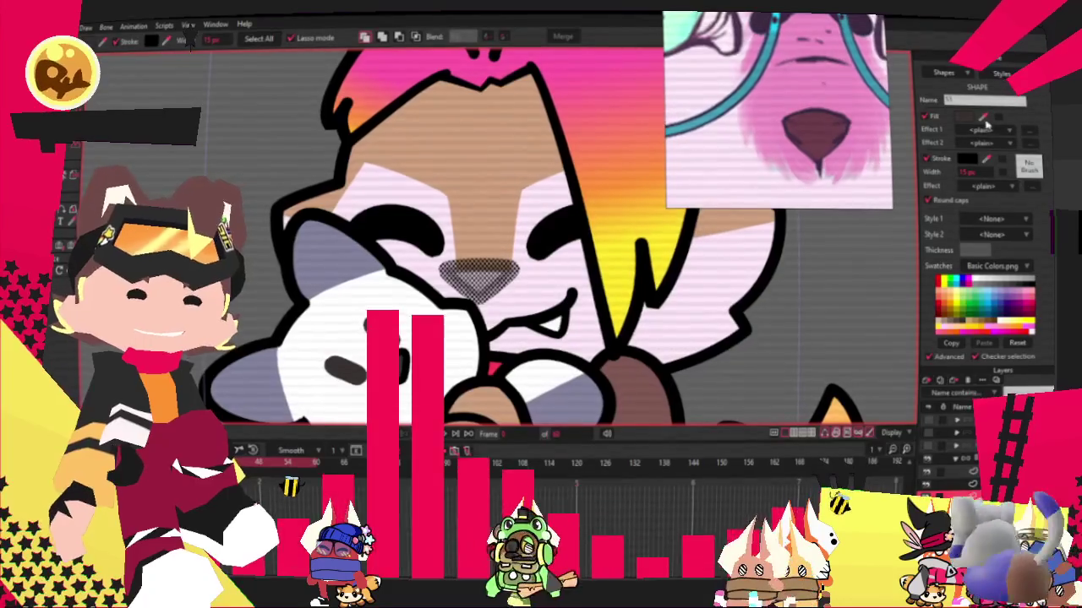
scroll(681, 103, down, 3)
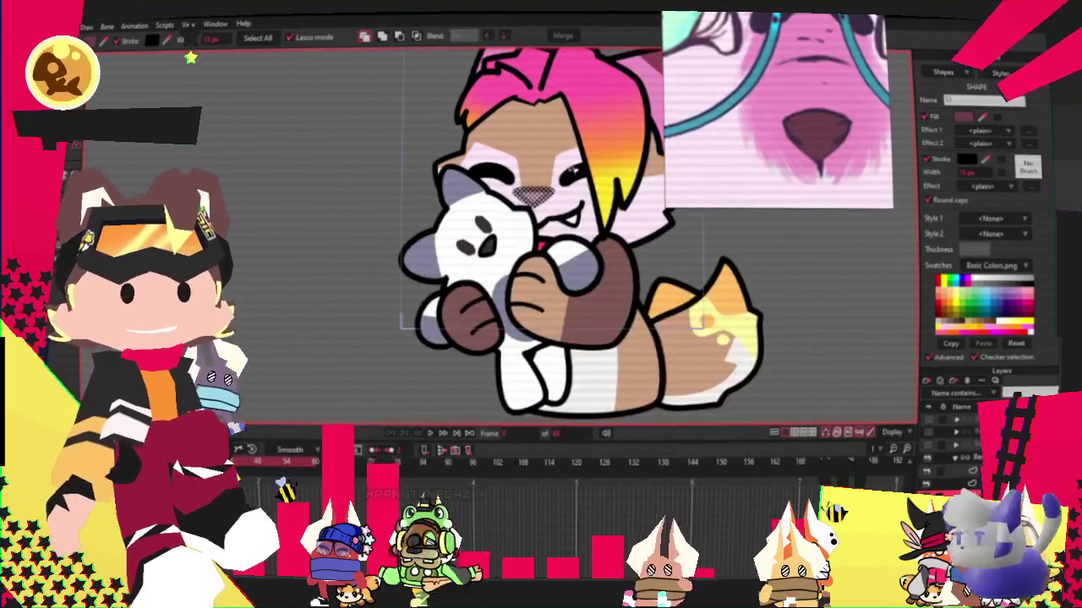
scroll(606, 176, up, 3)
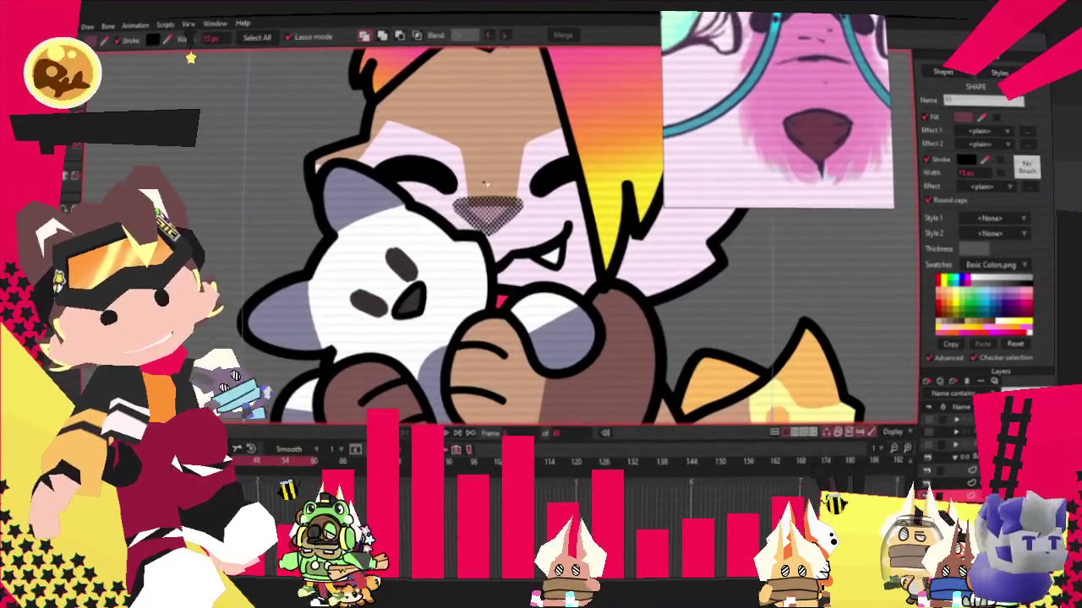
scroll(503, 181, up, 2)
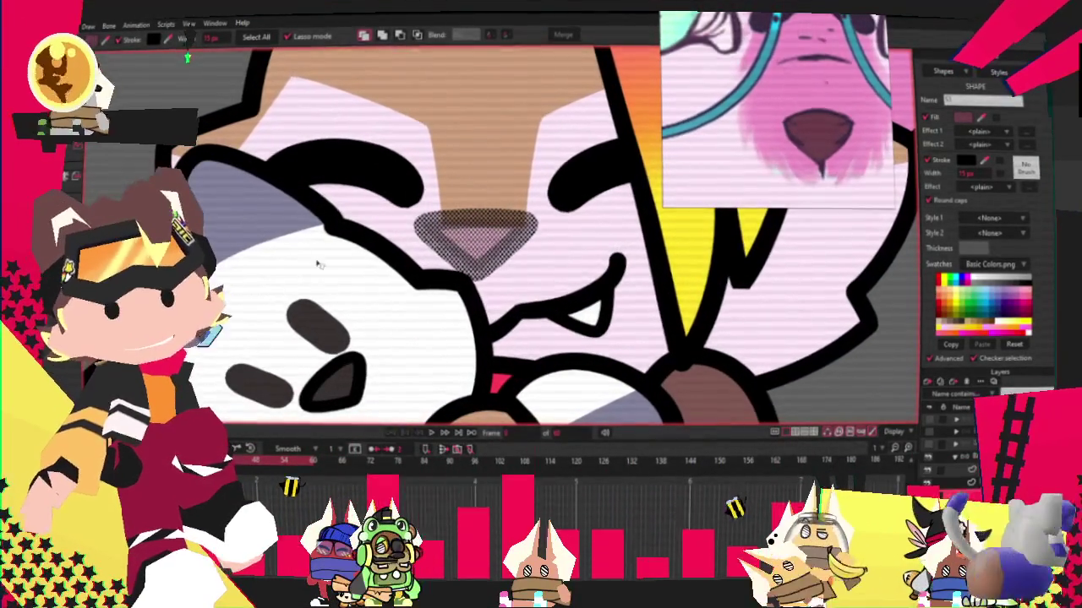
scroll(469, 187, down, 1)
scroll(470, 187, up, 1)
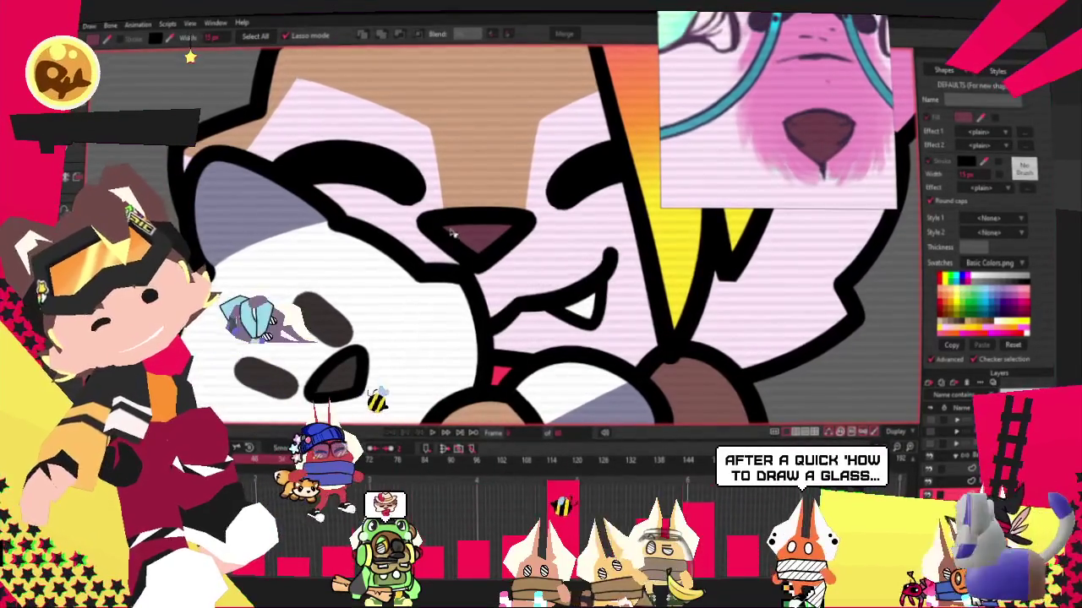
Reselect the nose and zoom in to check its dark maroon fill.
click(476, 227)
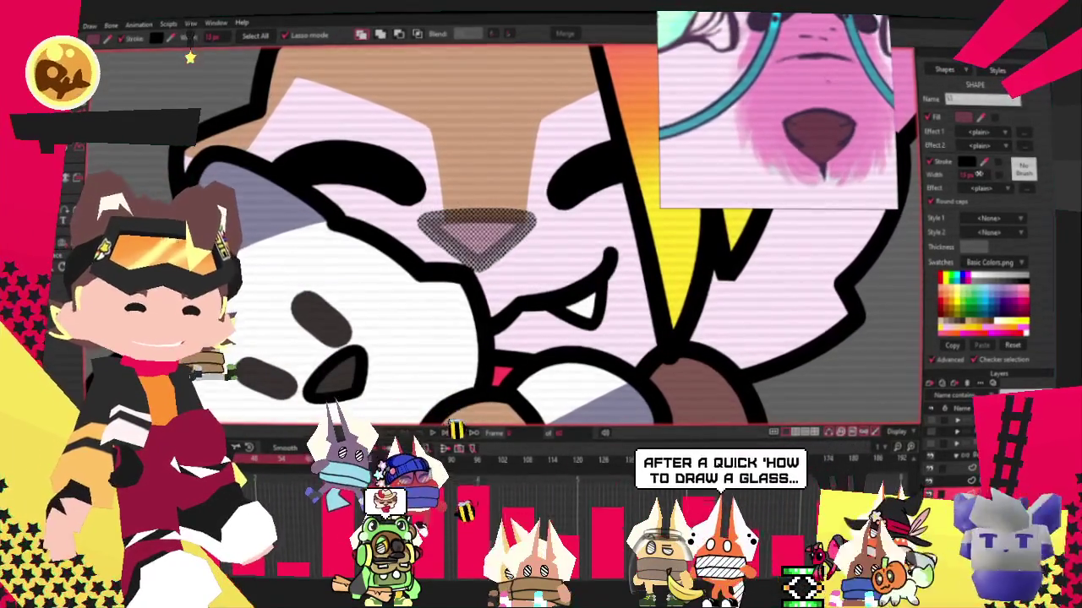
scroll(542, 217, down, 3)
scroll(625, 248, up, 2)
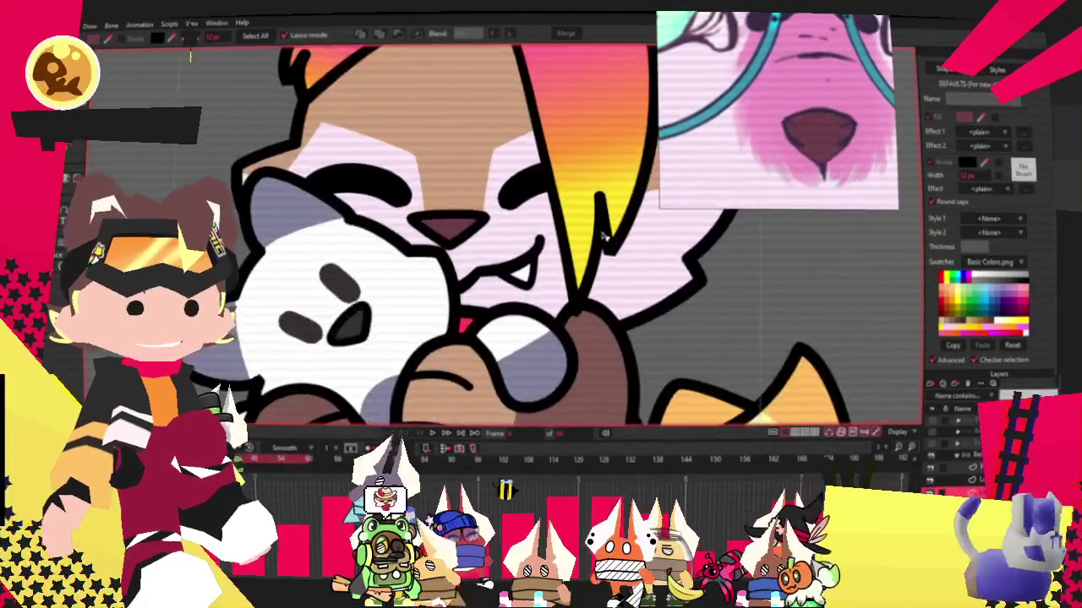
scroll(625, 249, up, 1)
scroll(354, 163, up, 3)
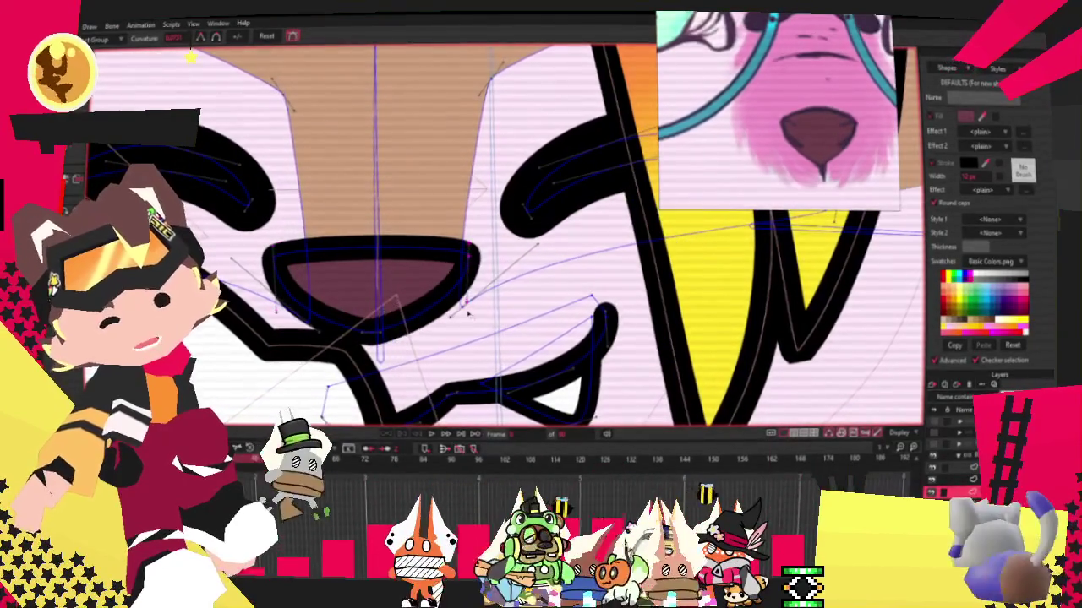
Select all the nose points with Transform Points.
key(t)
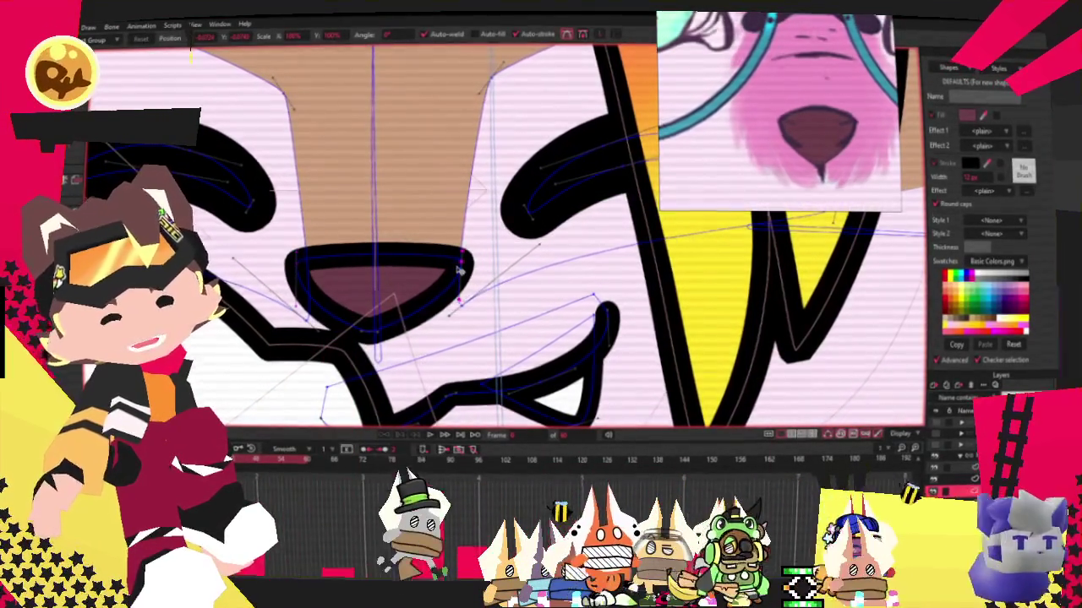
click(388, 292)
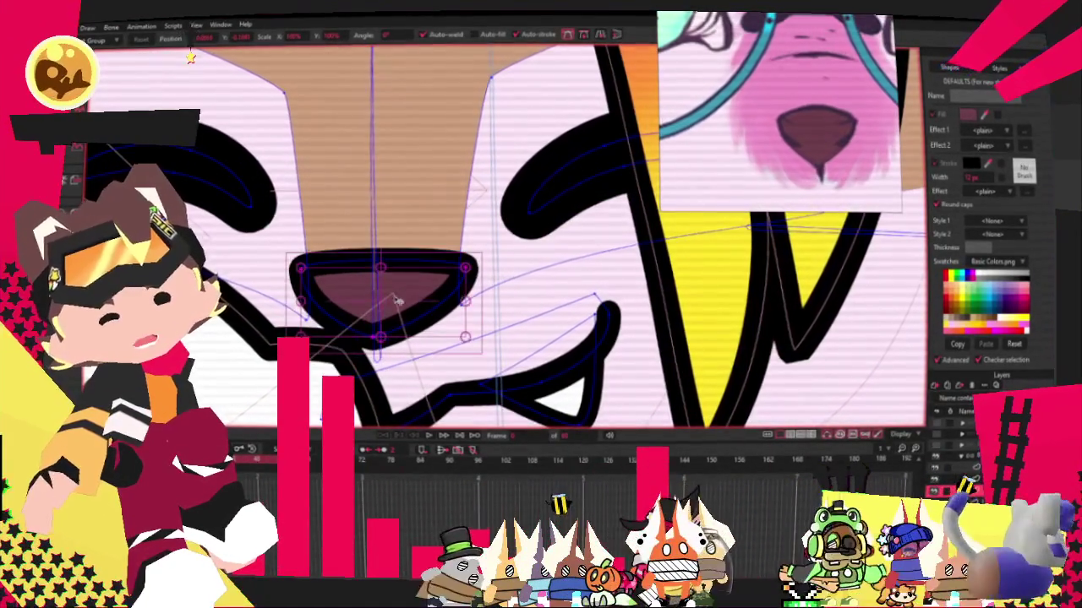
scroll(391, 300, down, 2)
scroll(392, 300, down, 1)
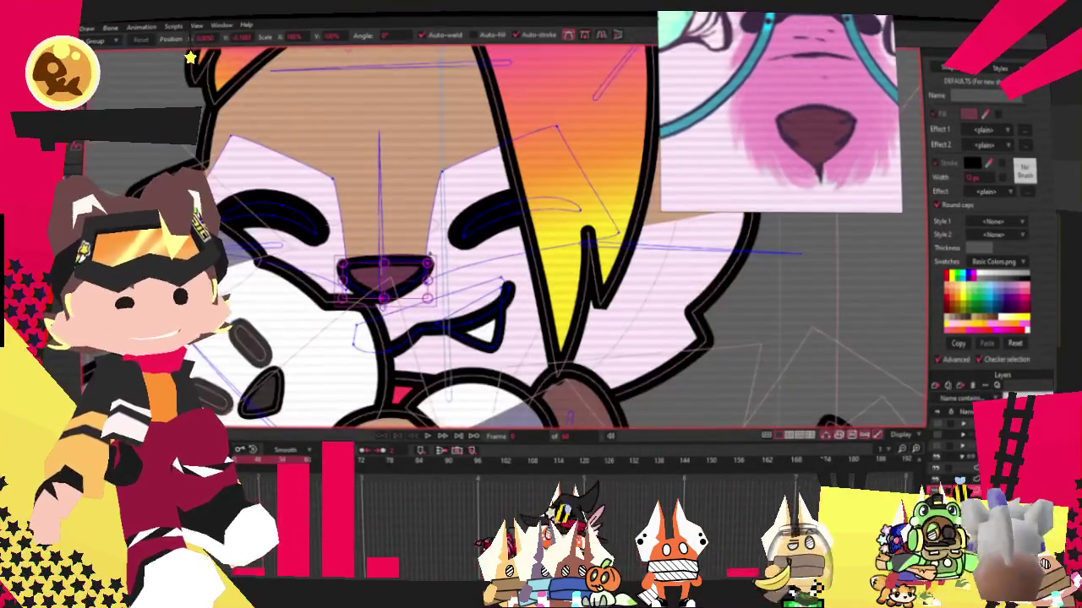
Select the tan face shape with Select Shape to give it a pink fill.
click(455, 184)
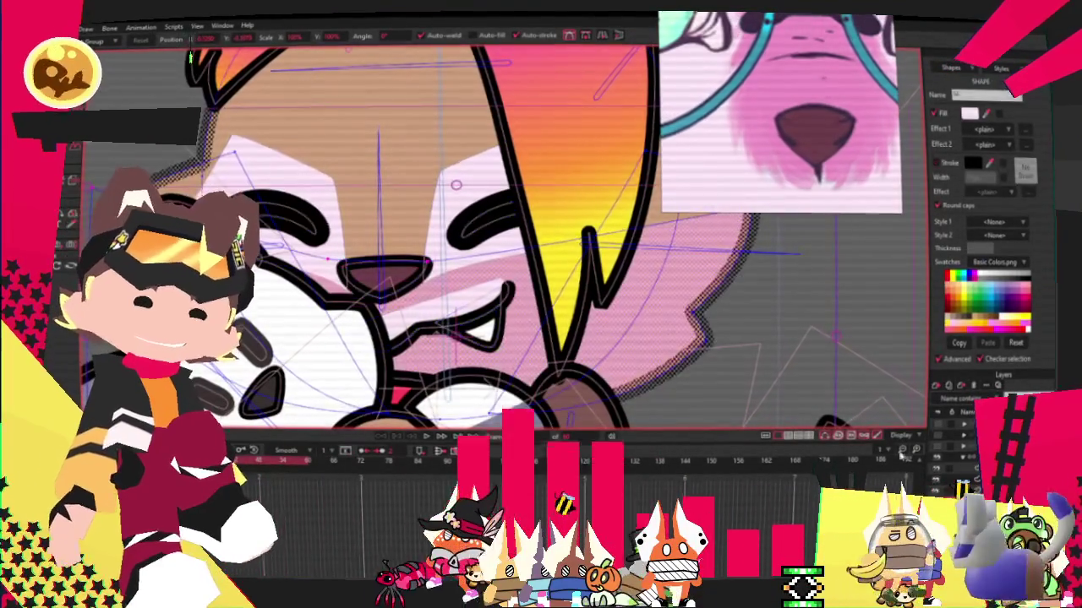
scroll(504, 389, down, 2)
key(q)
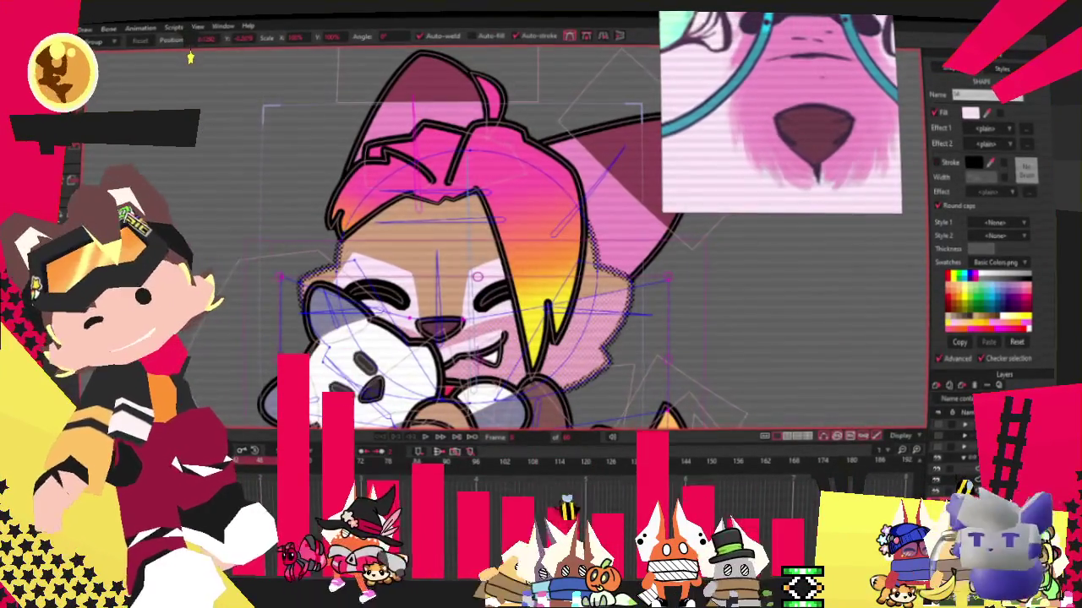
scroll(567, 188, down, 1)
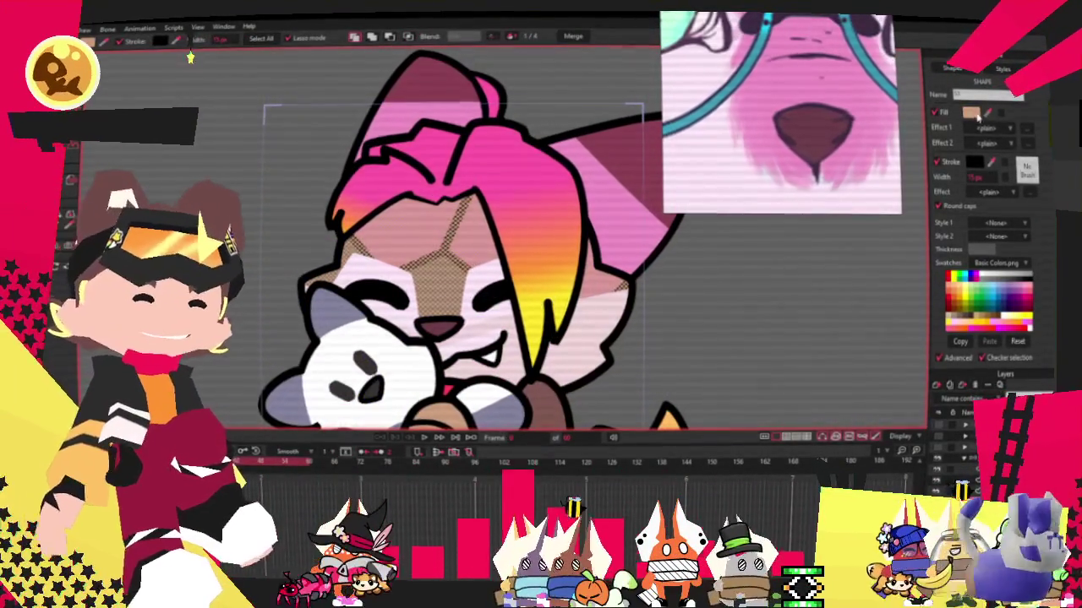
scroll(566, 188, down, 1)
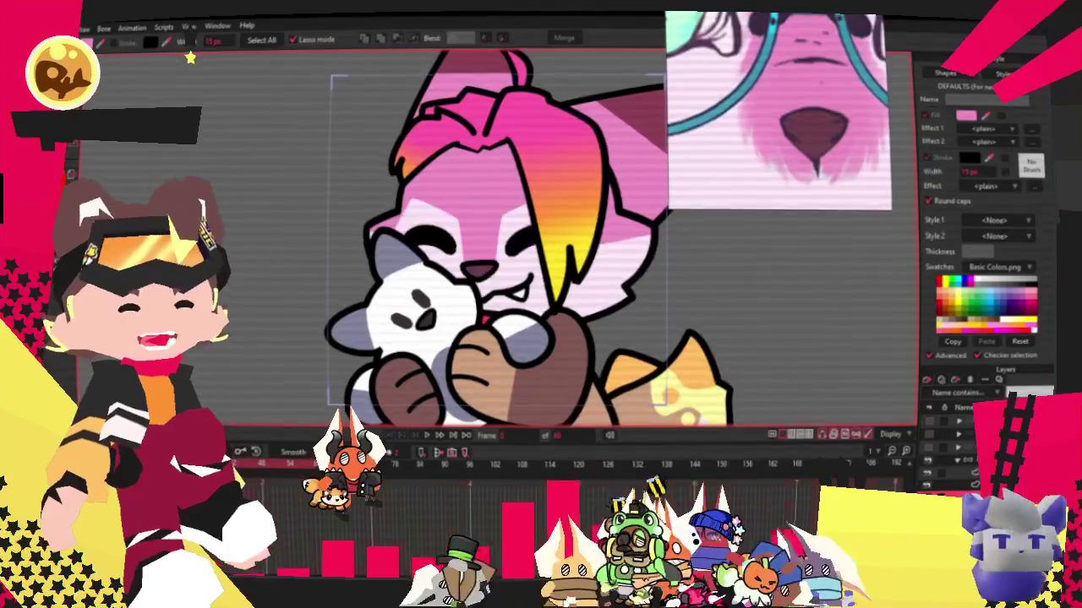
Select the face points above the left eye, switch to Bind Points, and play the head-turn.
key(Right)
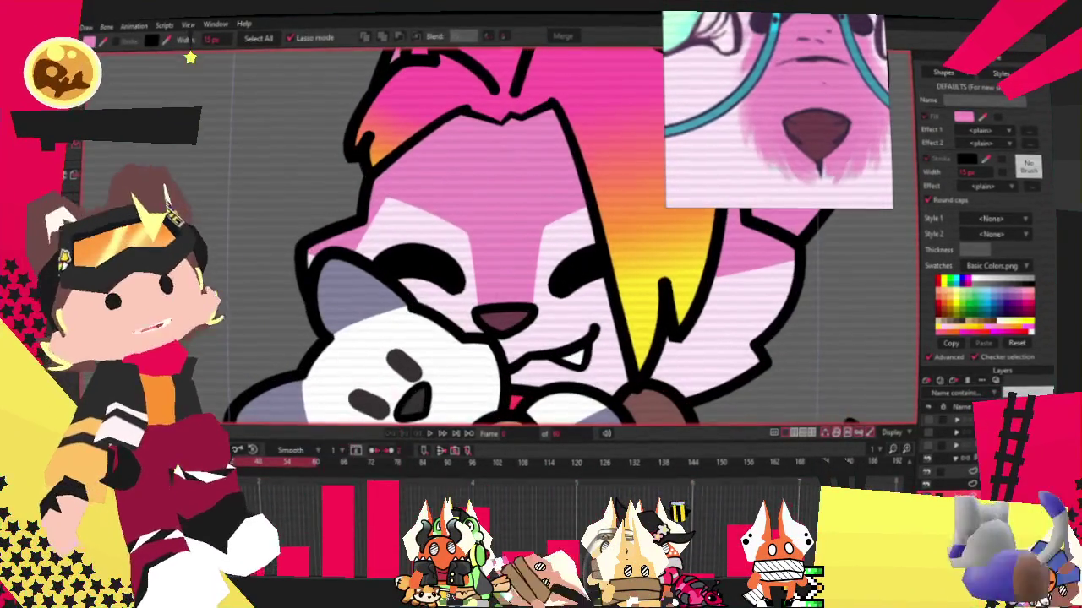
key(z)
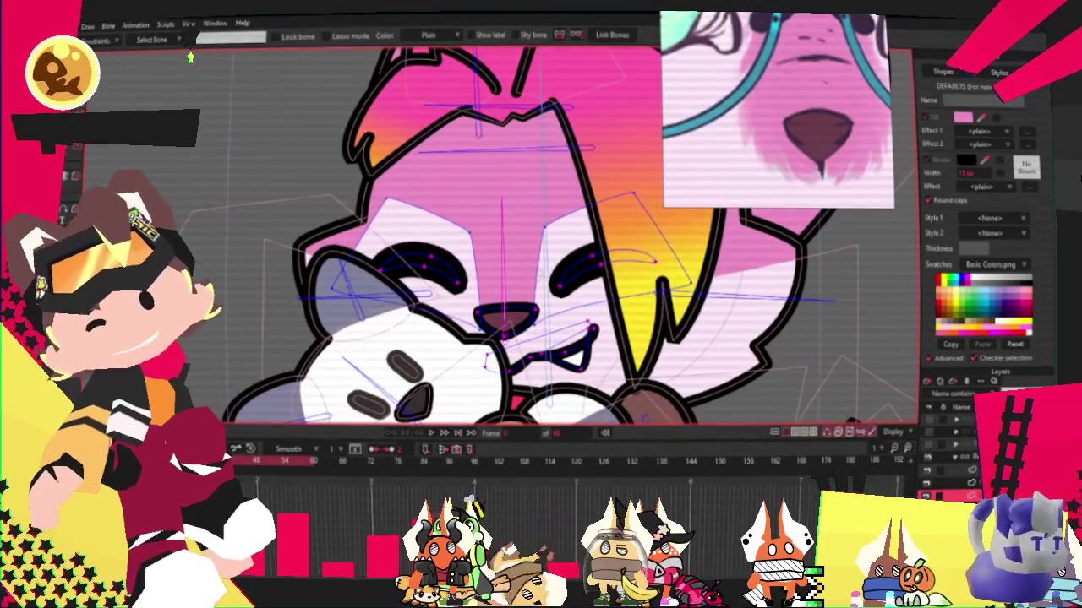
drag(359, 141, 498, 201)
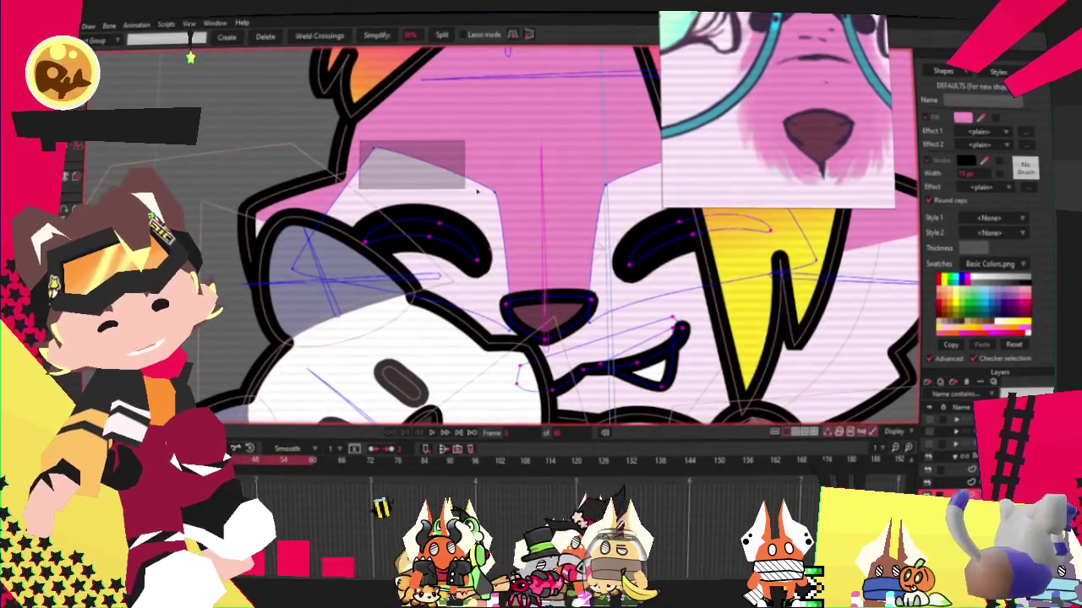
drag(762, 156, 551, 147)
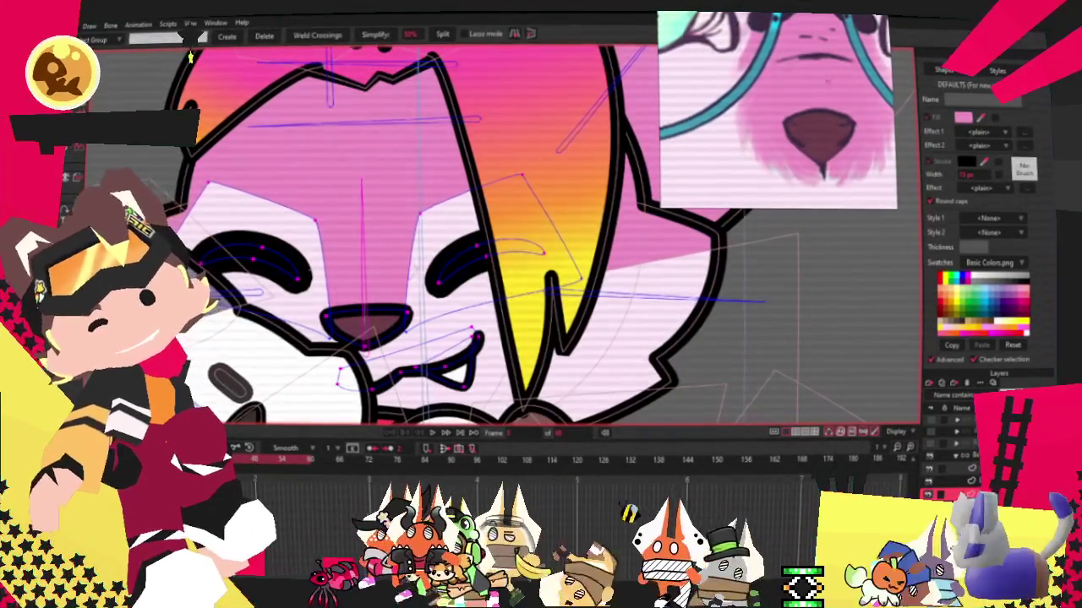
key(i)
click(431, 434)
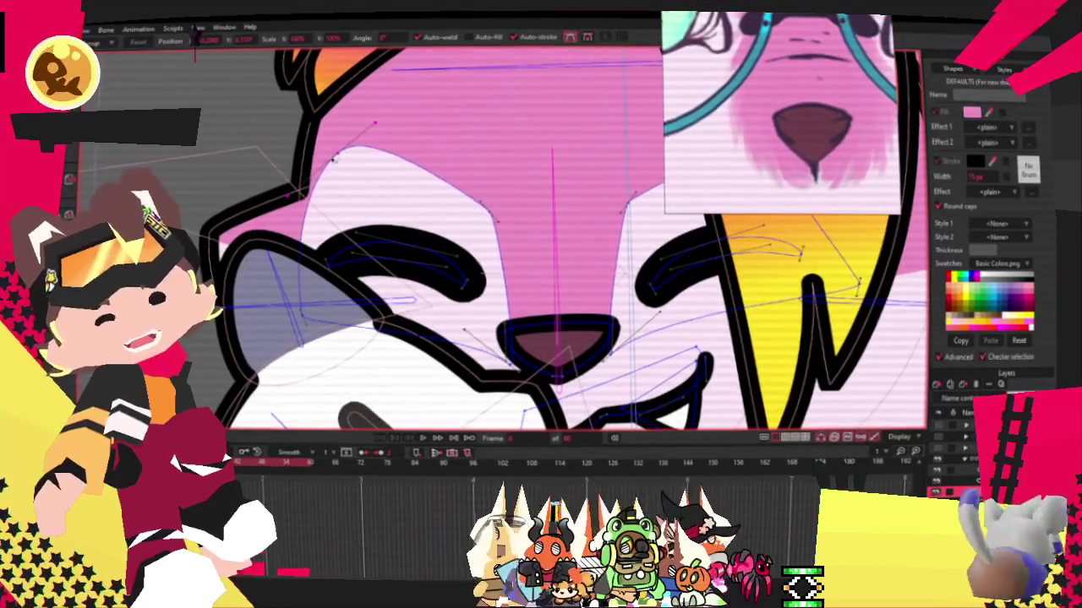
Zoom in closely on the pink face around the nose and muzzle.
scroll(512, 392, up, 1)
scroll(512, 392, up, 1)
scroll(512, 392, up, 1)
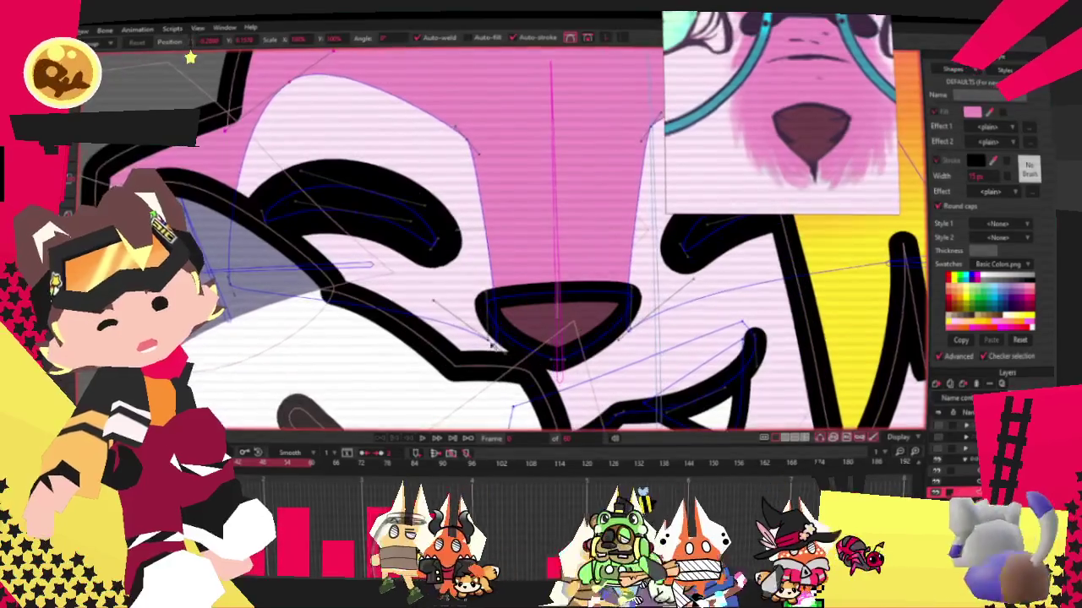
scroll(512, 392, up, 1)
scroll(507, 389, up, 1)
scroll(496, 382, up, 1)
scroll(484, 216, up, 3)
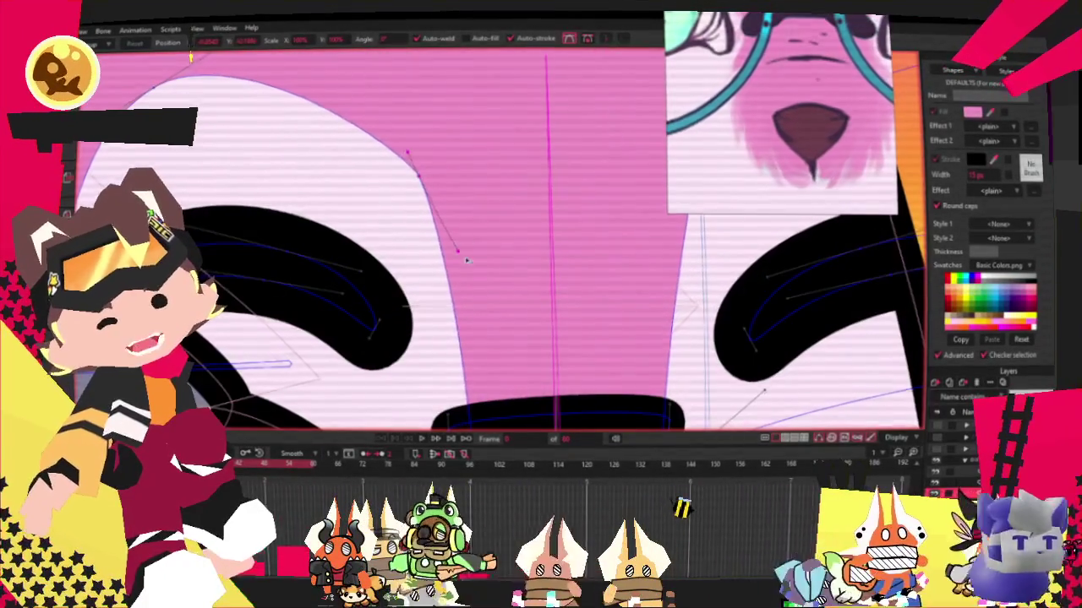
scroll(362, 59, down, 4)
scroll(439, 140, up, 1)
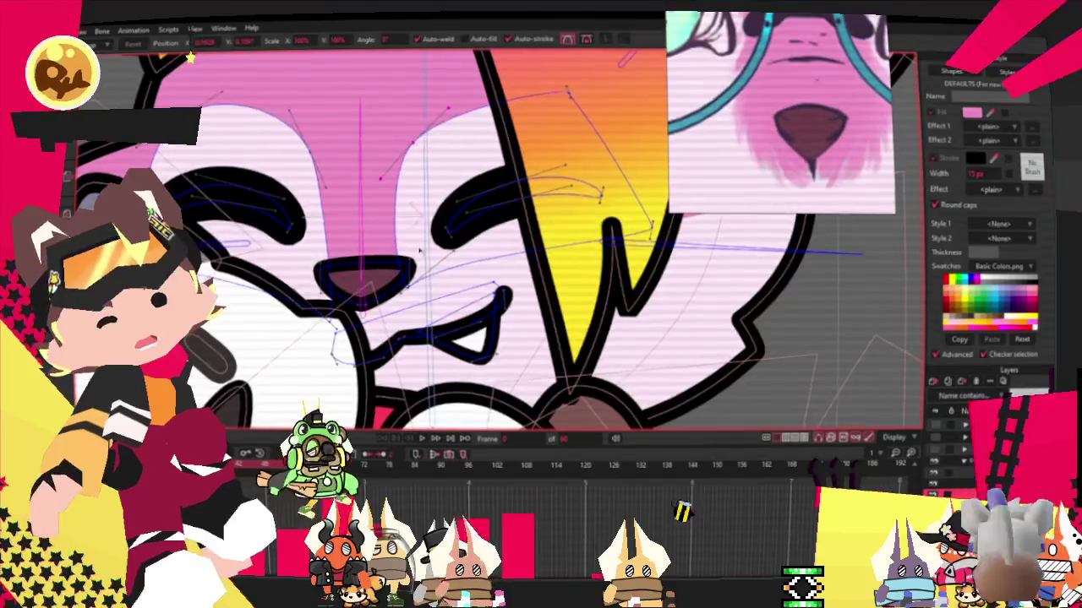
scroll(399, 320, up, 2)
scroll(402, 313, up, 1)
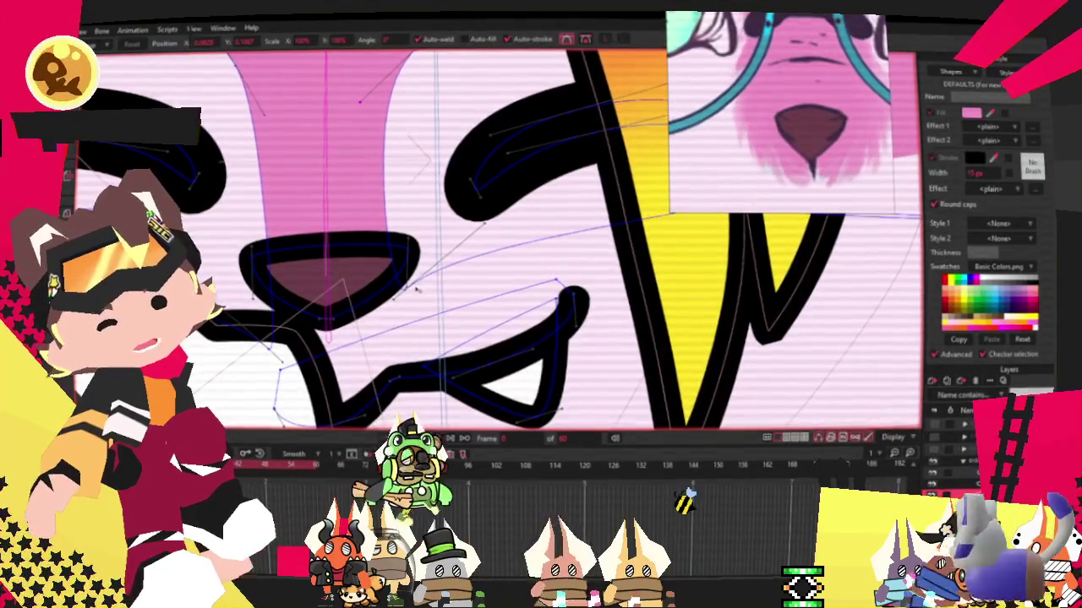
scroll(414, 291, up, 2)
scroll(411, 290, down, 1)
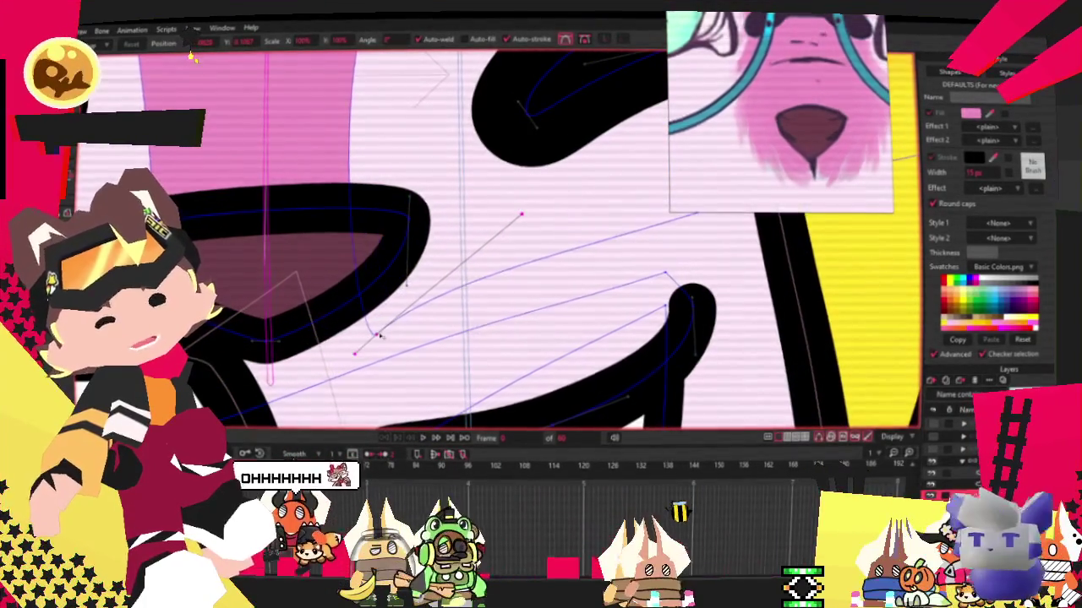
scroll(410, 293, down, 1)
scroll(408, 295, down, 1)
scroll(548, 196, up, 1)
scroll(548, 195, up, 1)
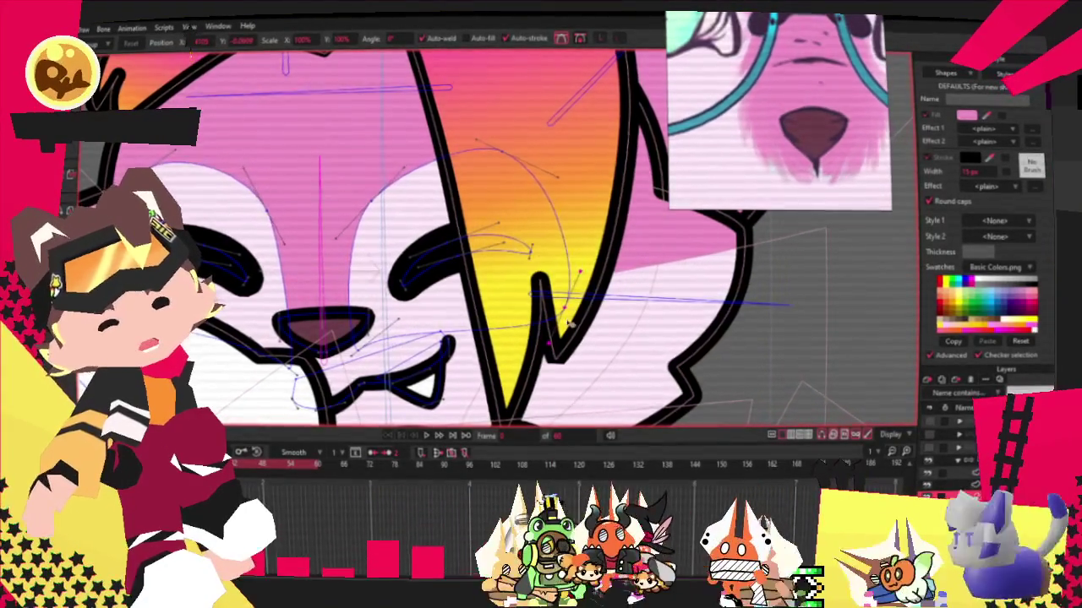
scroll(499, 384, down, 1)
Play the animation, select the nose shape, and replay to check the face.
click(429, 435)
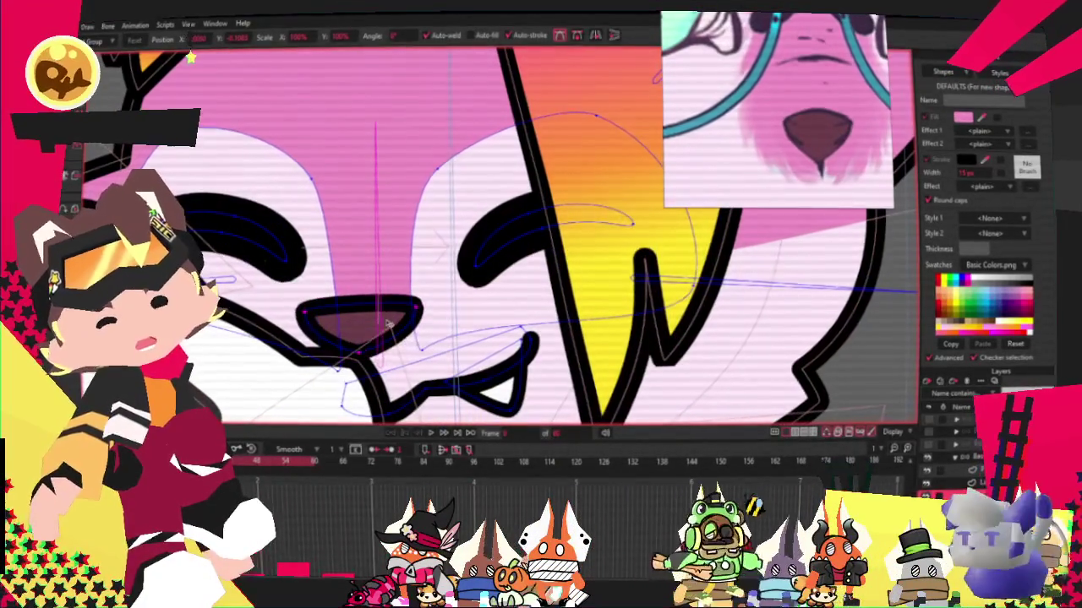
click(401, 322)
click(447, 439)
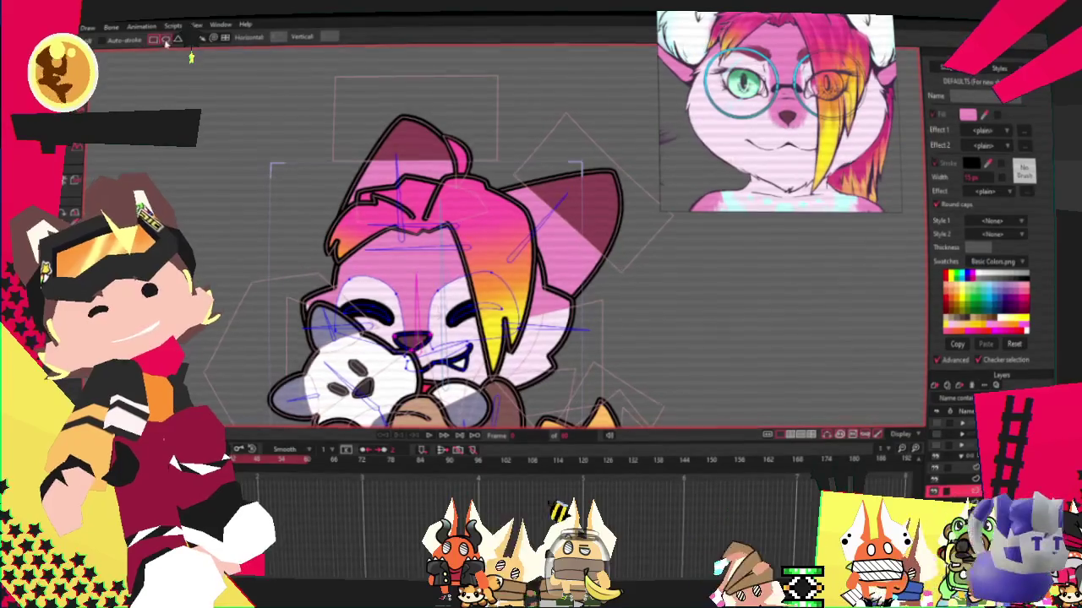
Zoom in on the round light-blue glasses with Select Shape, then switch to Select Bone.
key(g)
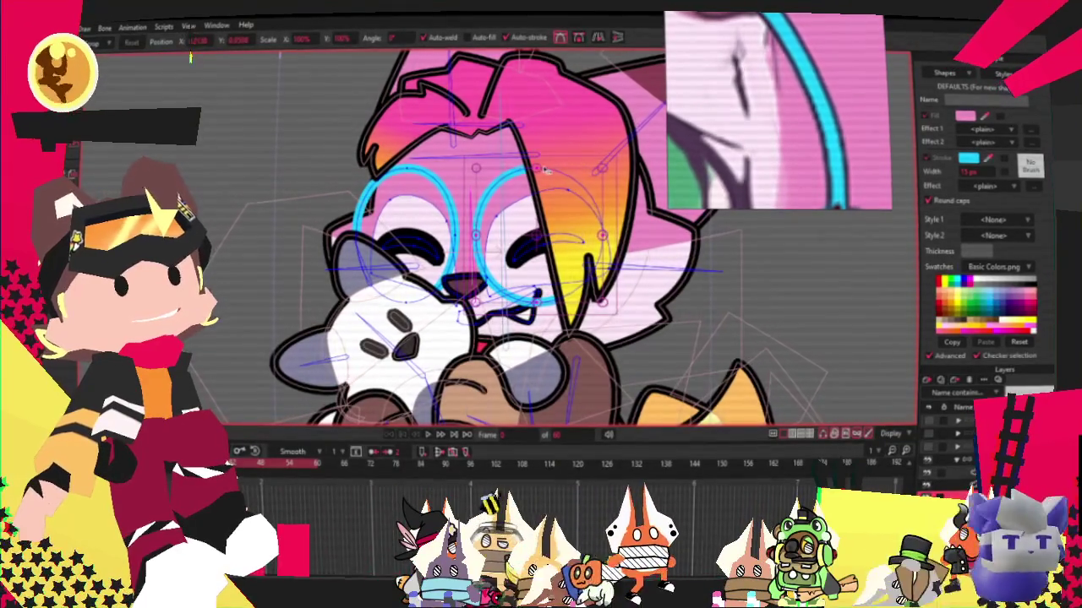
scroll(582, 230, up, 2)
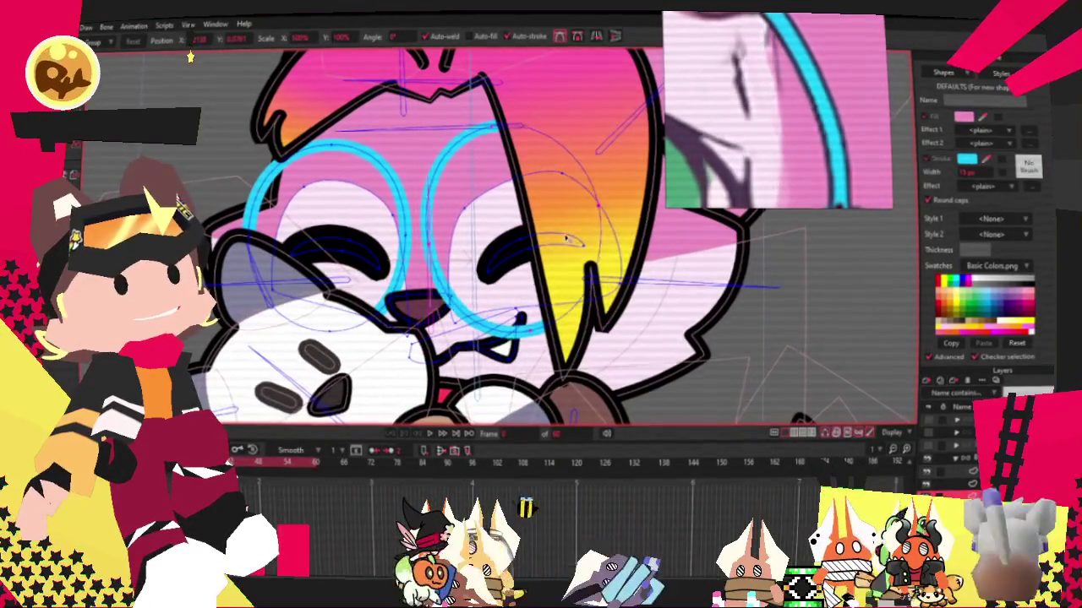
key(g)
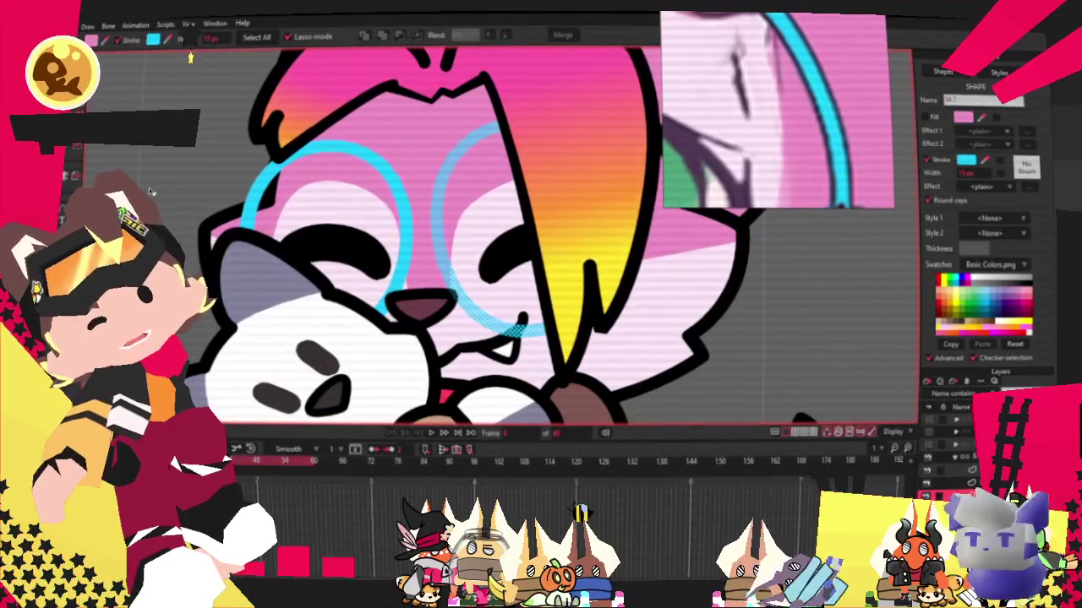
scroll(151, 193, down, 2)
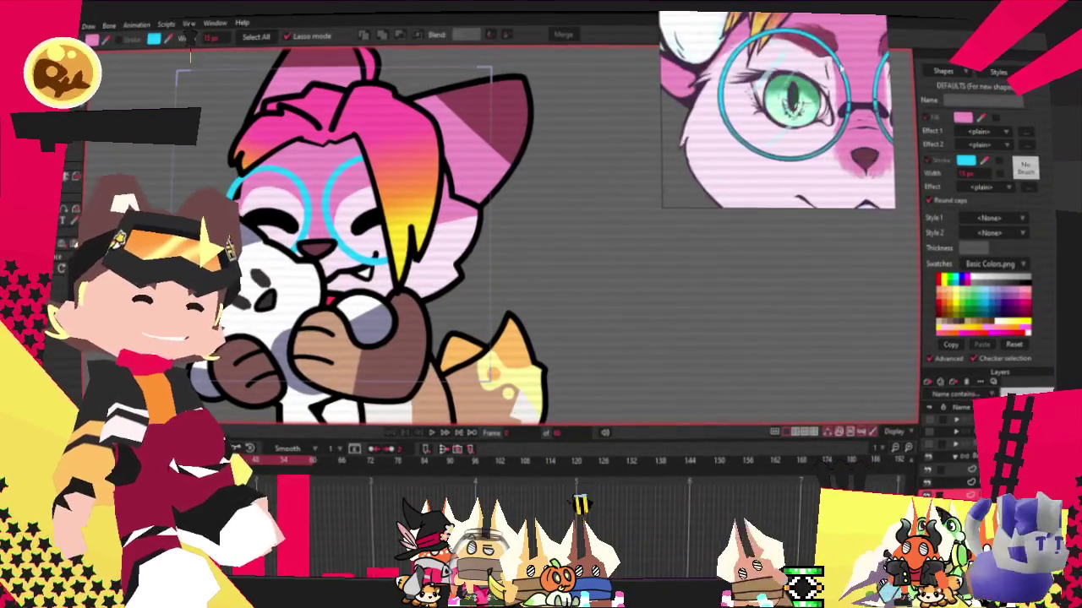
scroll(227, 202, up, 2)
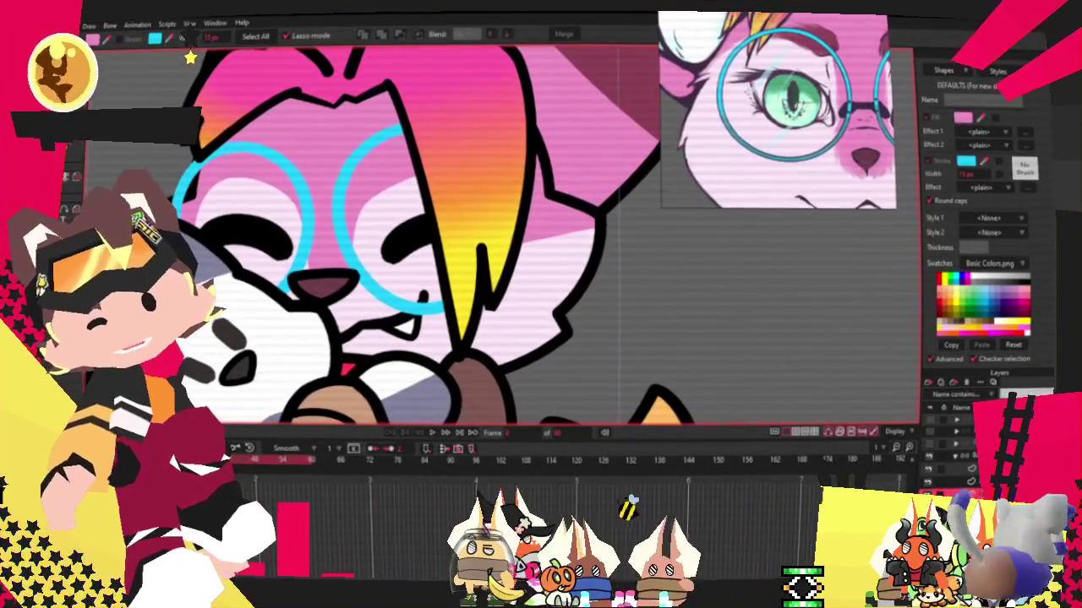
key(b)
scroll(187, 51, up, 1)
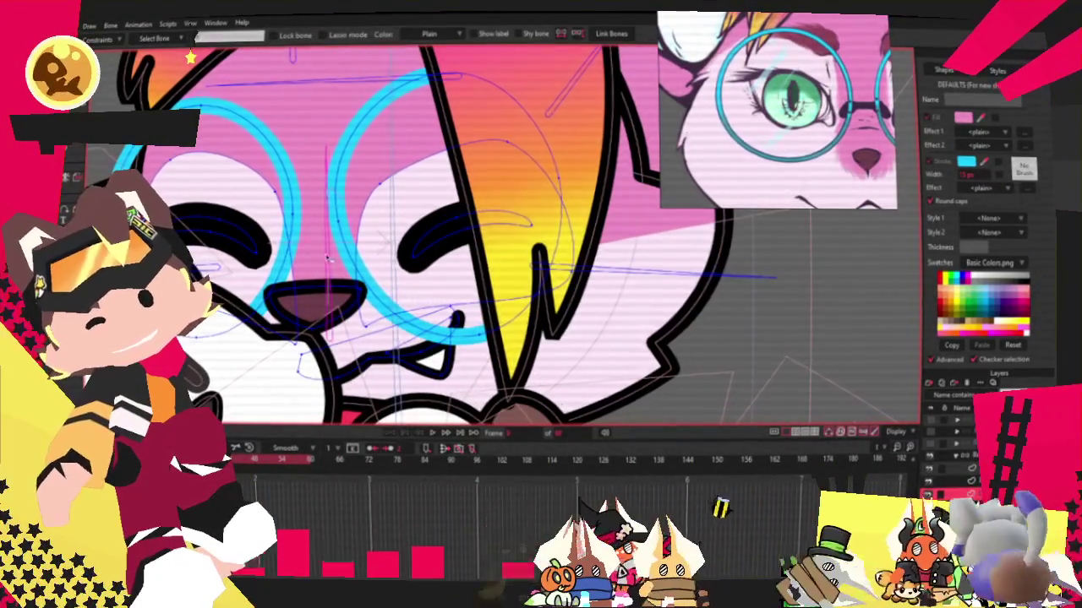
click(433, 435)
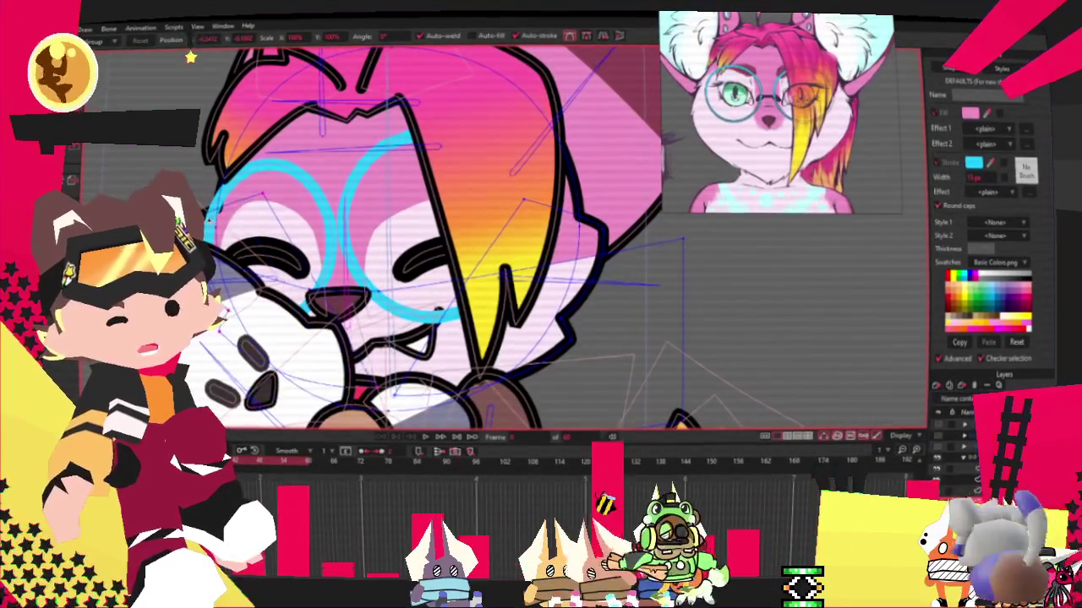
Rewind to the start and play the hug animation to check the glasses.
scroll(579, 250, down, 2)
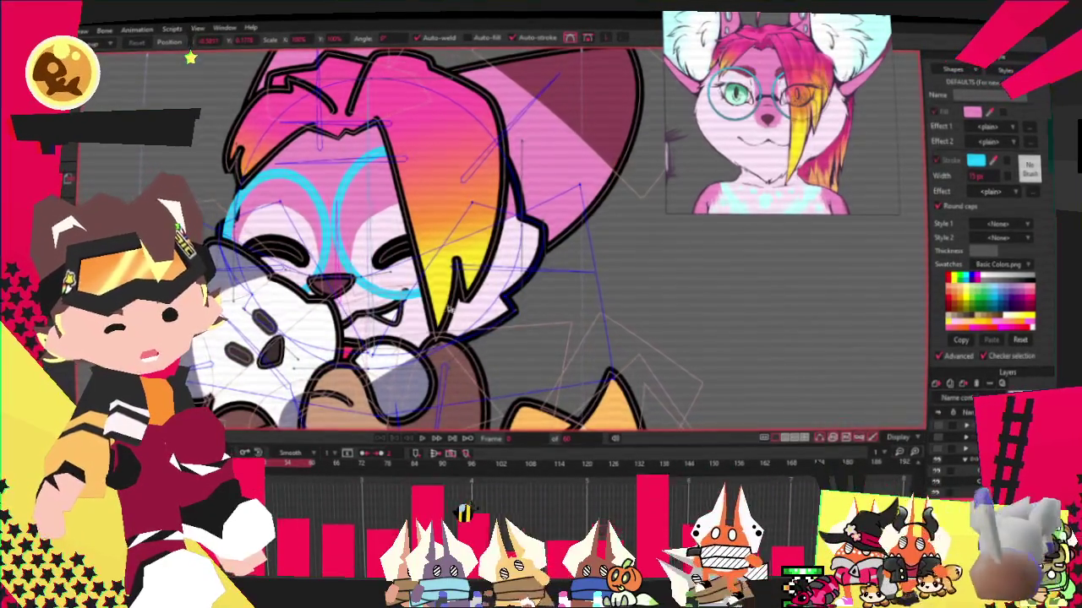
click(452, 439)
click(417, 440)
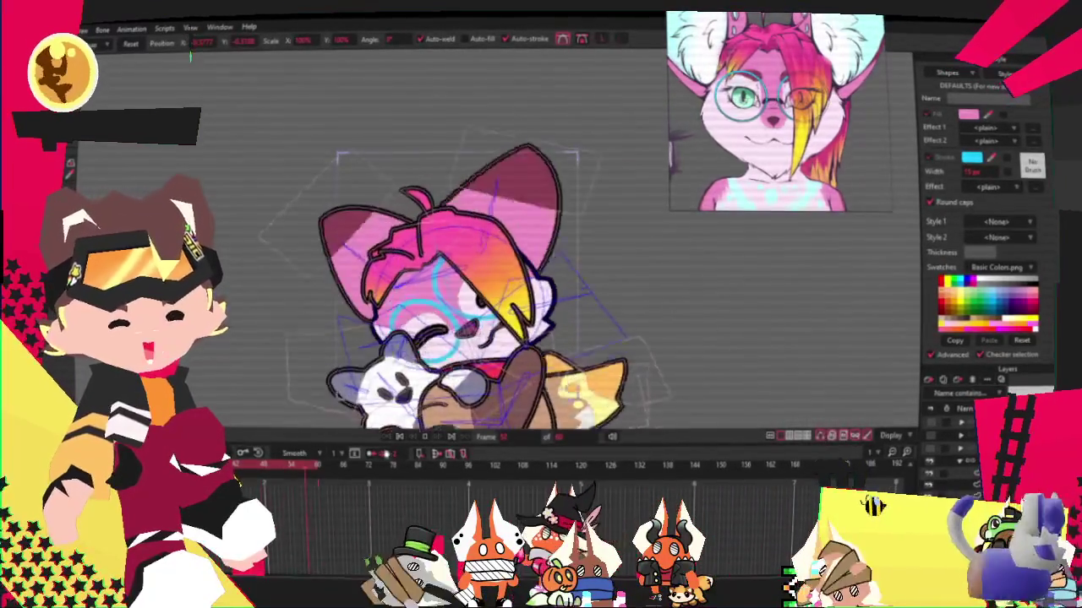
scroll(440, 254, up, 3)
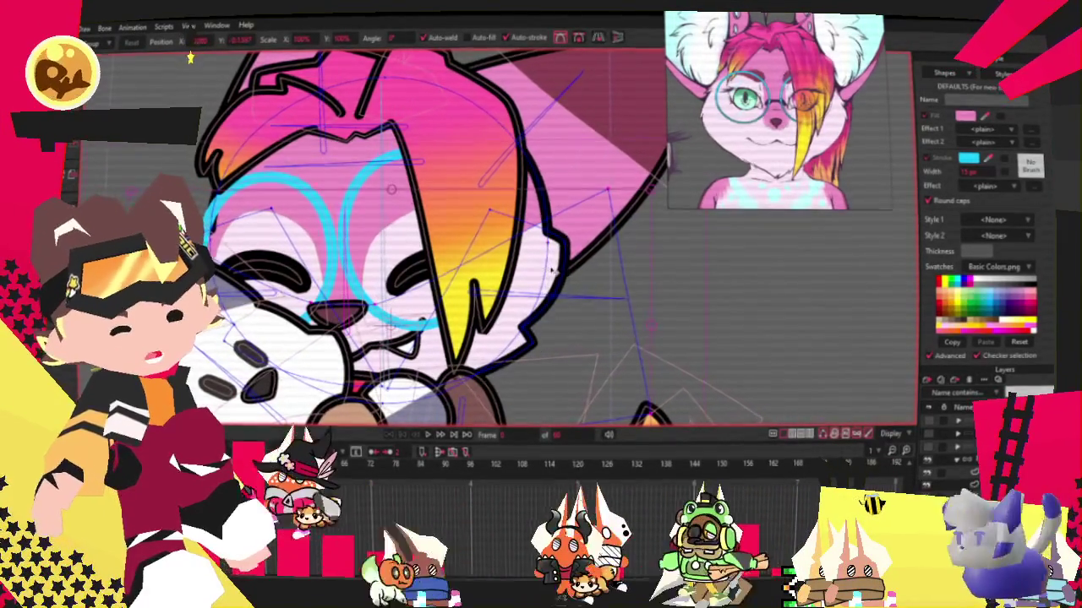
Select the fox's face outline and pick a single point on it with Transform Points.
click(571, 273)
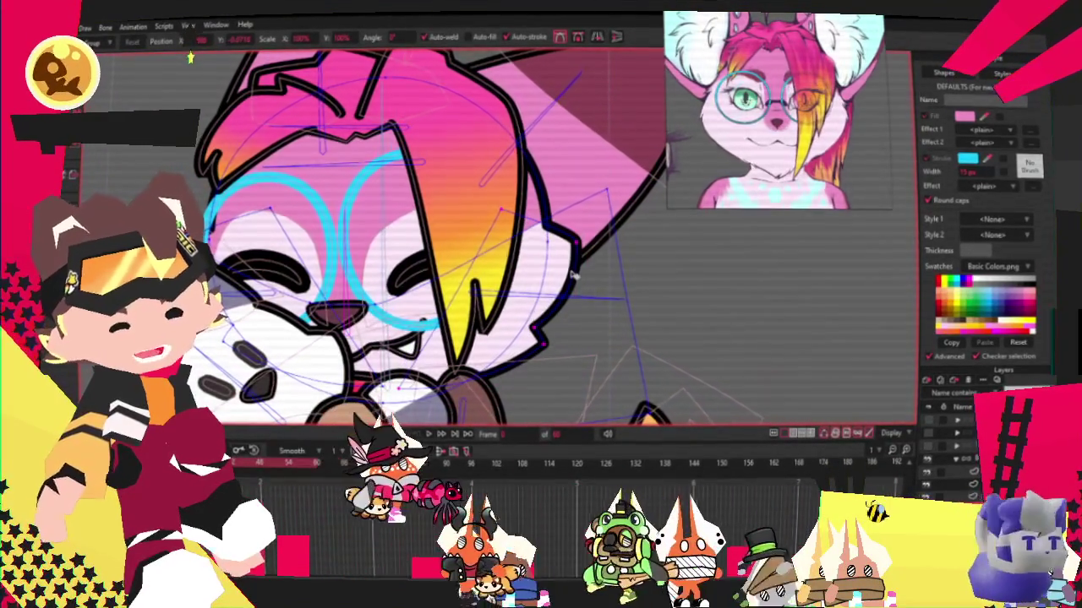
key(t)
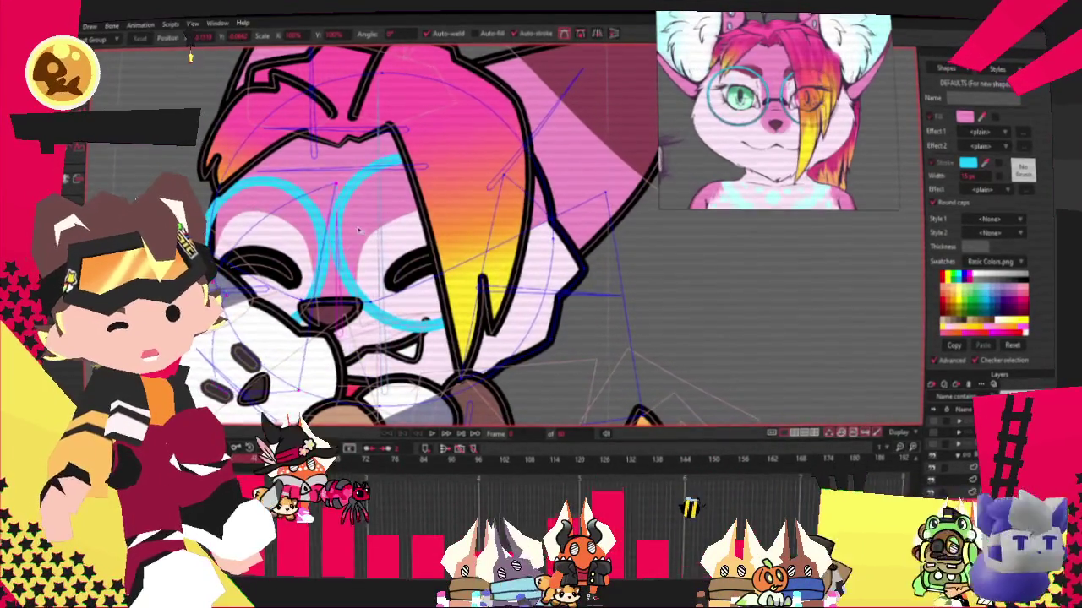
click(270, 244)
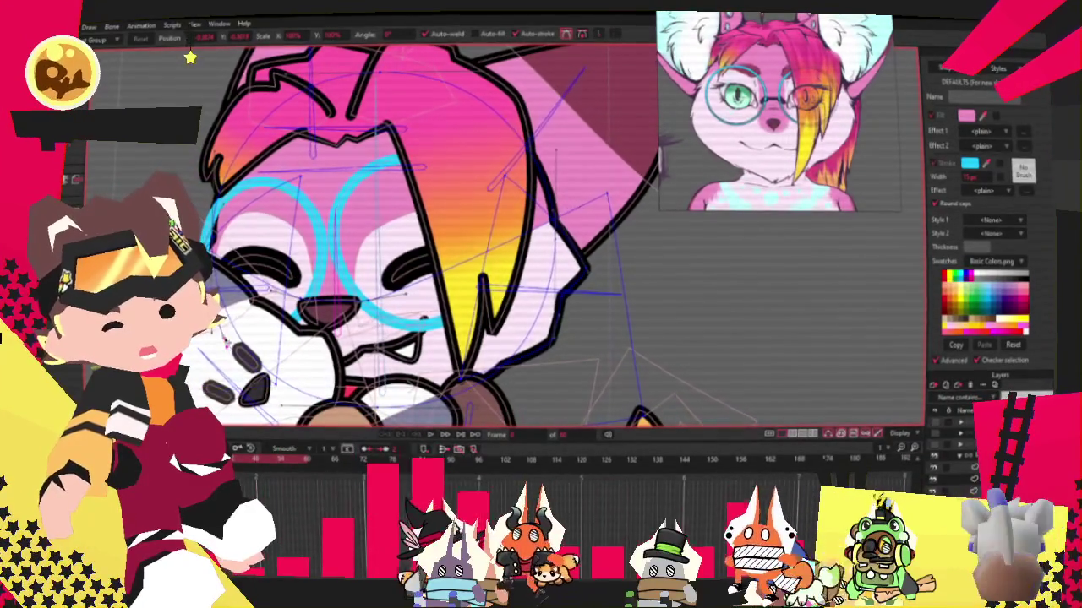
click(322, 370)
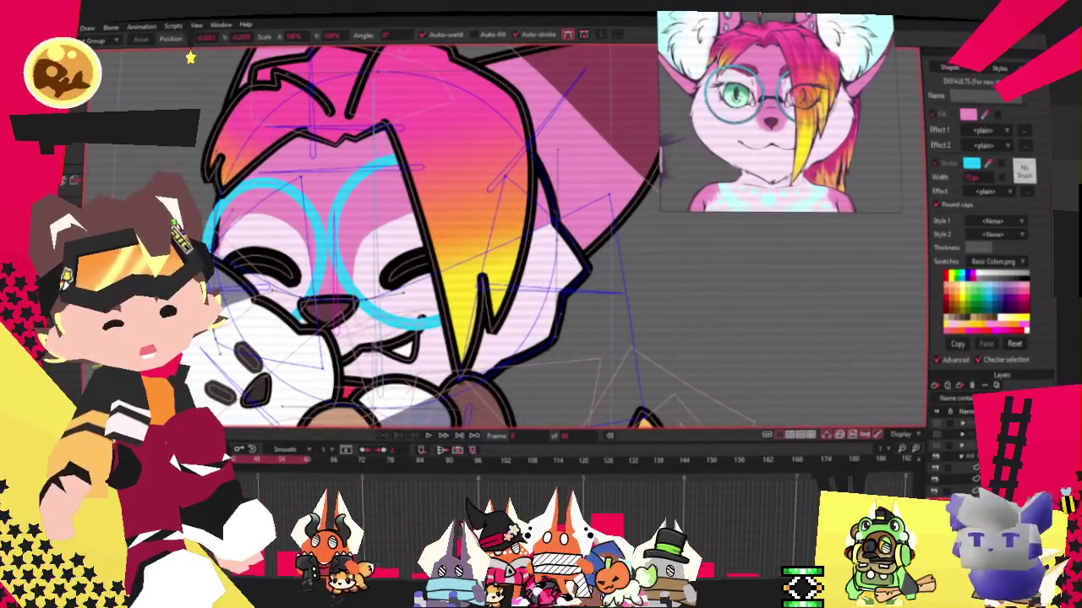
Play the animation twice to check the change, then stop at frame 0.
click(429, 436)
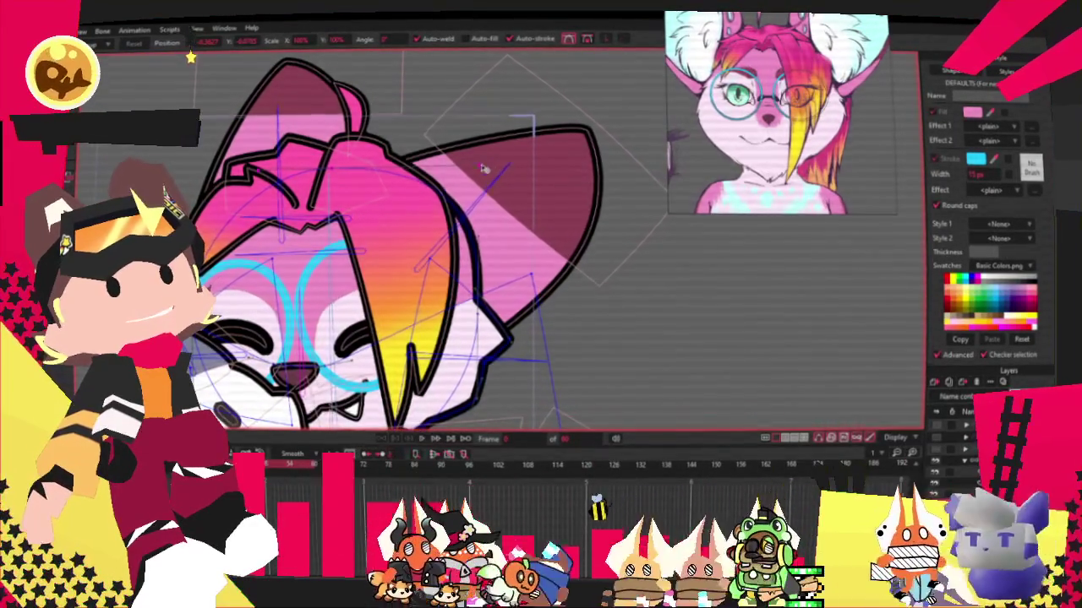
click(421, 441)
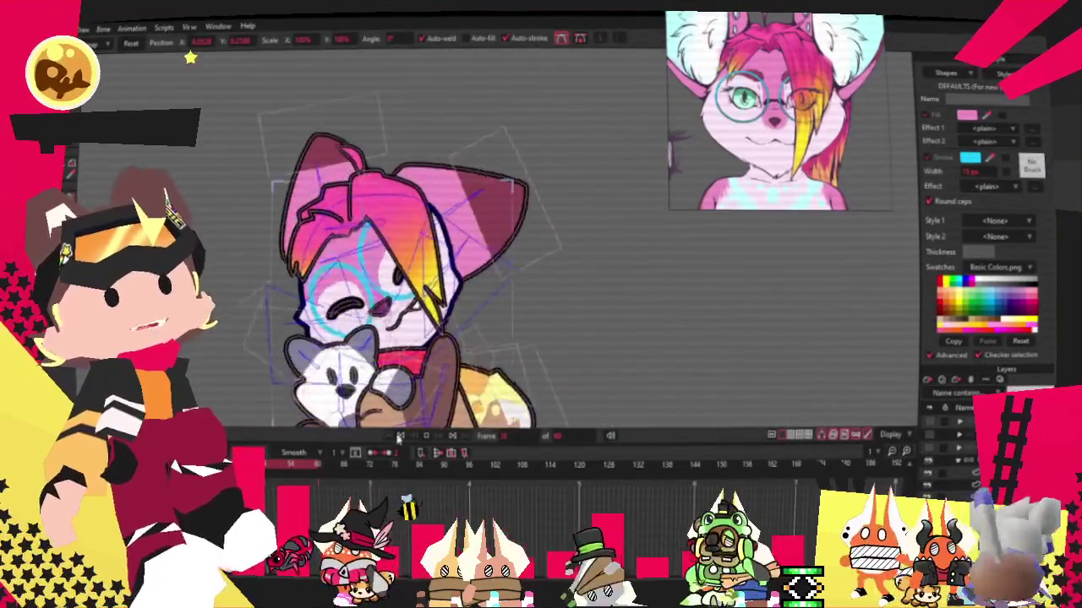
click(401, 437)
scroll(502, 235, up, 3)
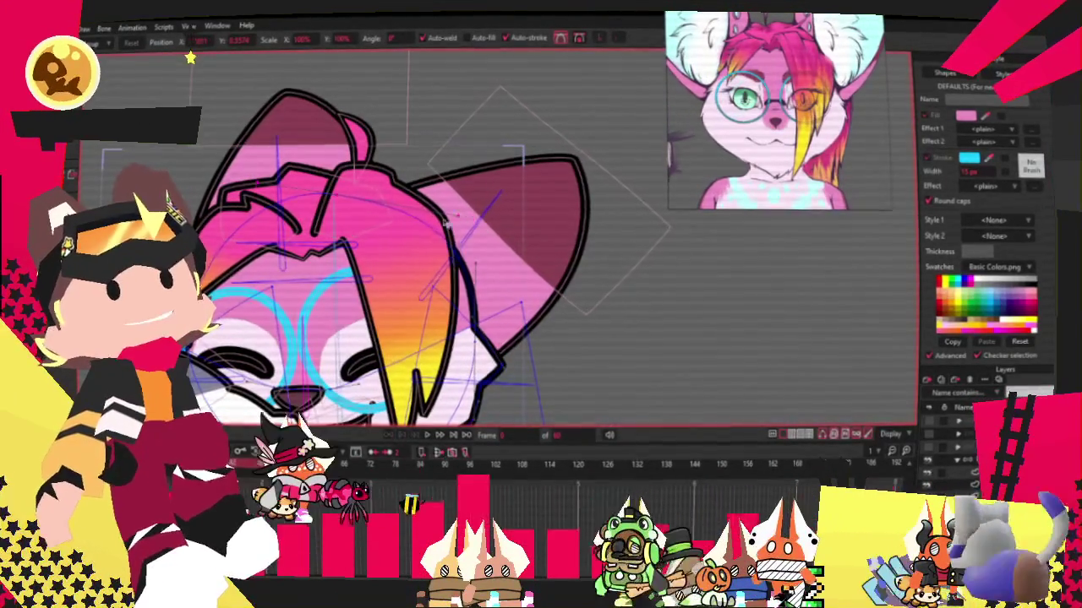
Zoom around the fox and stop playback back at frame 0.
scroll(191, 57, down, 3)
scroll(422, 338, up, 2)
scroll(440, 364, up, 3)
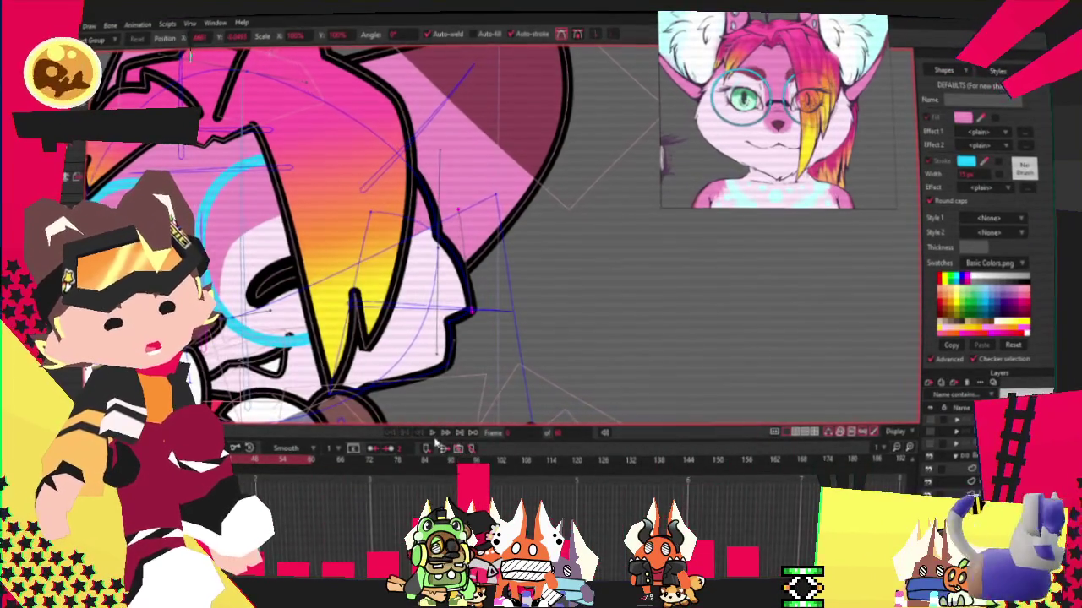
scroll(446, 321, down, 2)
scroll(446, 322, down, 2)
scroll(446, 321, down, 2)
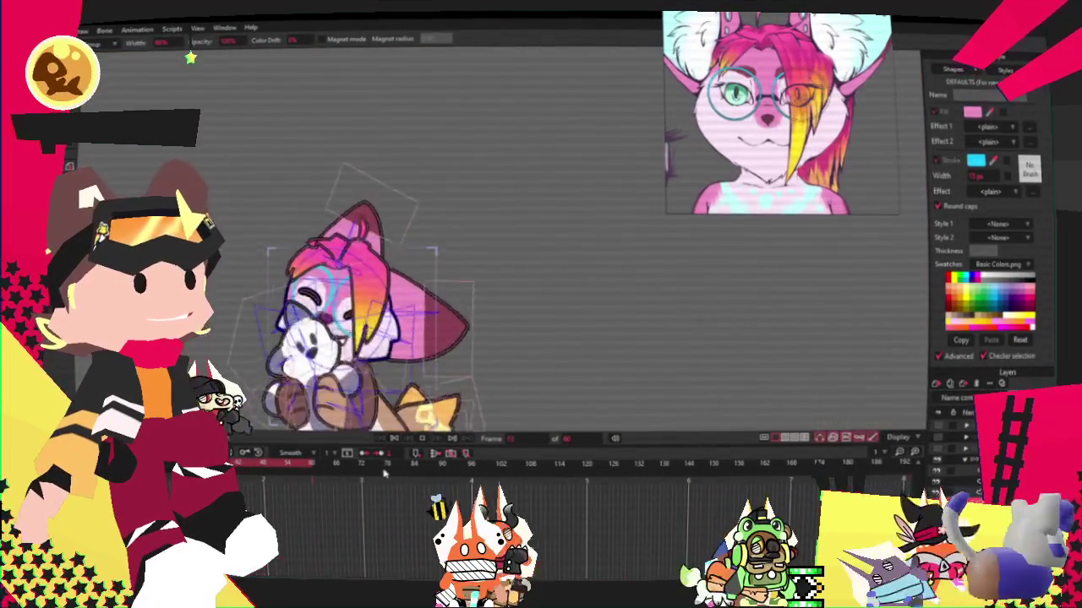
click(397, 443)
scroll(384, 219, up, 3)
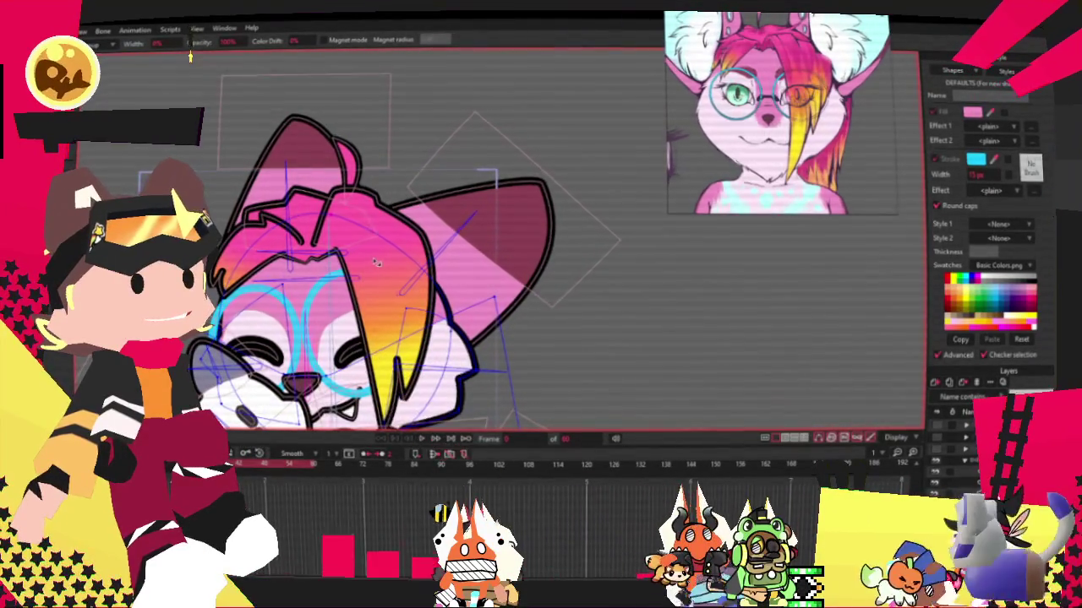
Swing the head bone to test that the glasses follow, then refit and zoom the view.
drag(361, 253, 447, 313)
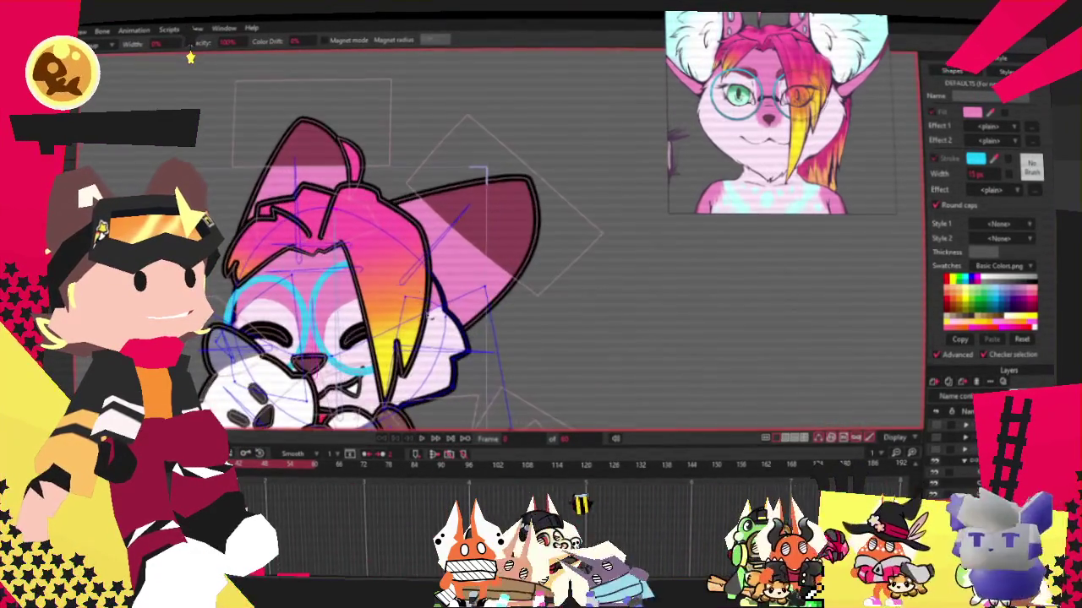
scroll(447, 313, up, 2)
key(ctrl+r)
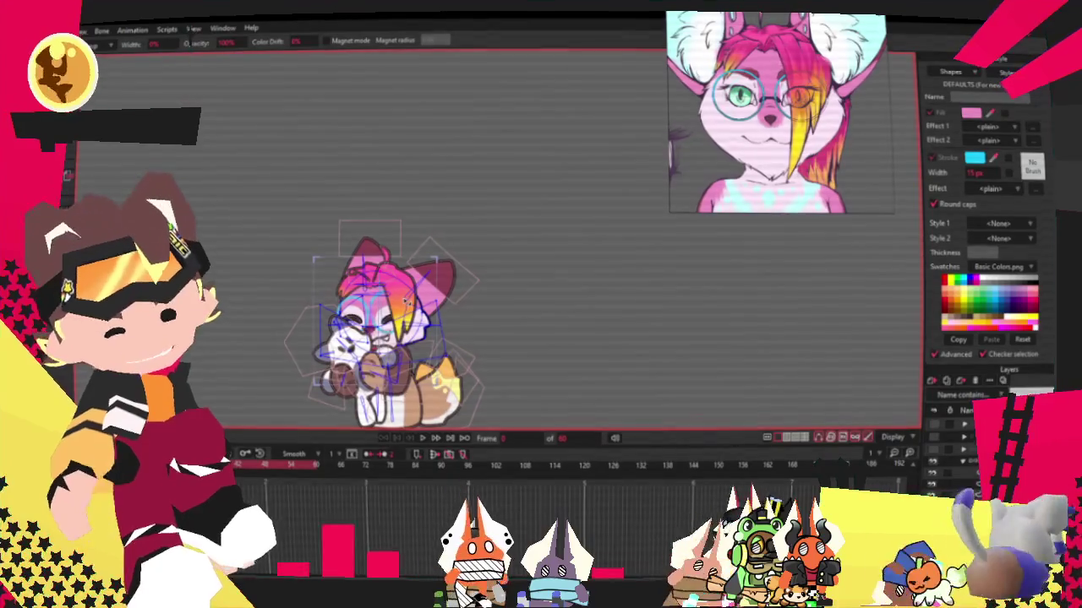
scroll(391, 310, up, 3)
scroll(391, 311, up, 1)
scroll(391, 311, up, 1)
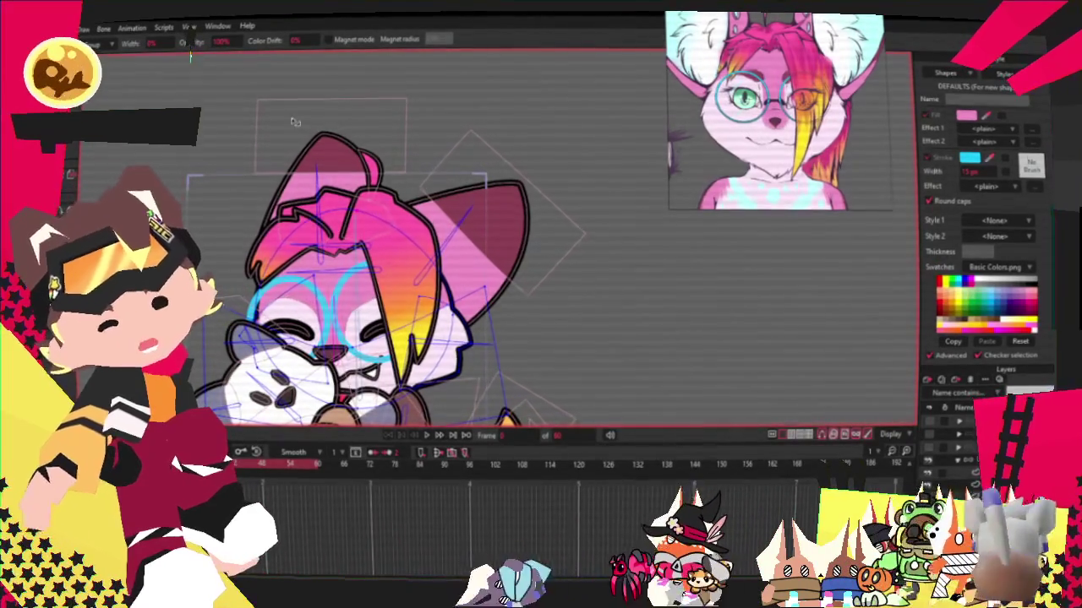
scroll(351, 349, down, 5)
scroll(350, 349, up, 2)
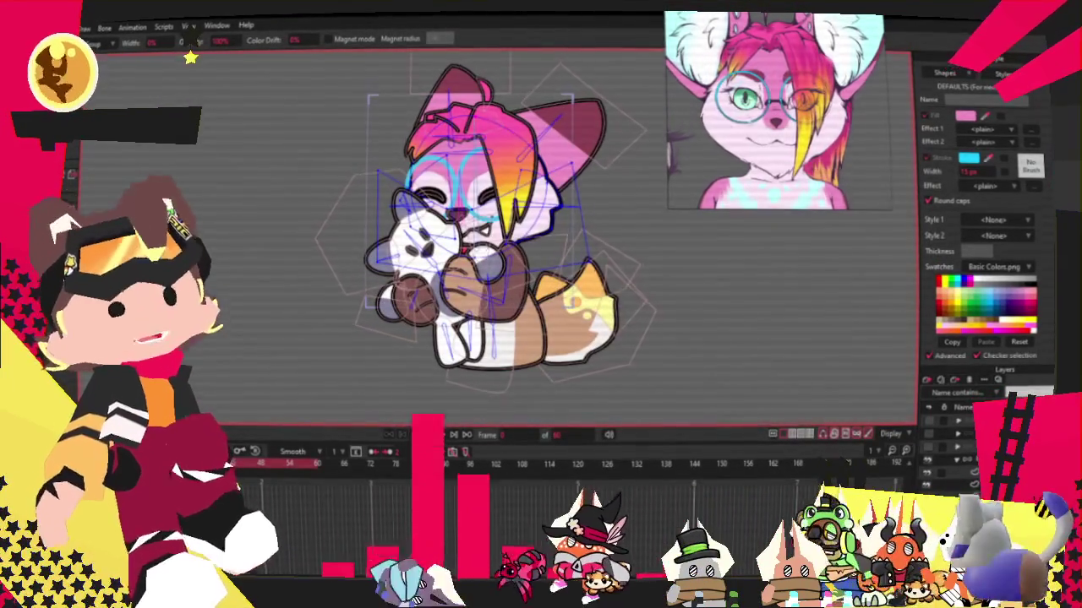
scroll(813, 168, down, 2)
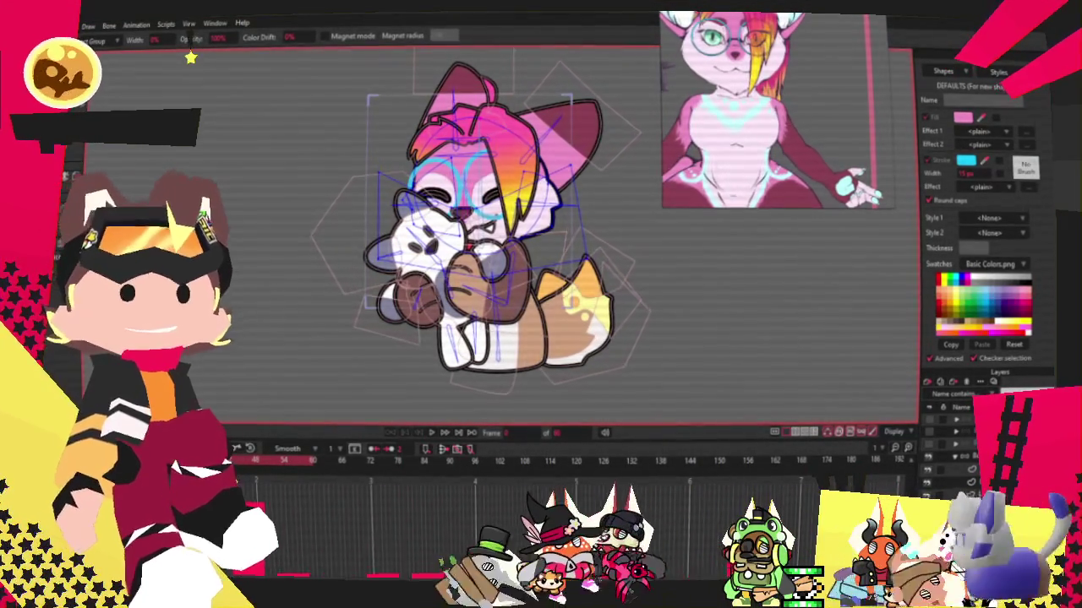
scroll(541, 338, up, 3)
scroll(520, 289, up, 3)
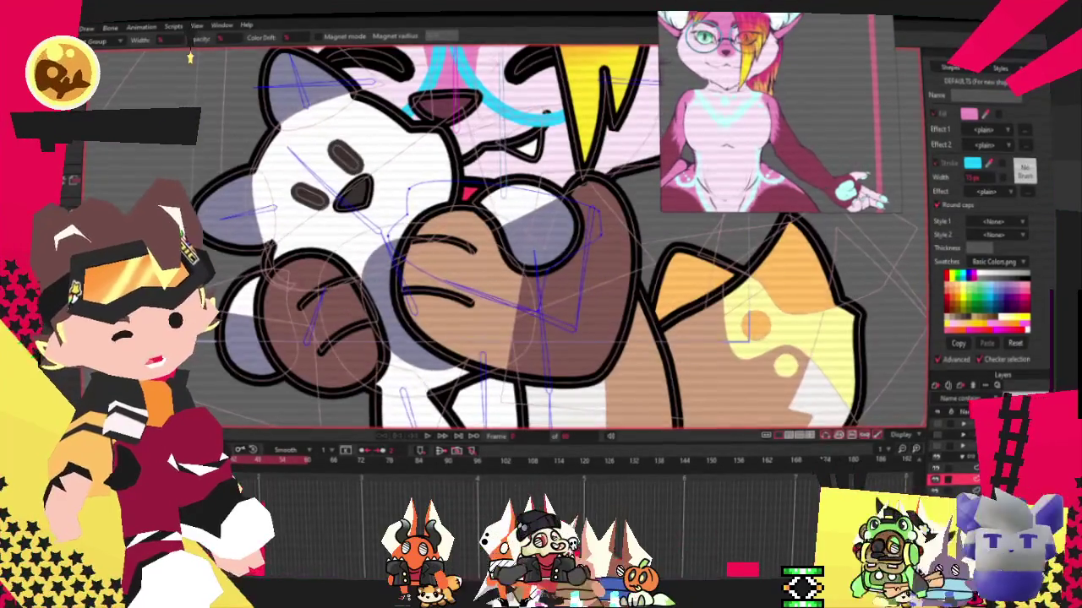
Bring the paws and plush into view and select all the brown paw shapes.
drag(589, 374, 719, 380)
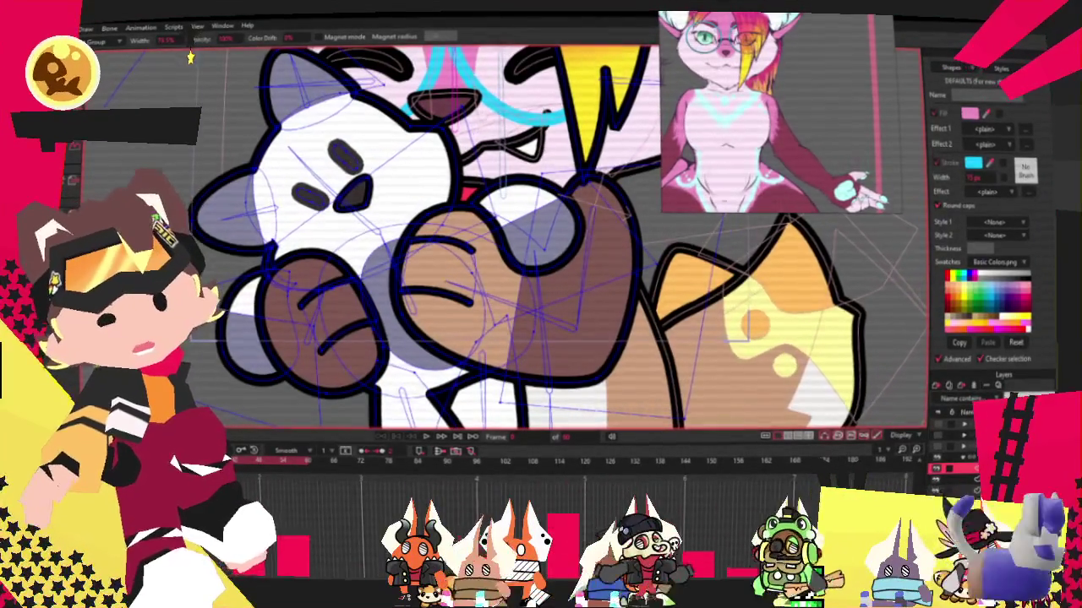
key(u)
key(ctrl+a)
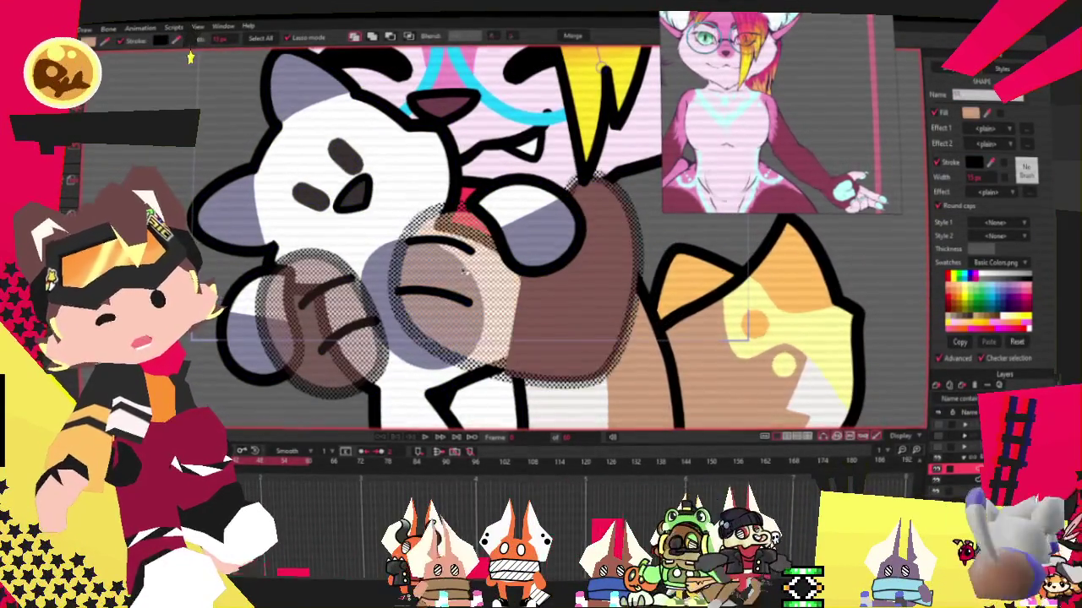
scroll(884, 157, up, 5)
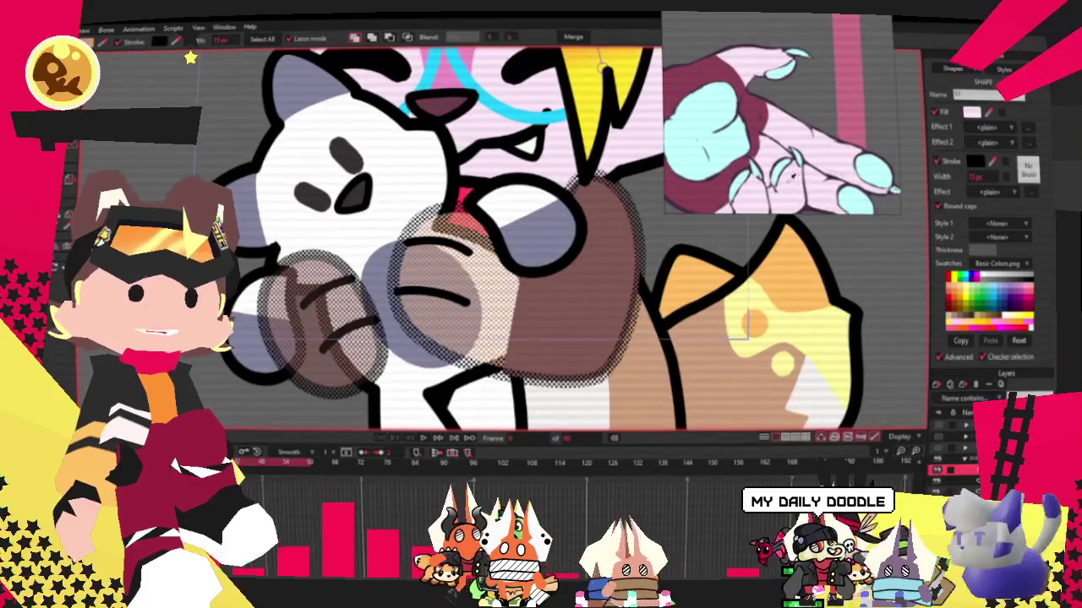
scroll(473, 186, down, 4)
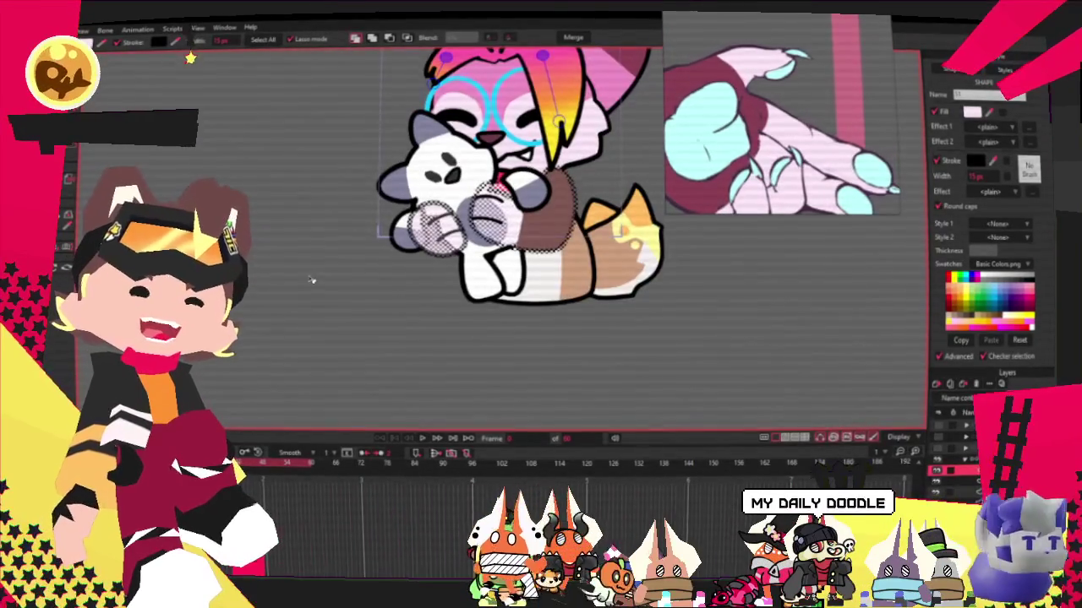
Pick up the maroon fill from the chest shape as the colour for new shapes.
click(551, 238)
scroll(803, 126, up, 3)
scroll(802, 127, up, 2)
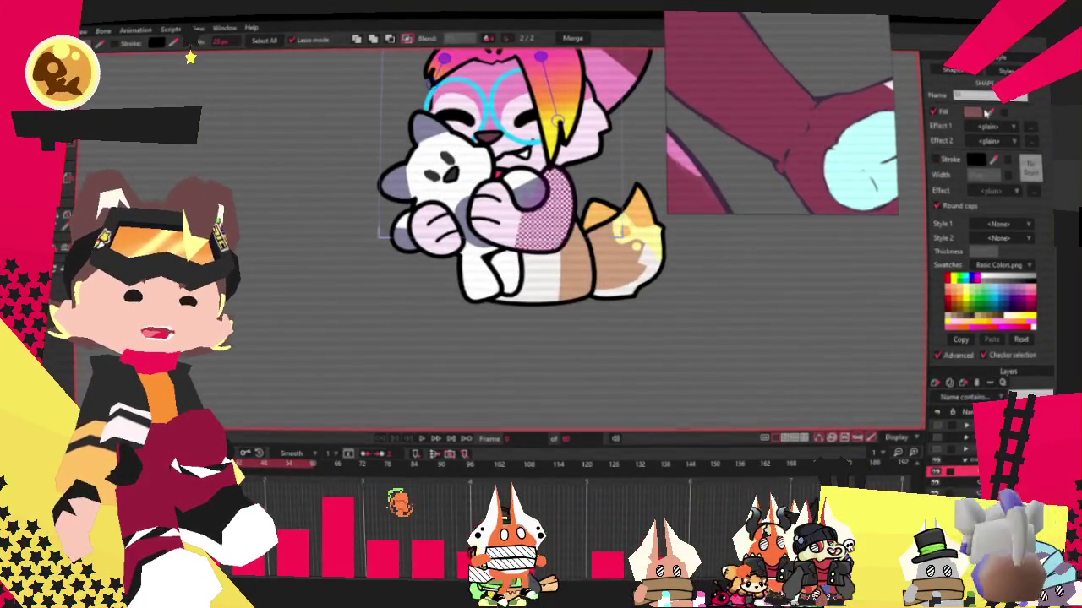
scroll(772, 103, down, 2)
scroll(772, 104, down, 2)
scroll(485, 184, up, 2)
scroll(485, 184, up, 2)
key(t)
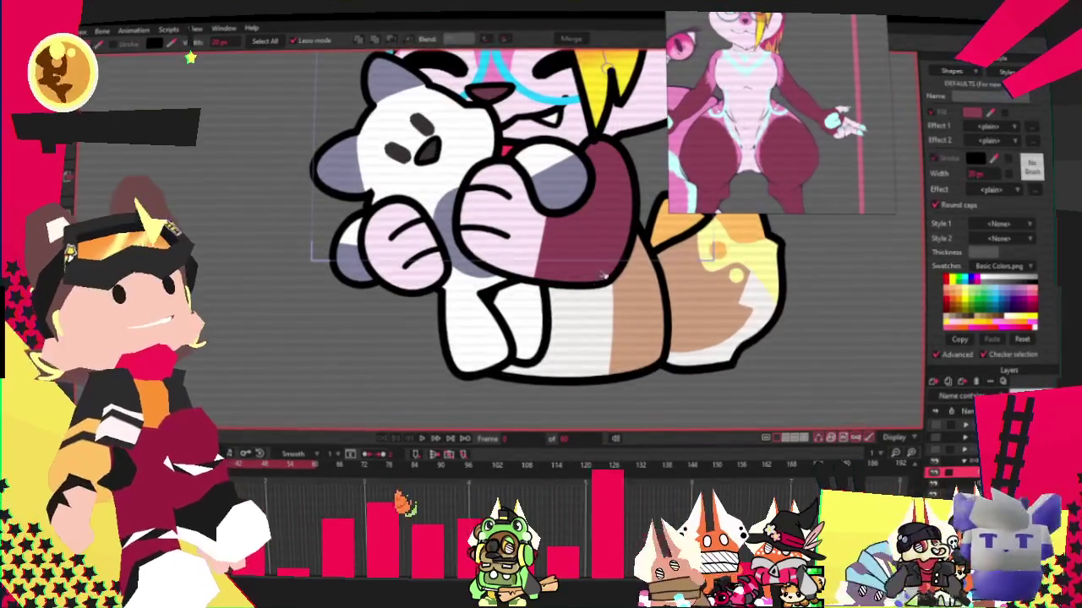
scroll(592, 253, up, 2)
scroll(524, 224, up, 2)
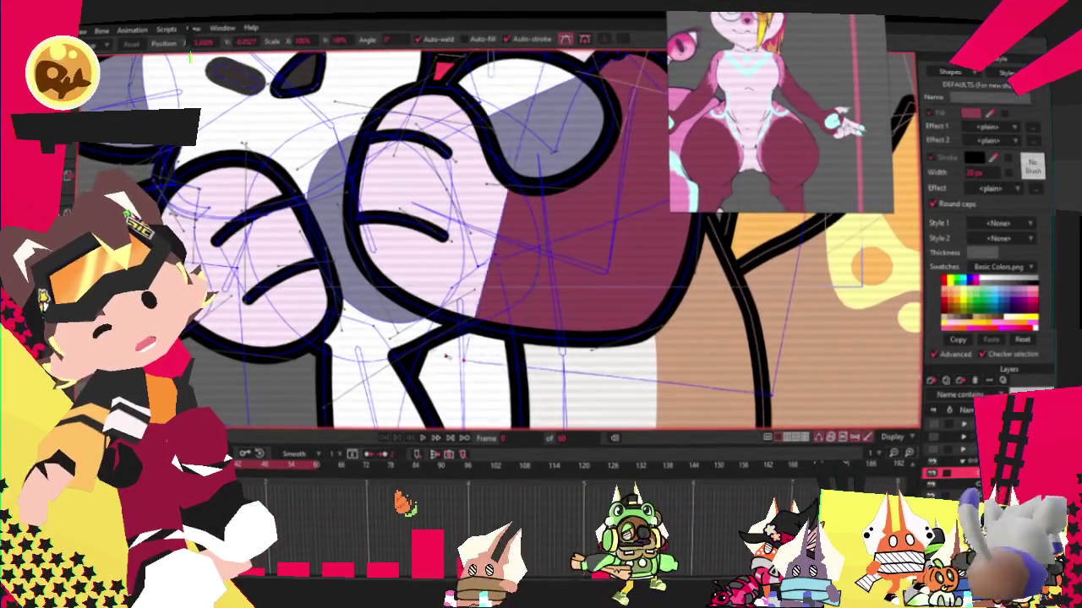
scroll(463, 363, down, 3)
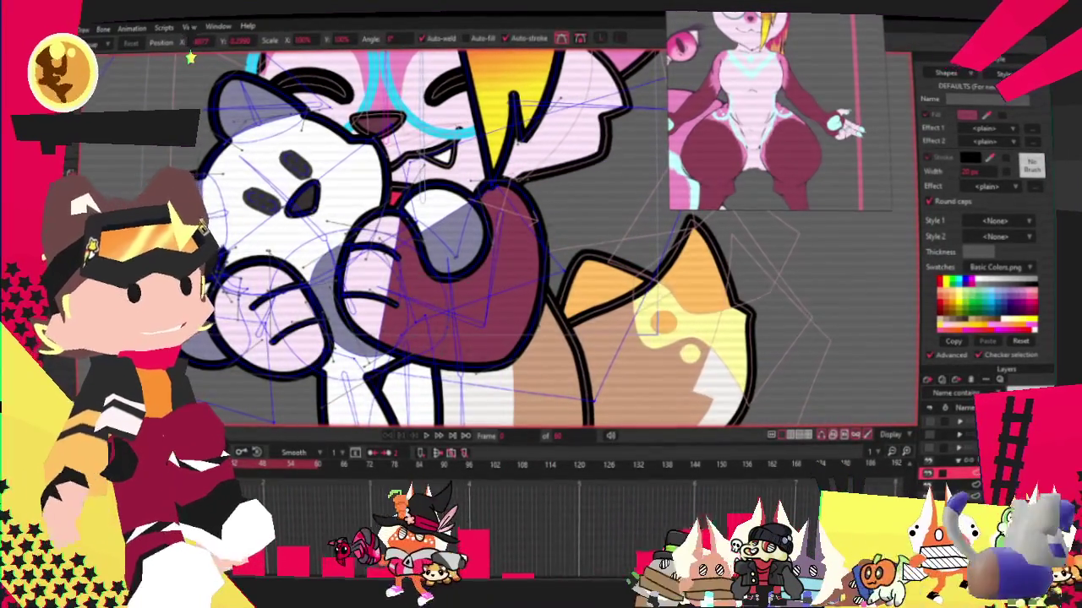
click(427, 435)
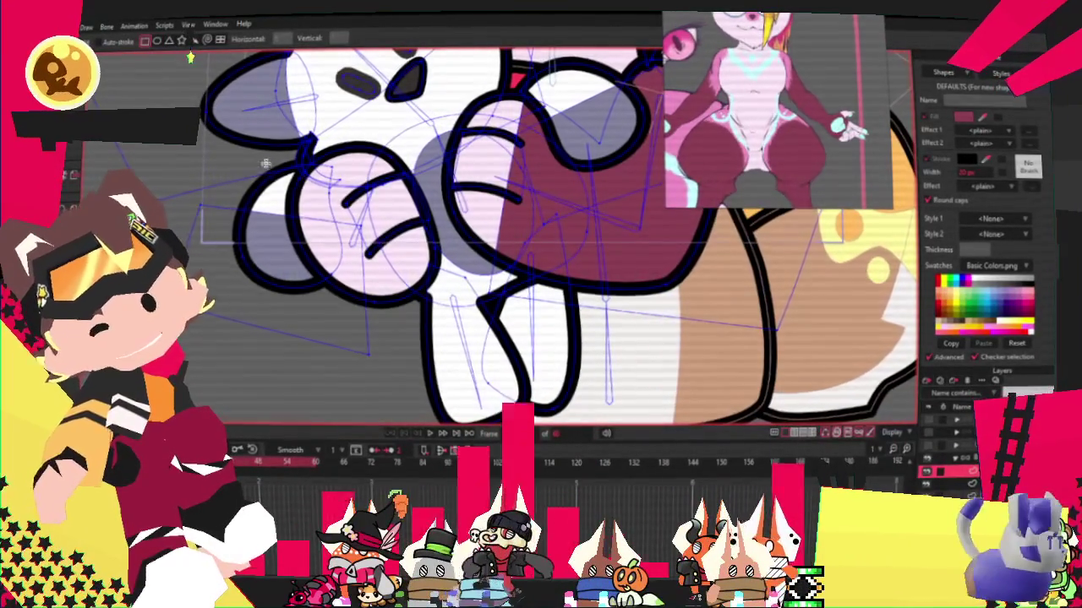
Draw a test maroon rectangle over the left paw, then delete it.
drag(258, 163, 383, 336)
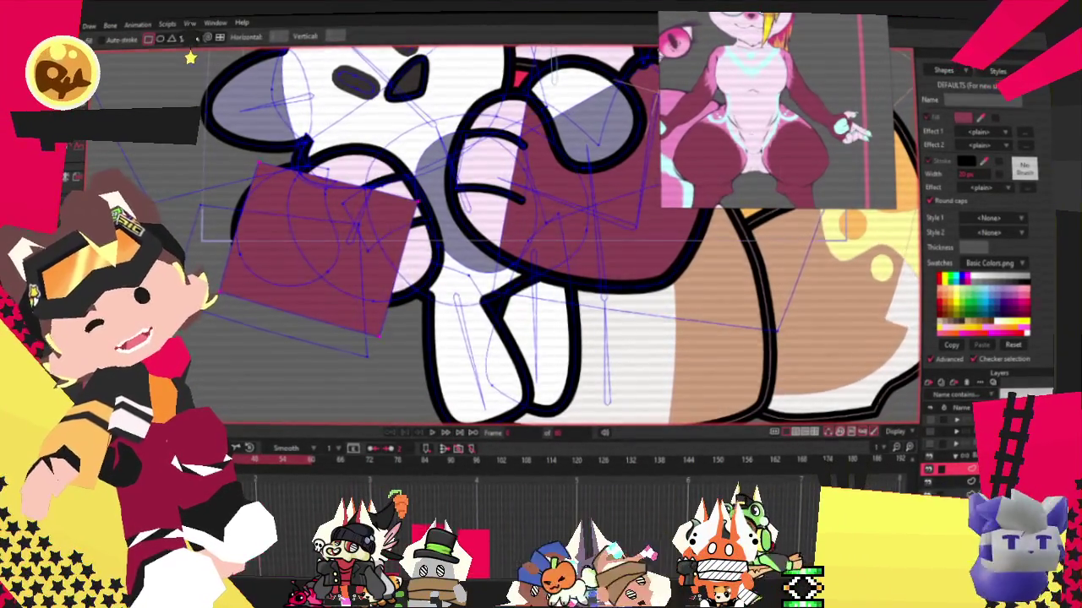
key(q)
click(317, 174)
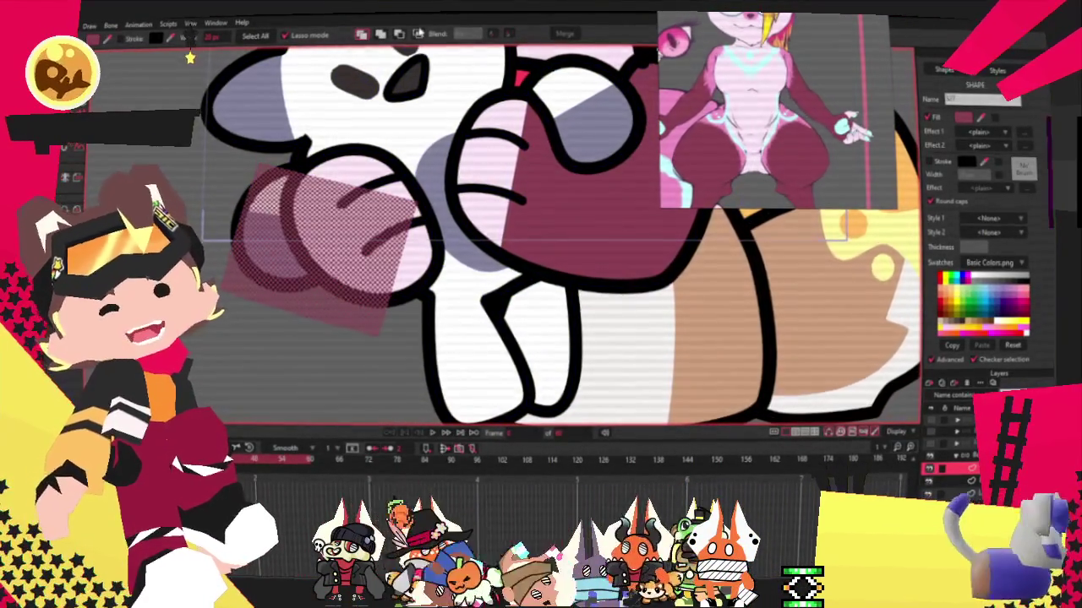
key(Delete)
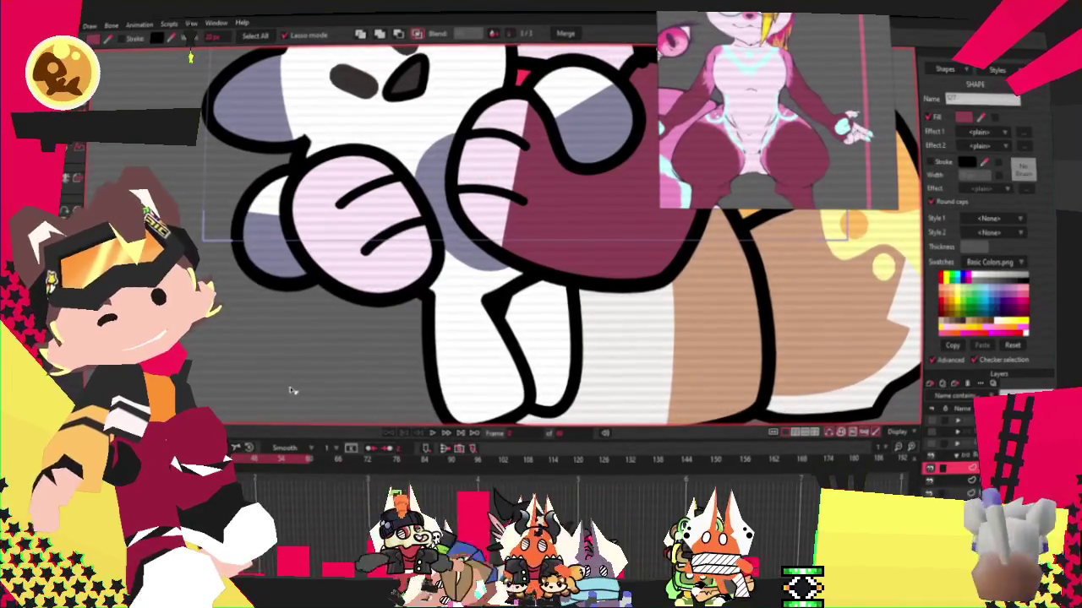
Fill the left paw area maroon and select points on the paw and fist curves.
click(309, 385)
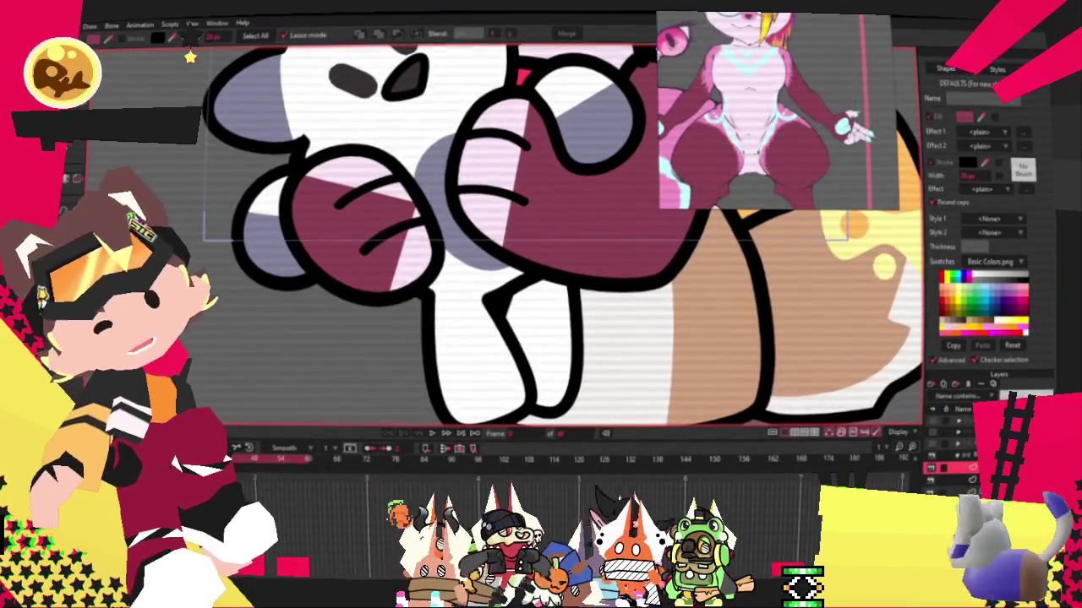
key(t)
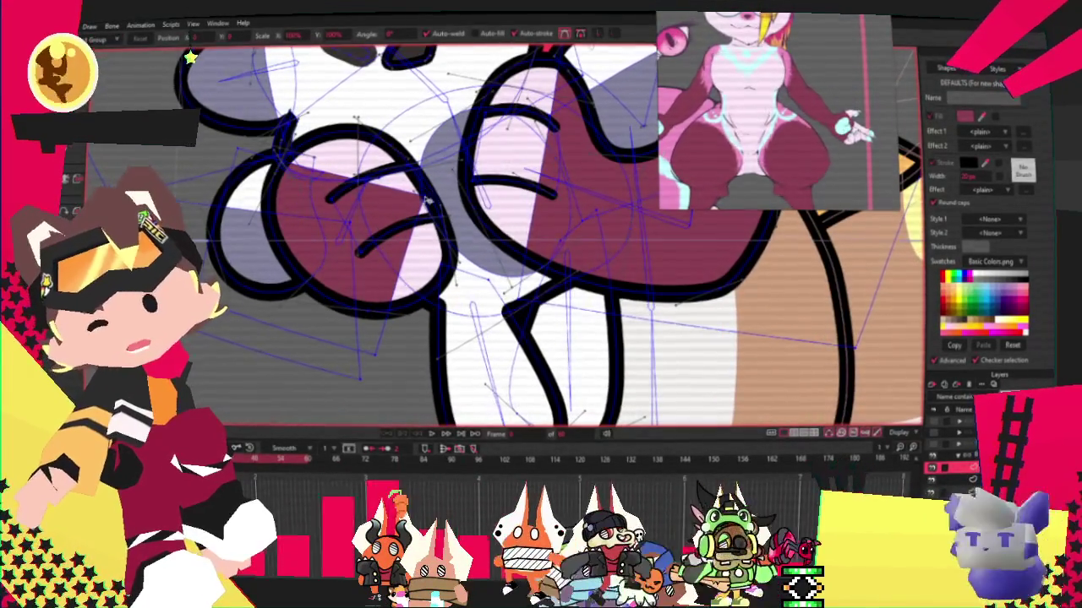
click(390, 194)
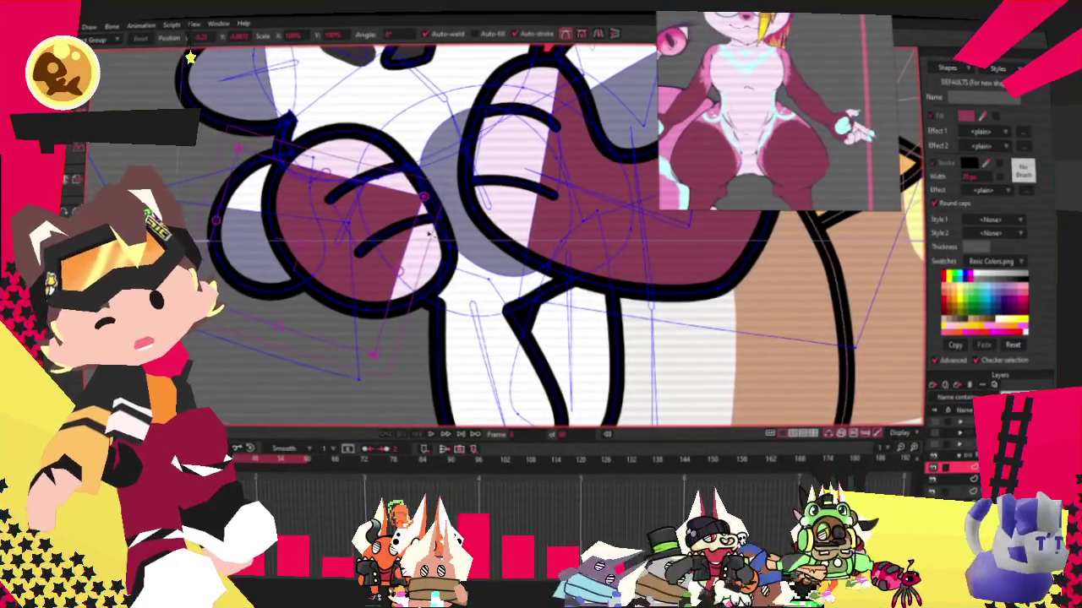
scroll(343, 319, down, 2)
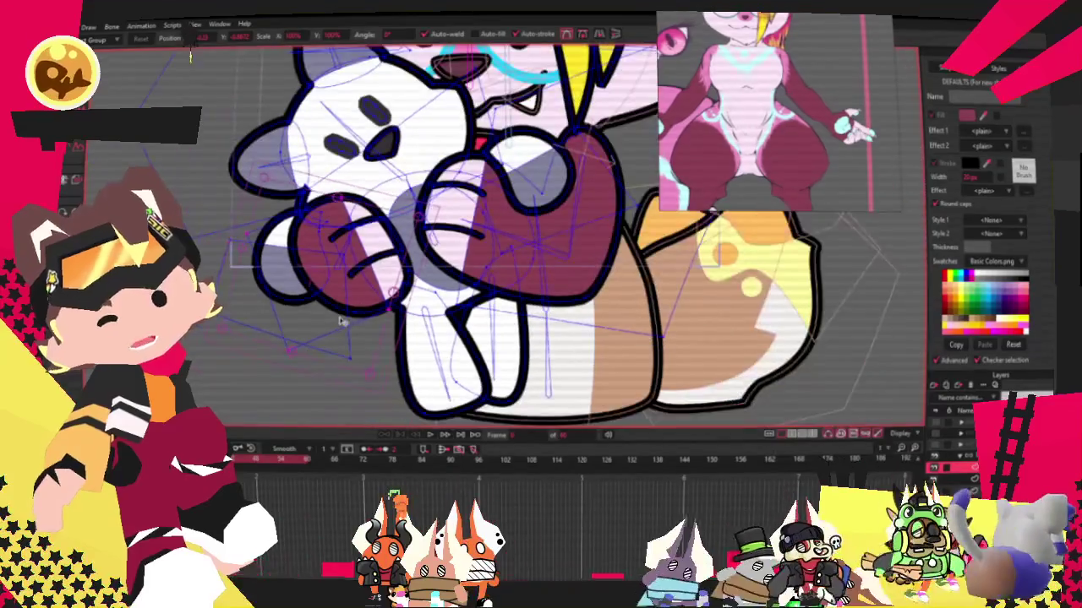
scroll(332, 296, up, 2)
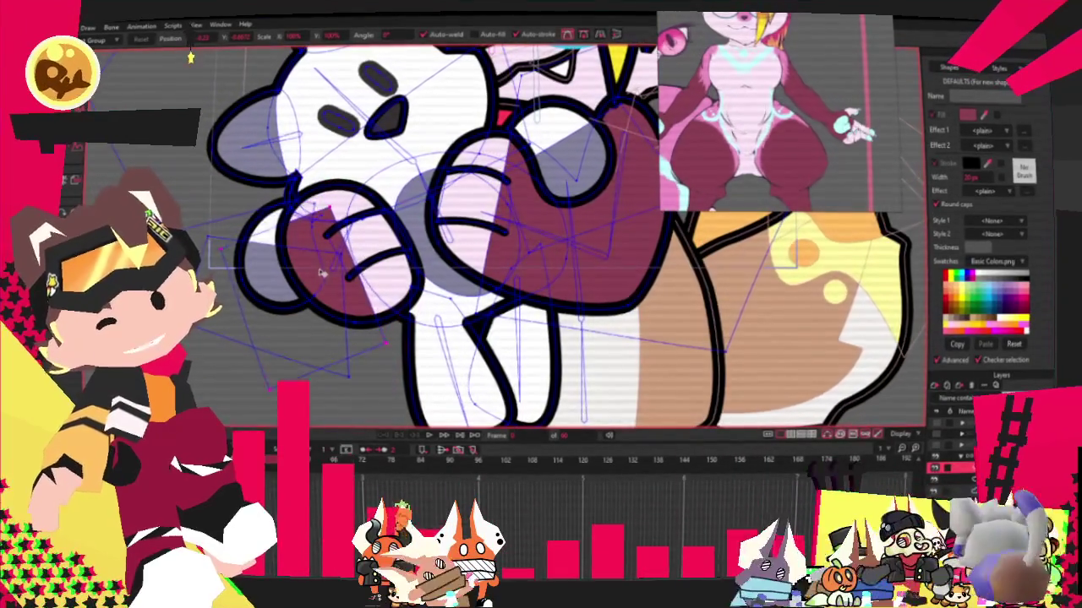
click(292, 245)
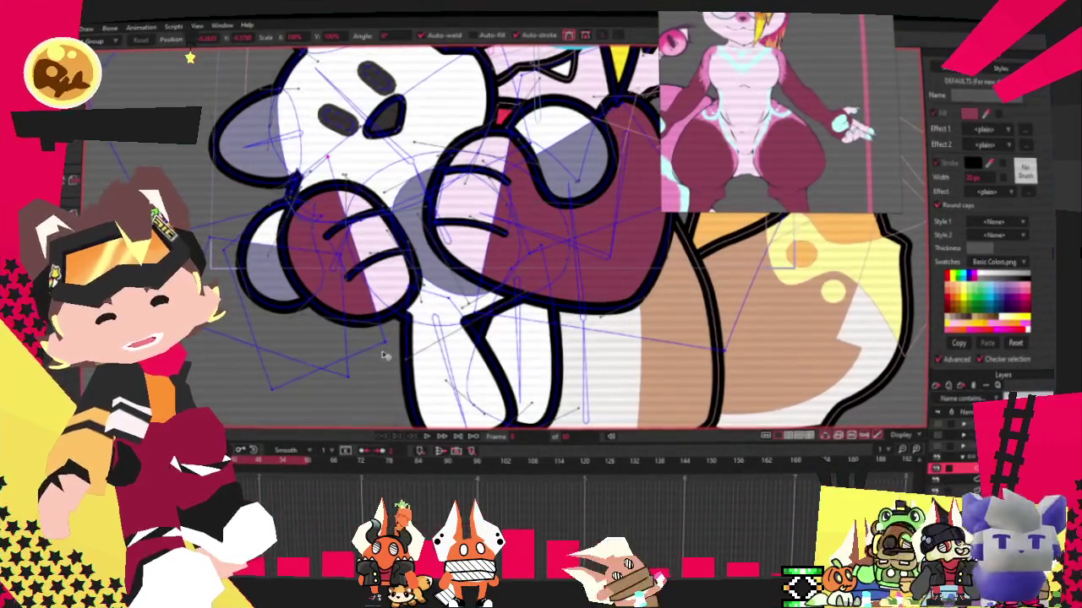
scroll(327, 155, up, 1)
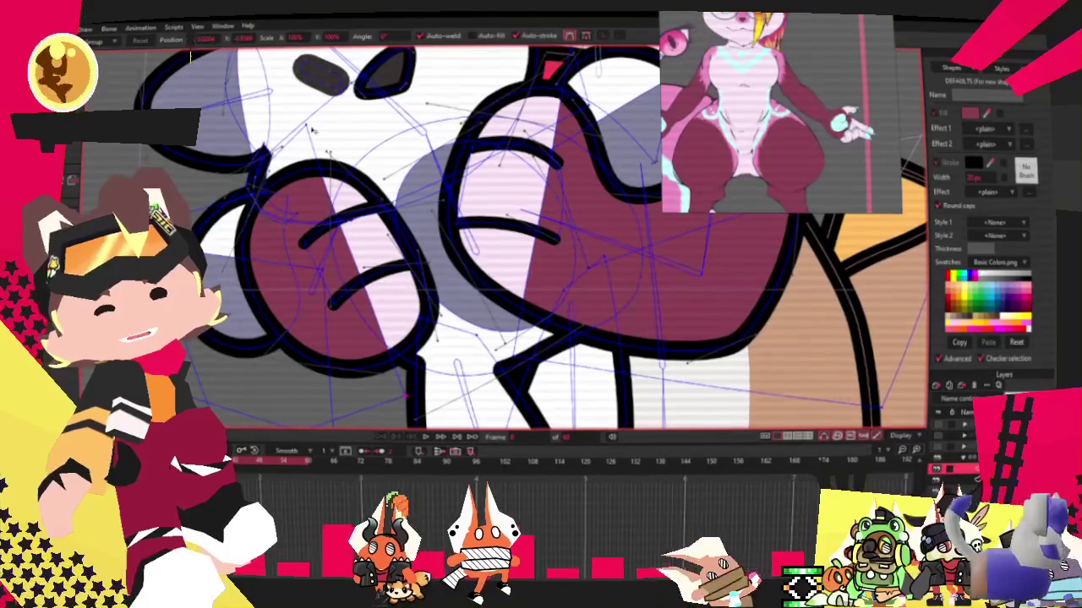
scroll(287, 127, down, 2)
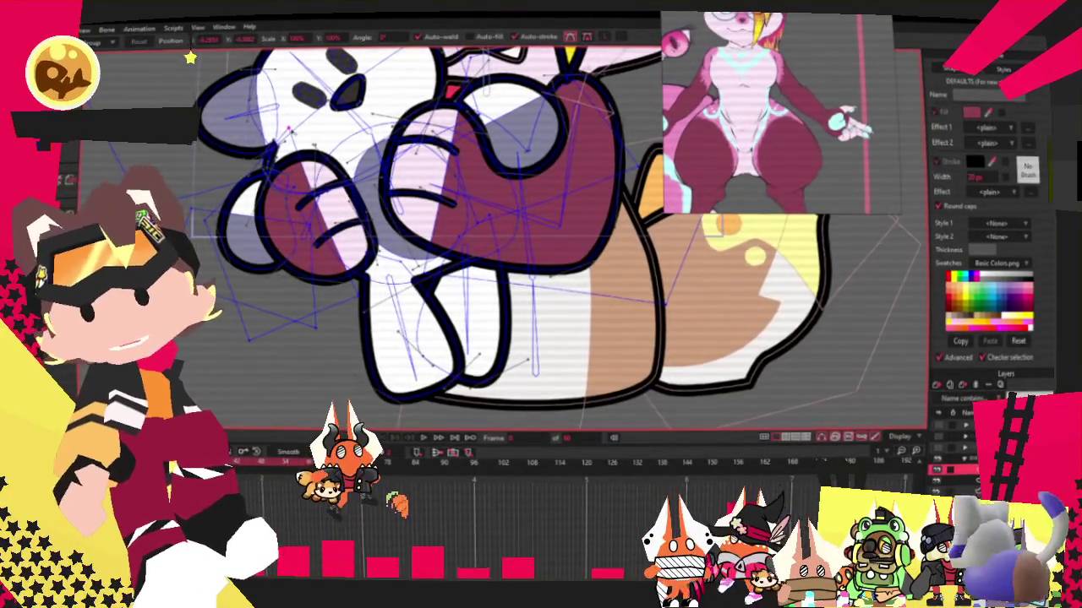
scroll(341, 84, down, 3)
scroll(340, 84, up, 2)
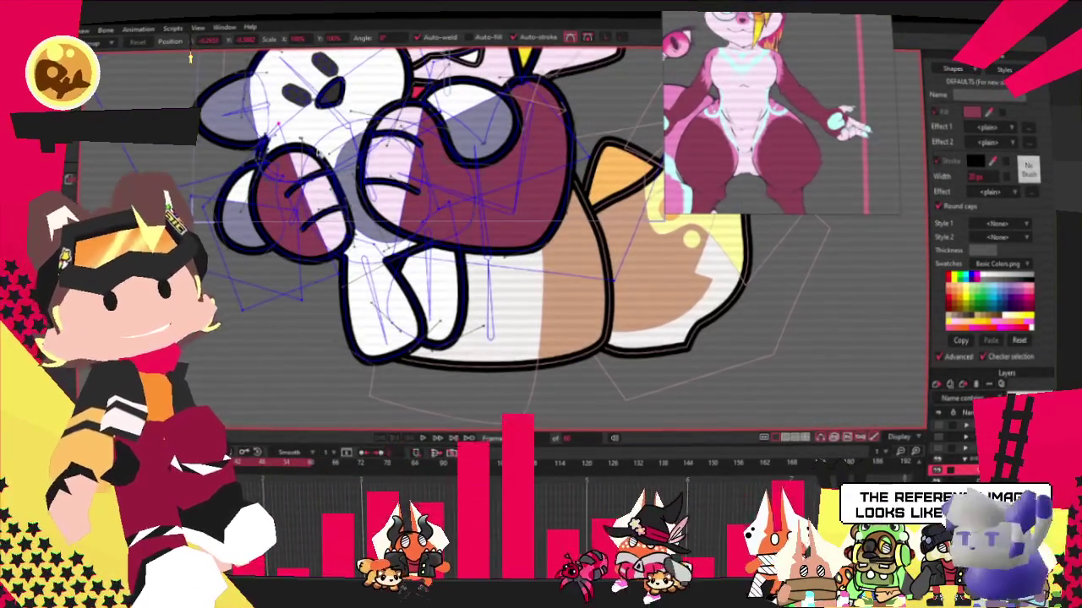
scroll(813, 22, down, 3)
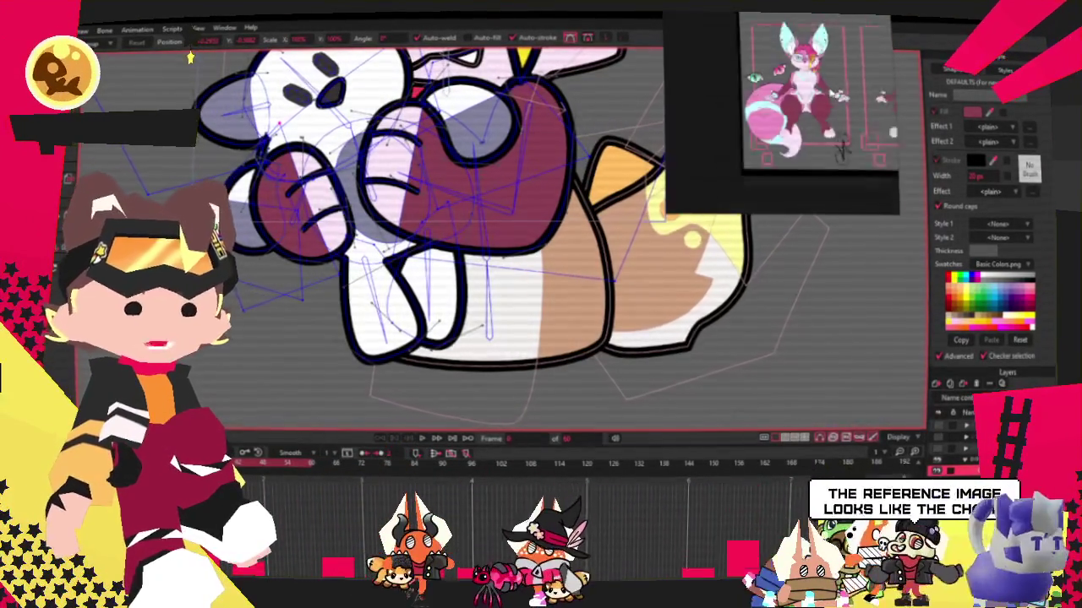
scroll(813, 22, up, 2)
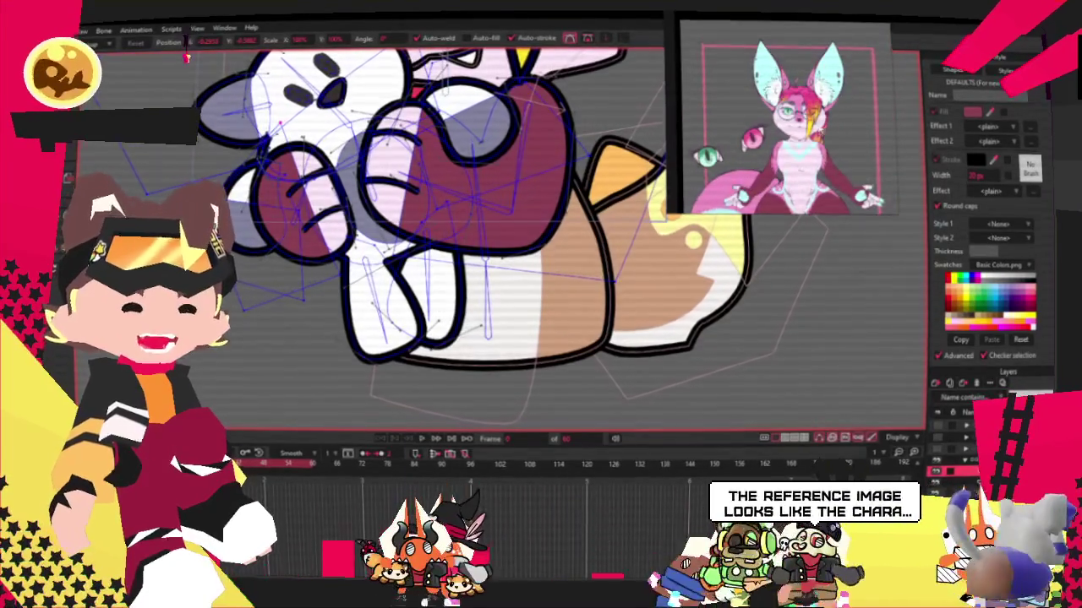
scroll(813, 22, up, 2)
scroll(542, 177, down, 3)
scroll(541, 177, up, 3)
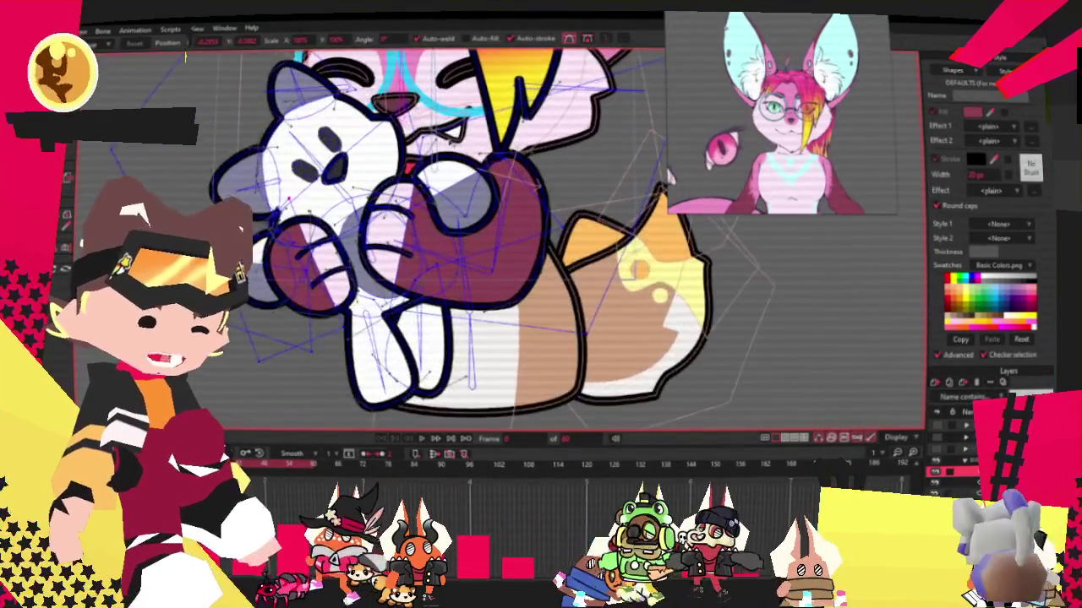
scroll(542, 178, up, 2)
key(e)
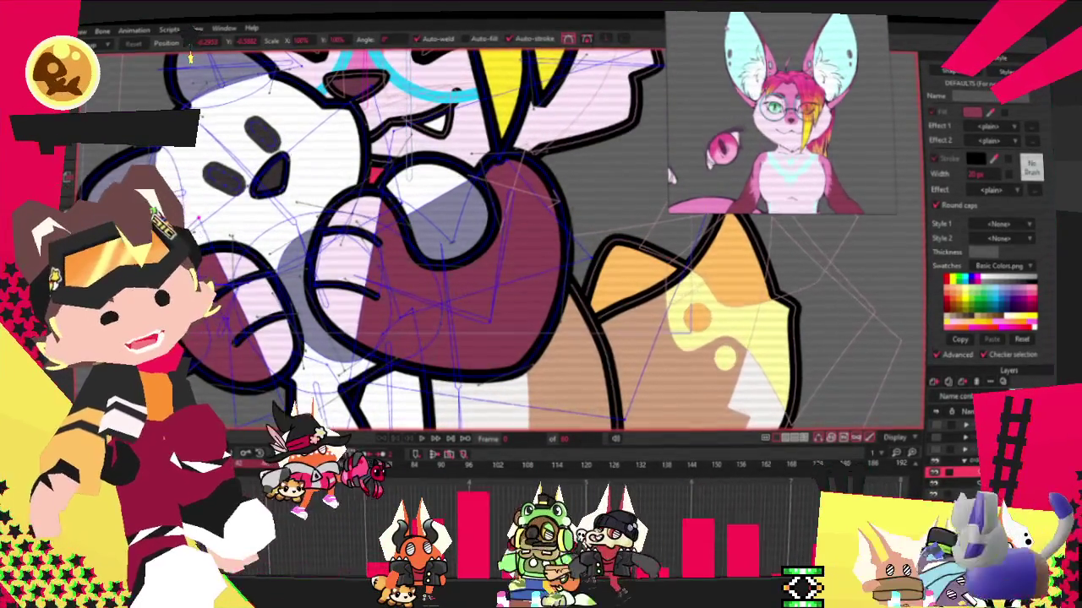
scroll(190, 58, down, 1)
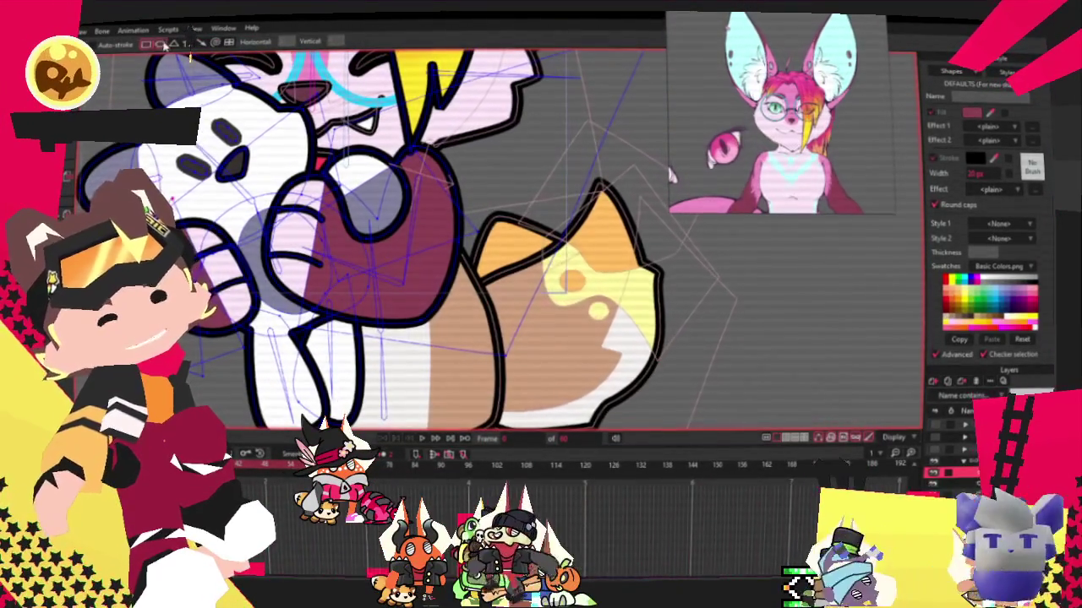
scroll(440, 171, up, 1)
drag(348, 120, 499, 223)
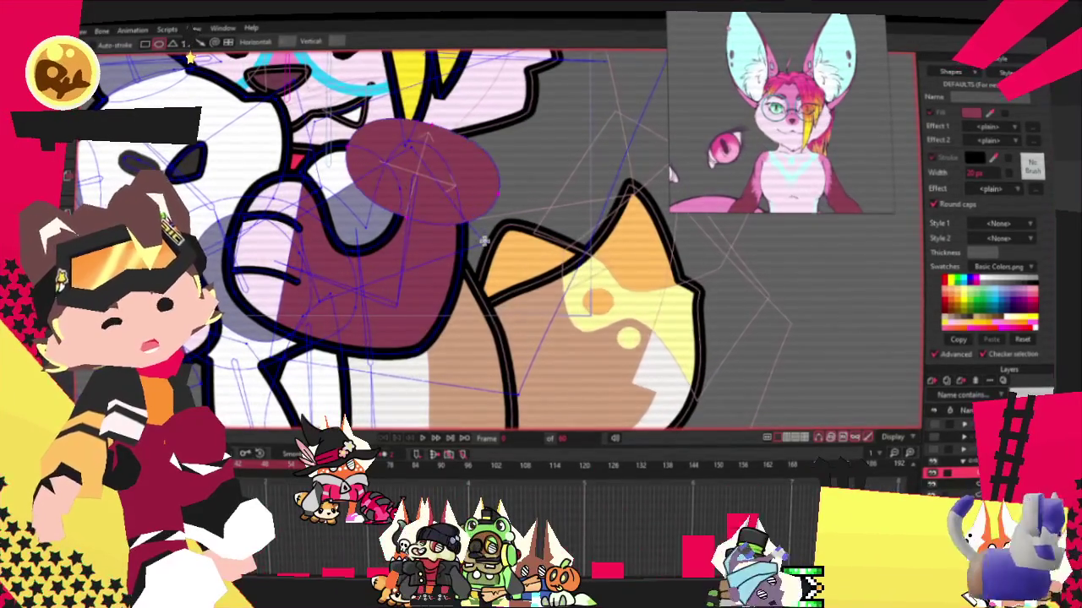
key(q)
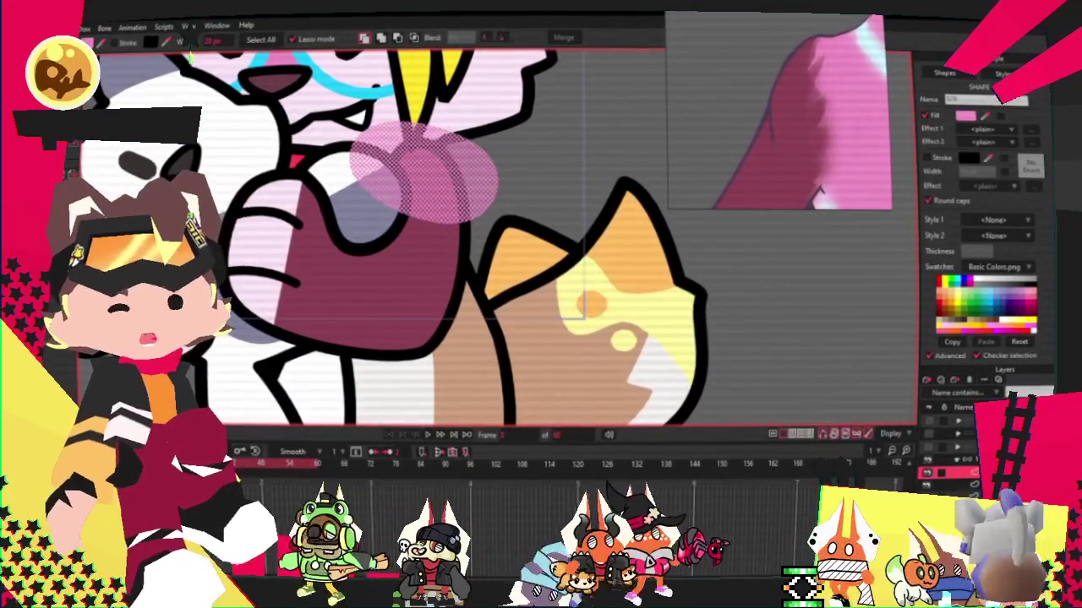
key(t)
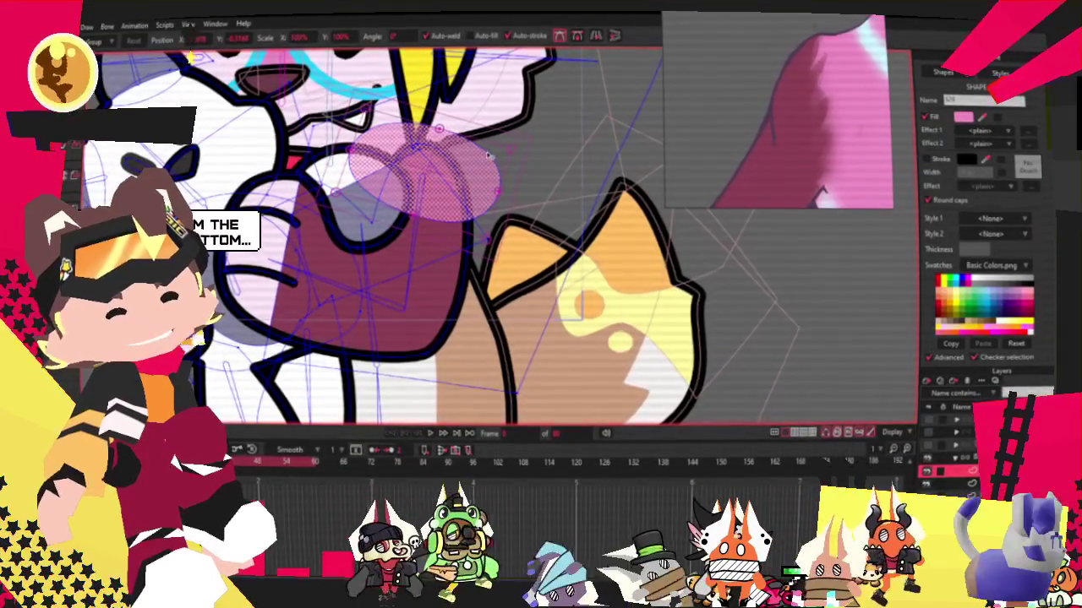
scroll(487, 157, down, 3)
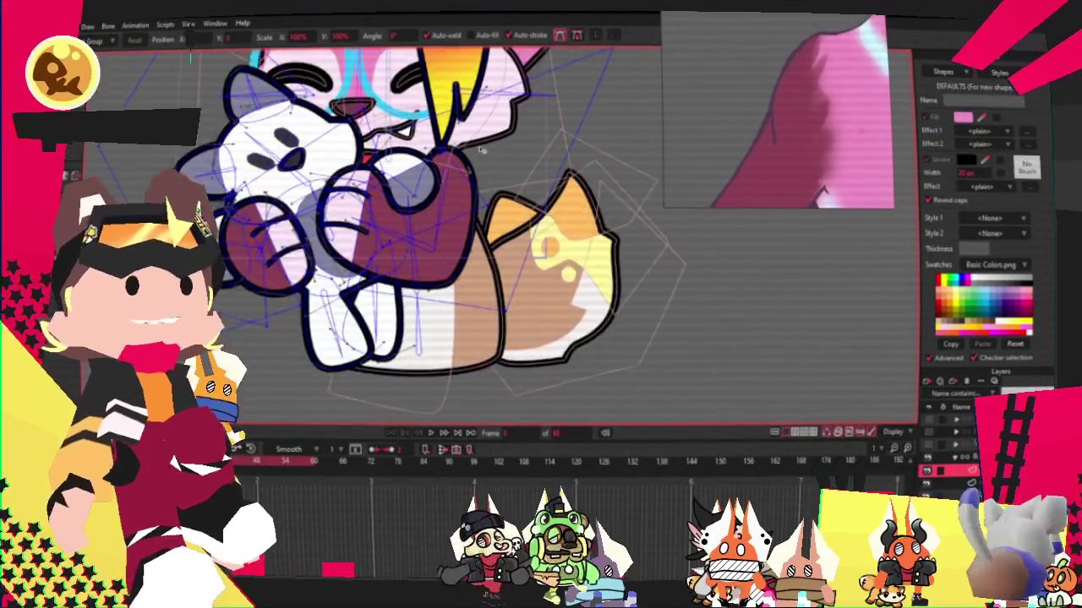
scroll(452, 145, down, 2)
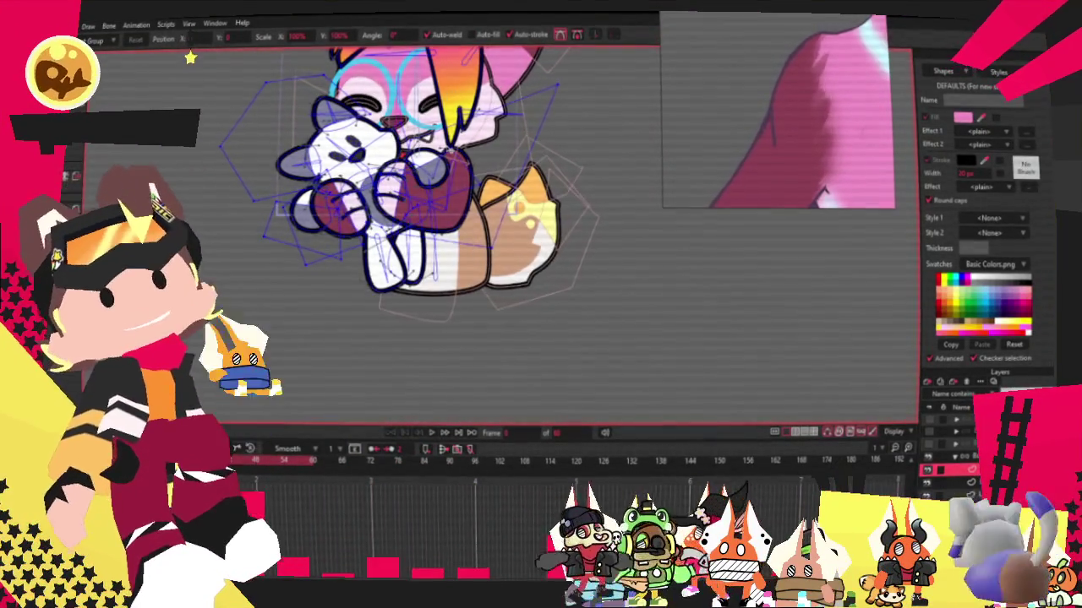
scroll(433, 140, down, 1)
scroll(410, 93, down, 2)
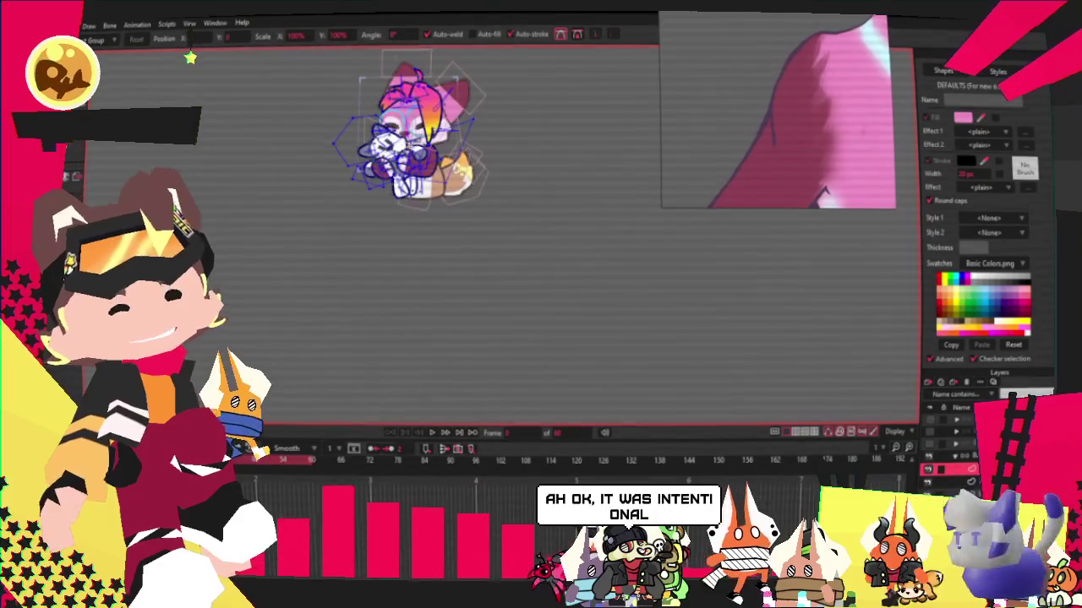
scroll(712, 102, down, 3)
scroll(713, 102, down, 3)
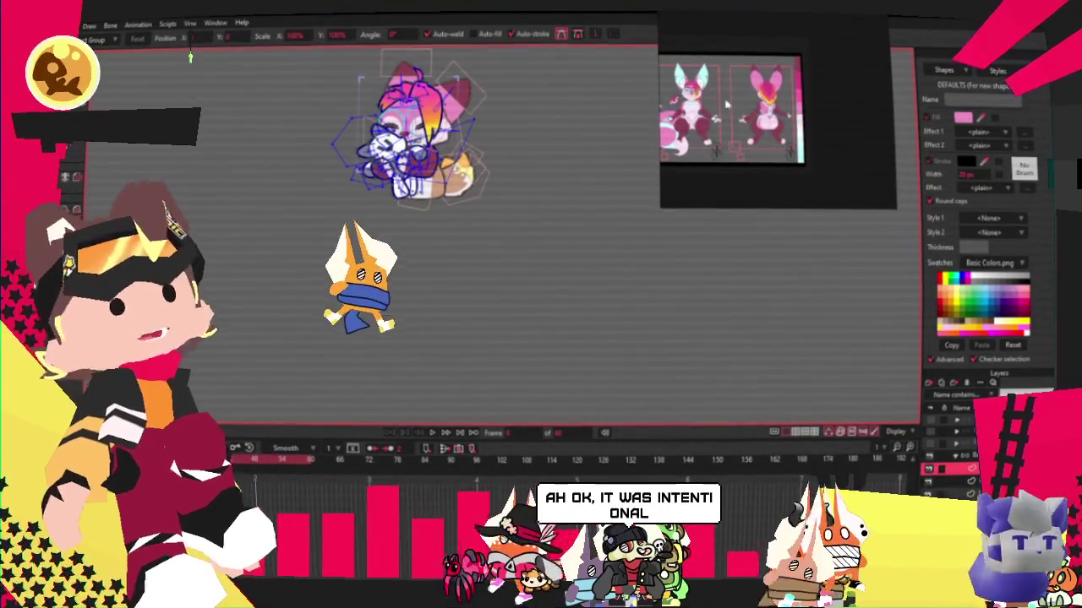
scroll(735, 127, up, 2)
scroll(735, 127, up, 2)
scroll(735, 127, up, 2)
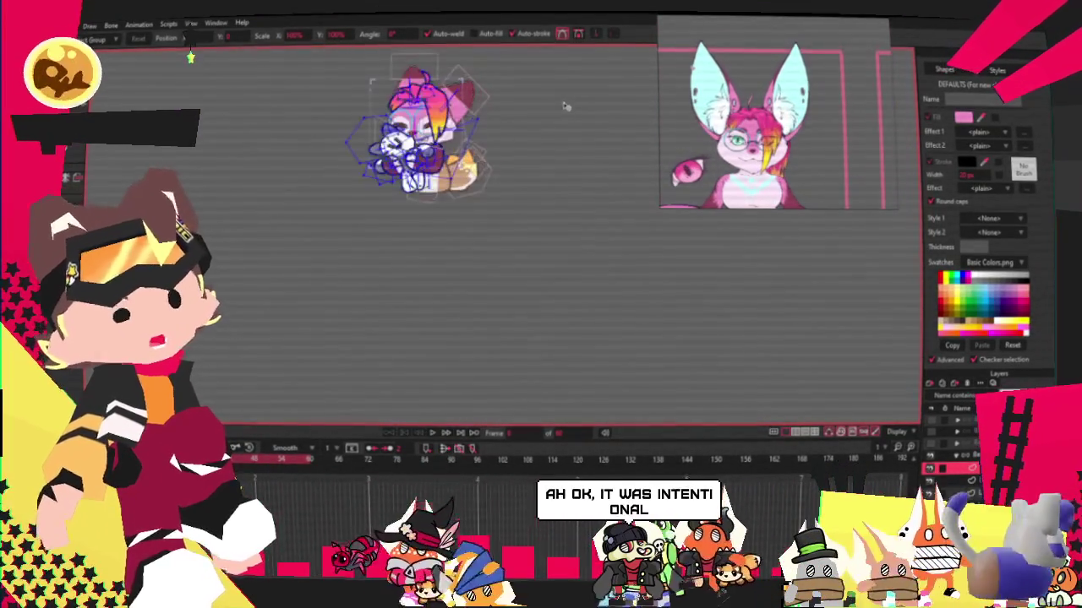
scroll(431, 97, up, 2)
scroll(431, 97, up, 3)
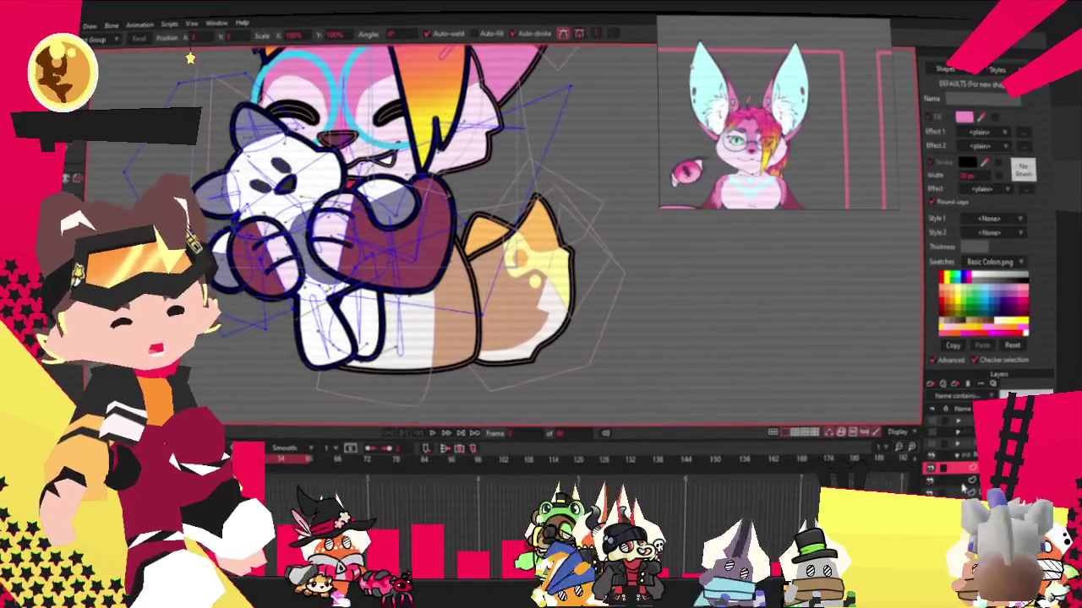
Select the fox's body layer and pick the bone controlling its lower body.
click(193, 57)
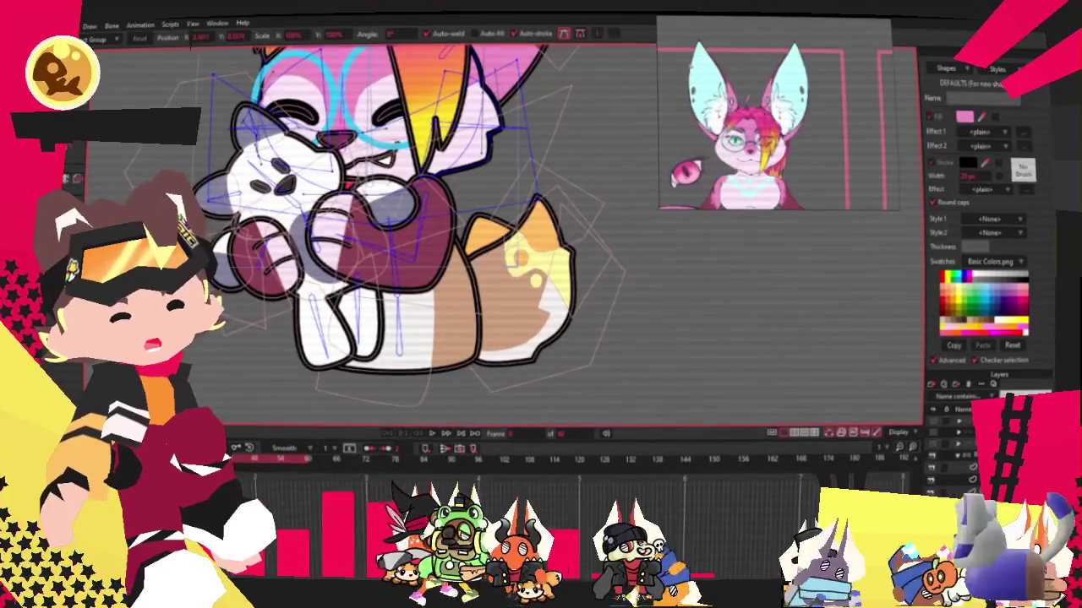
click(190, 58)
key(z)
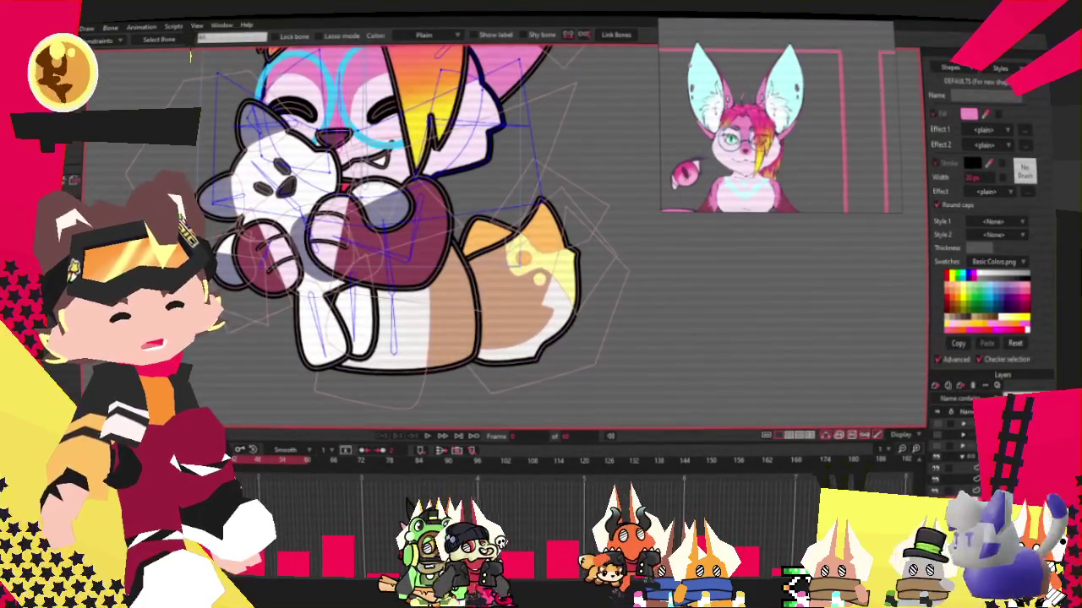
click(393, 365)
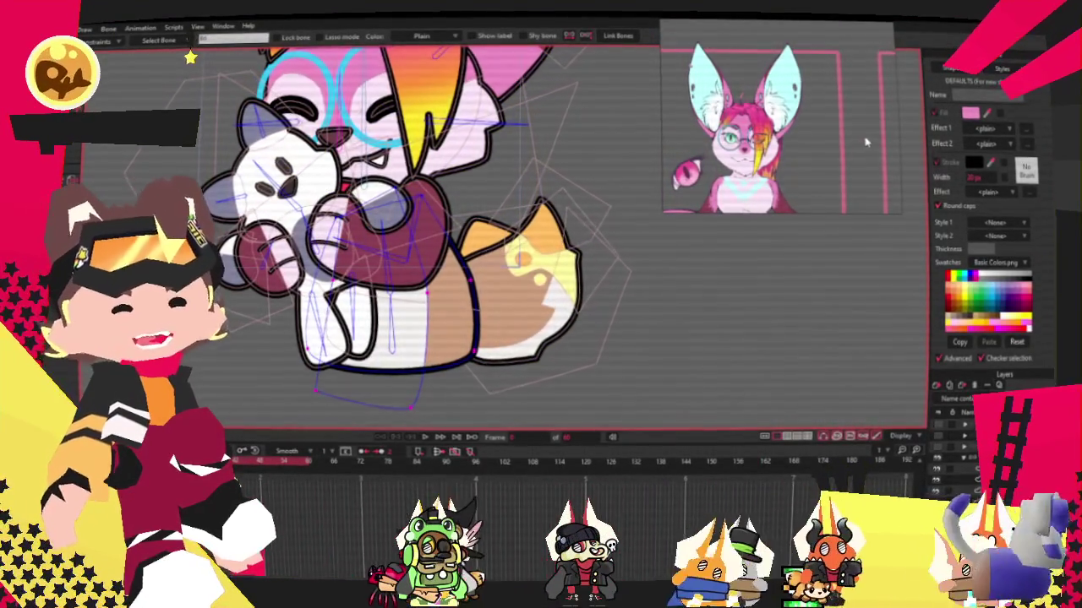
scroll(759, 133, up, 3)
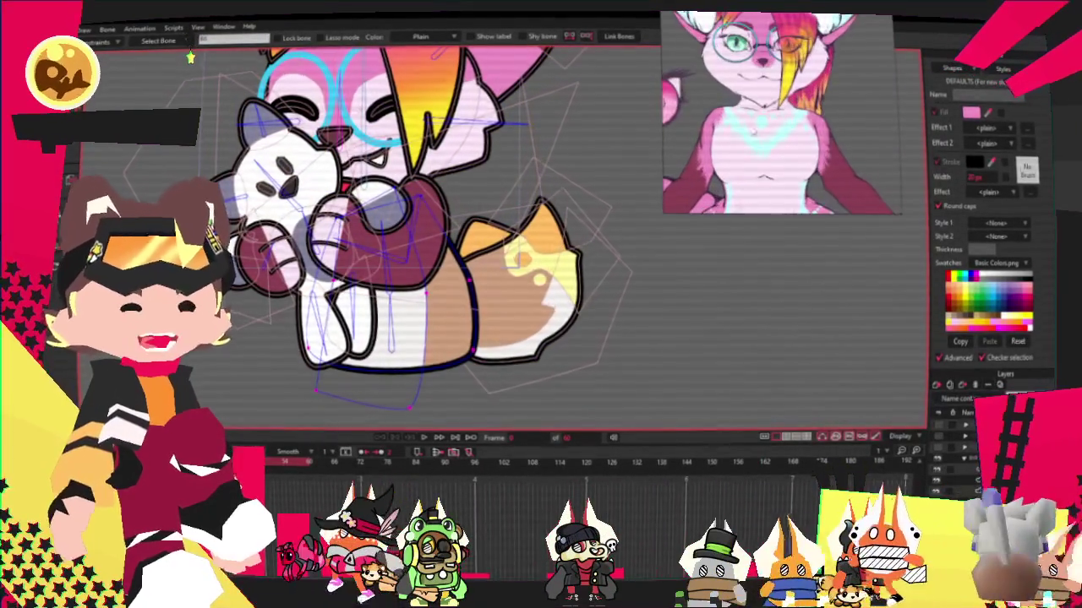
scroll(449, 322, up, 2)
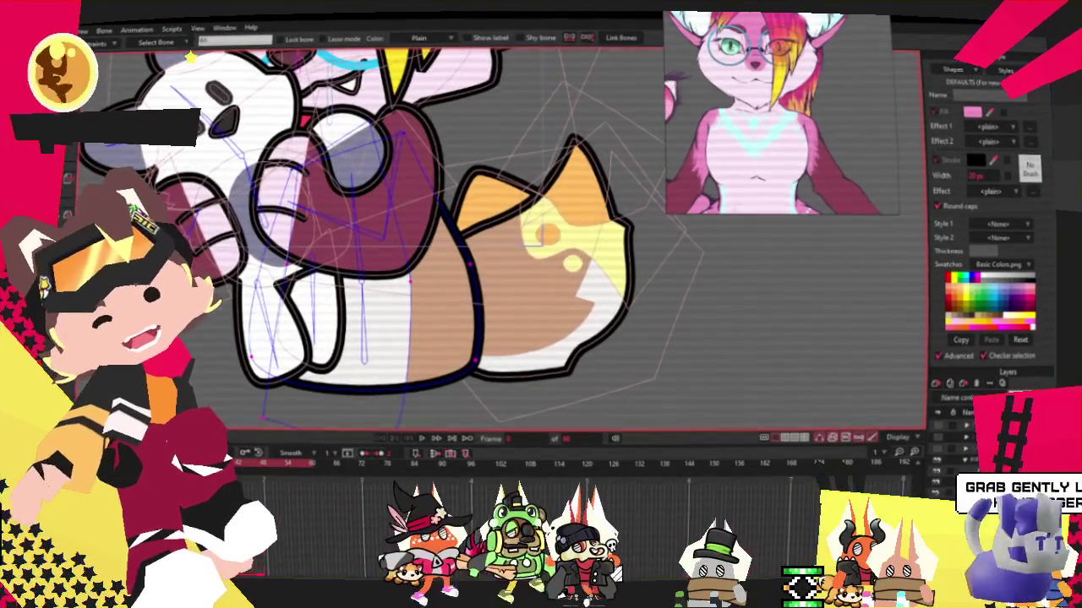
click(369, 313)
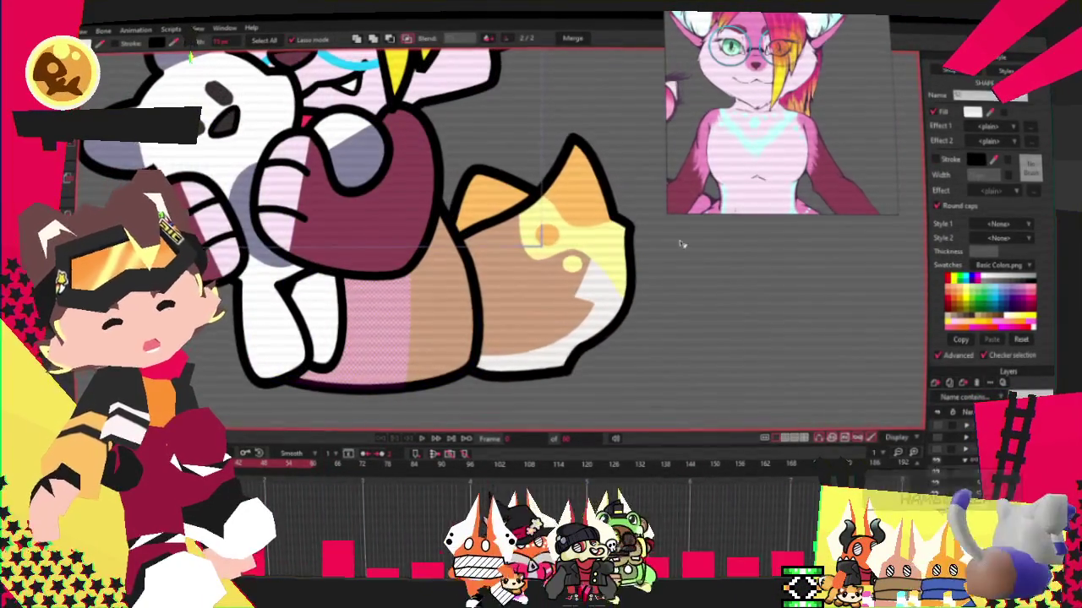
Select the tail's tan, yellow and brown fill shapes and fill them with pink sampled from the reference.
key(q)
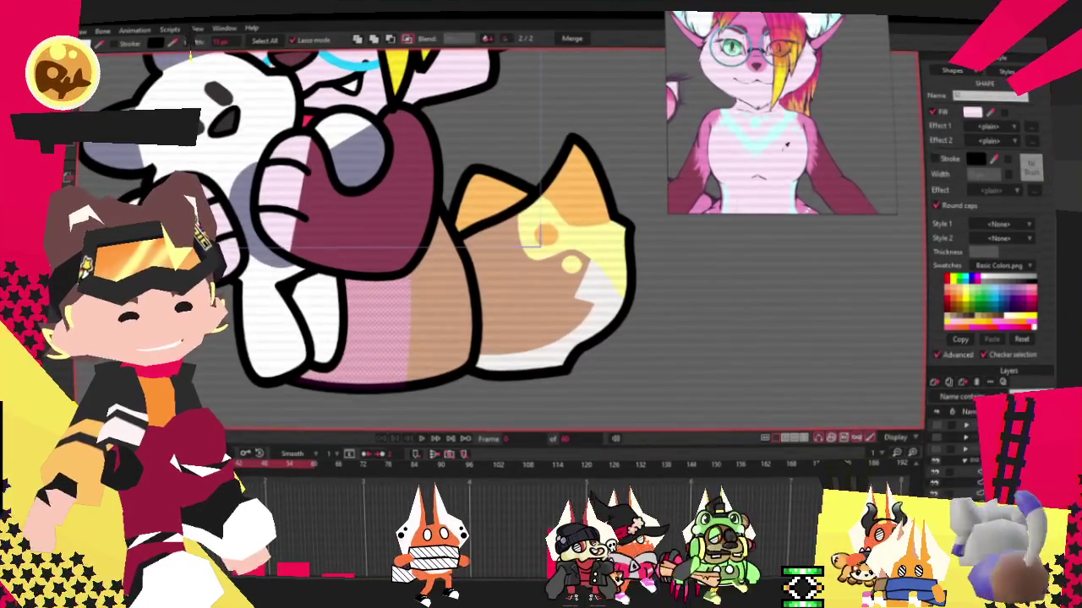
click(418, 321)
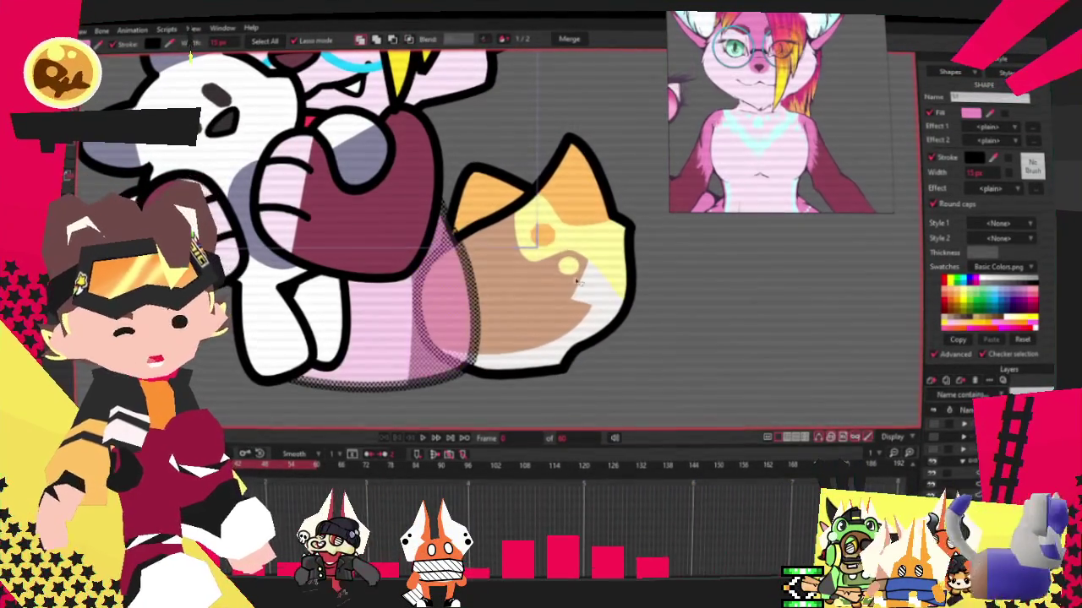
click(603, 298)
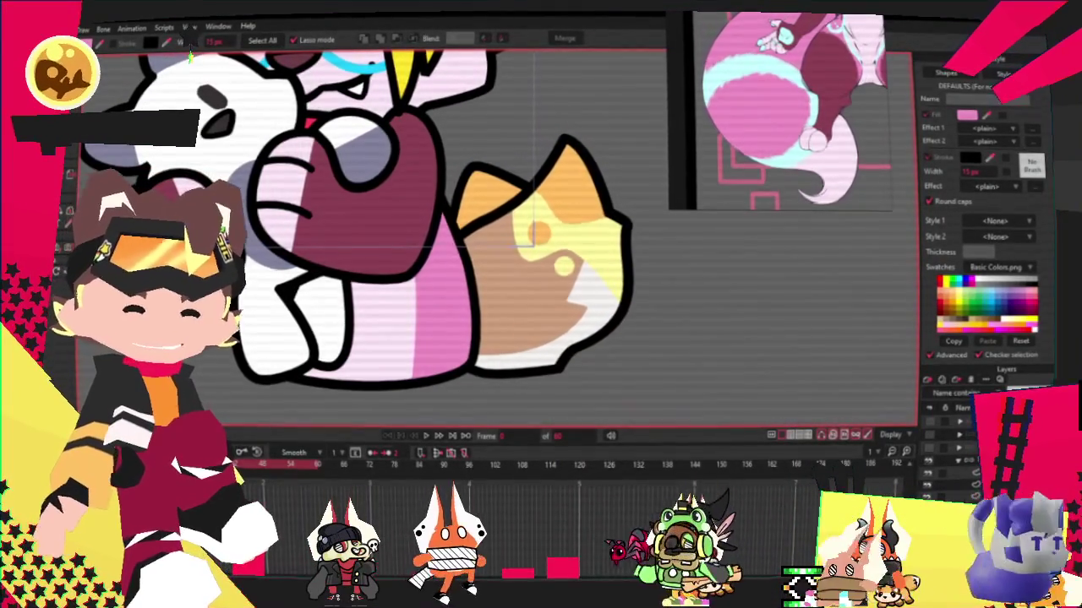
click(532, 235)
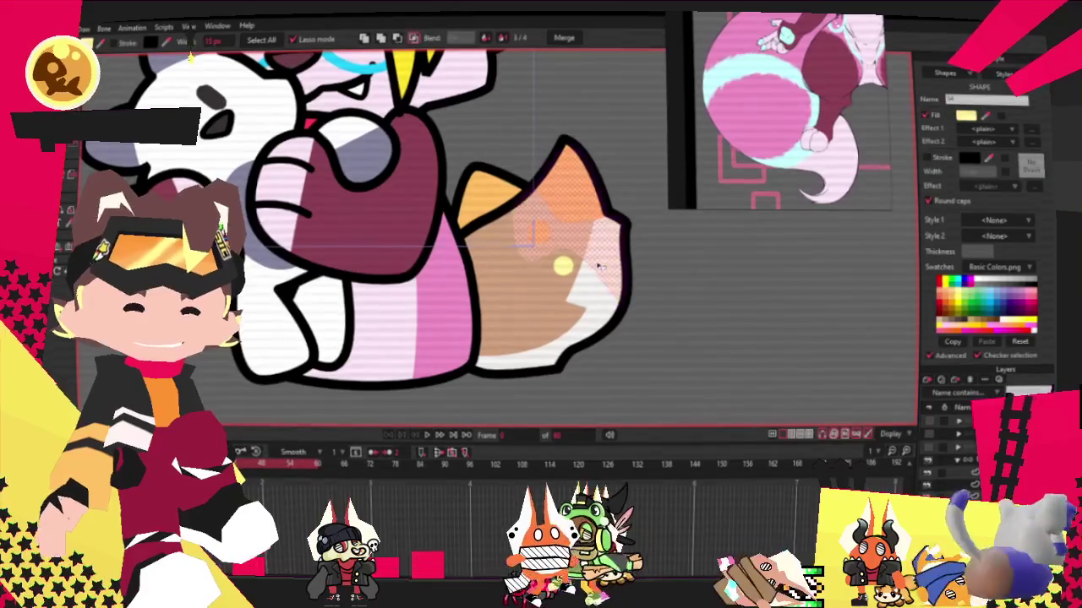
click(531, 232)
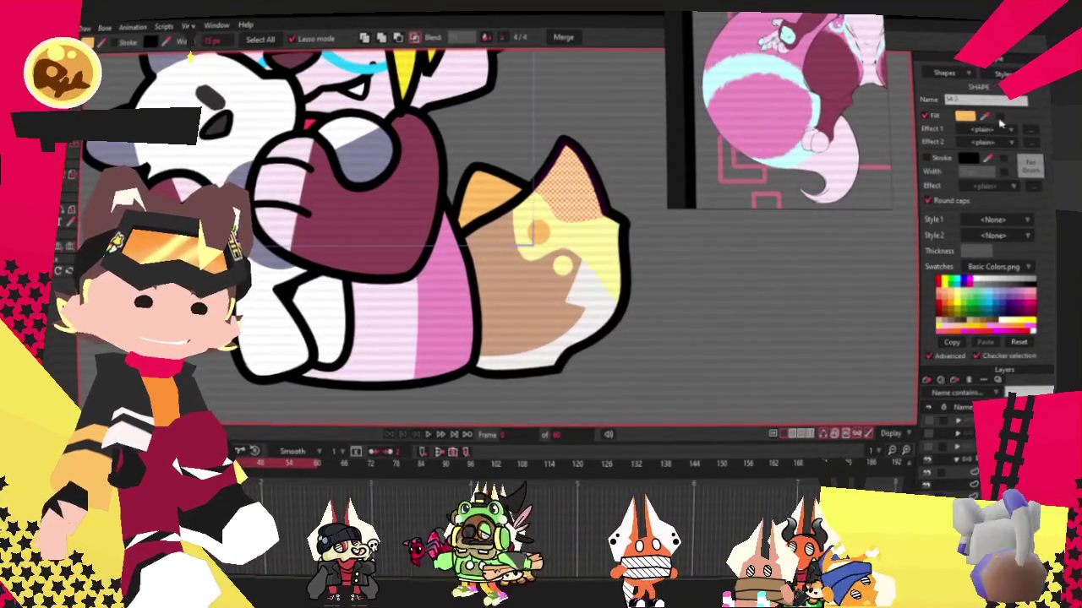
click(530, 232)
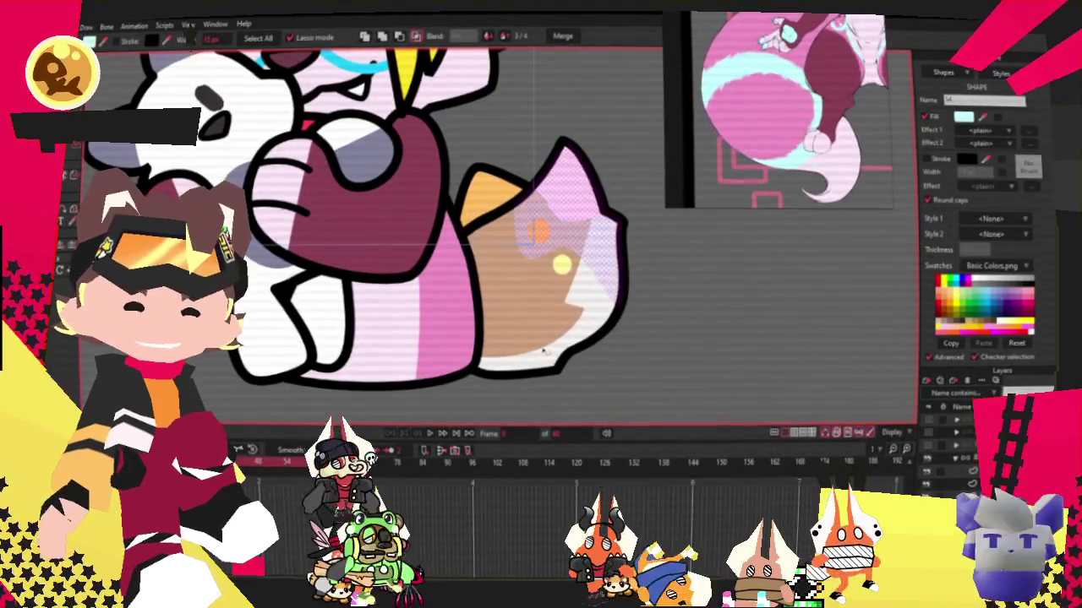
click(541, 306)
click(737, 32)
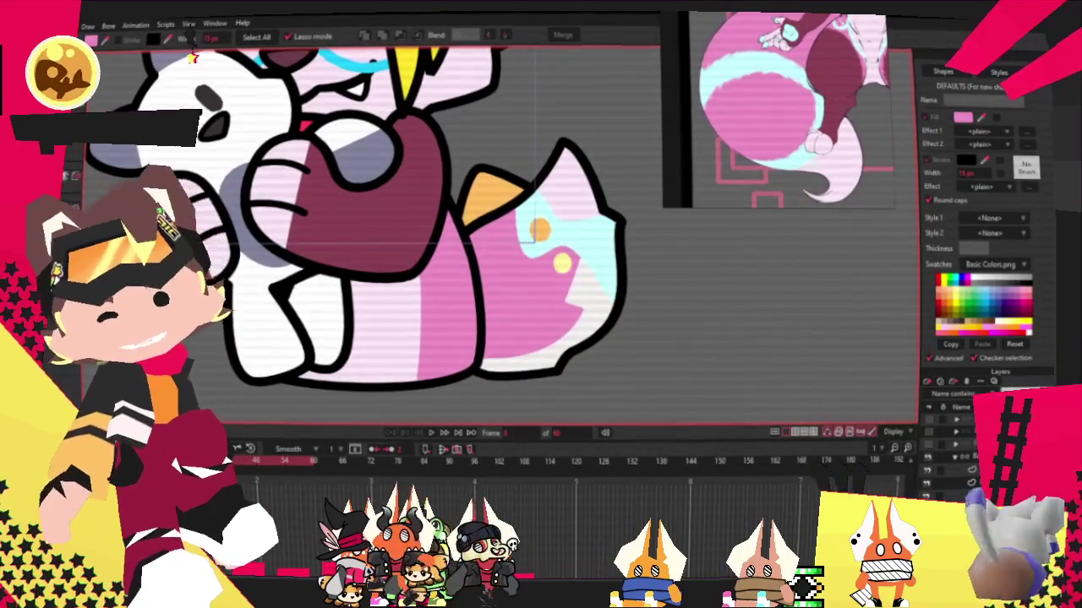
key(t)
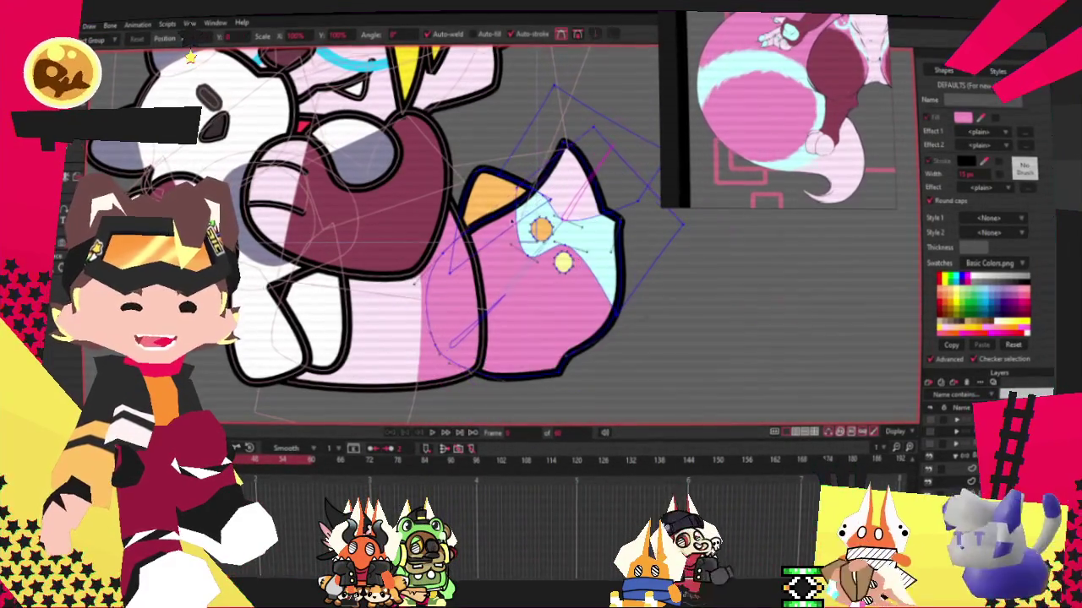
Raise the pink/light-blue boundary point and lower a point on the stripe's upper edge.
scroll(545, 237, up, 2)
scroll(545, 237, up, 2)
scroll(545, 237, up, 2)
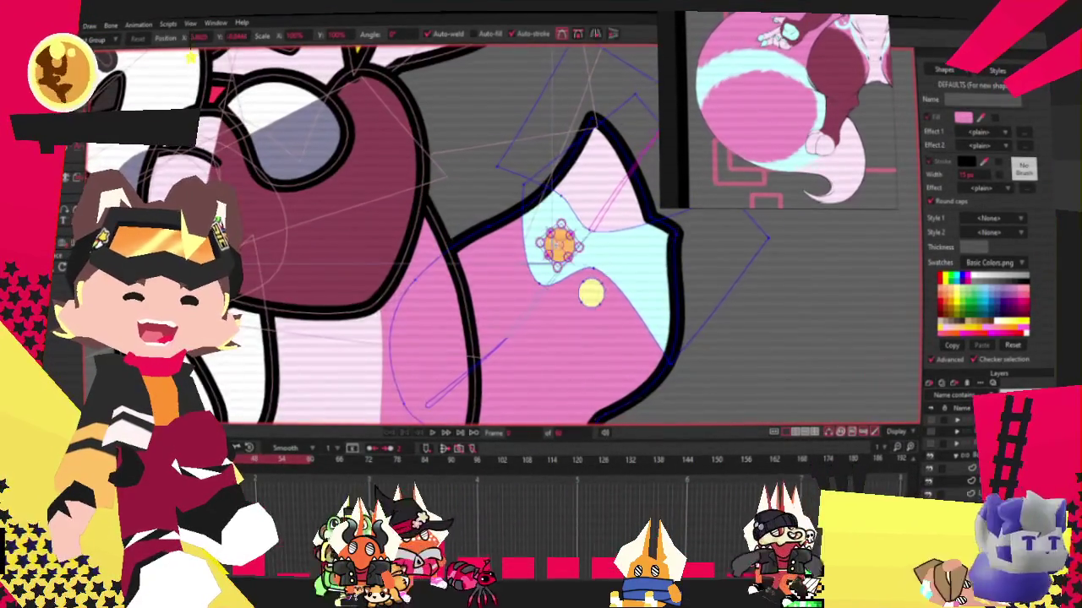
scroll(550, 242, up, 2)
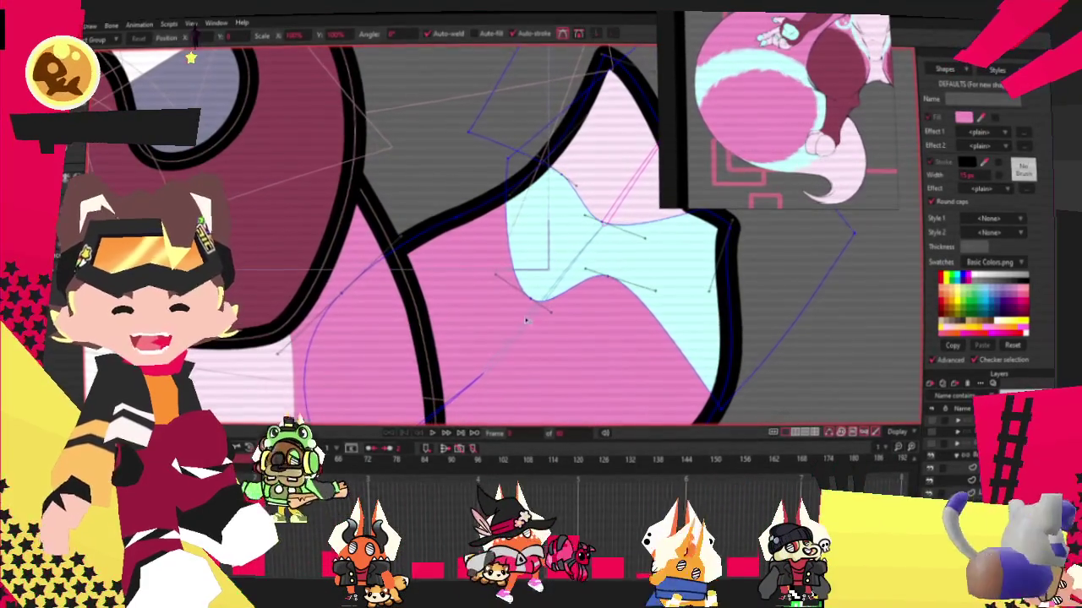
drag(530, 298, 535, 260)
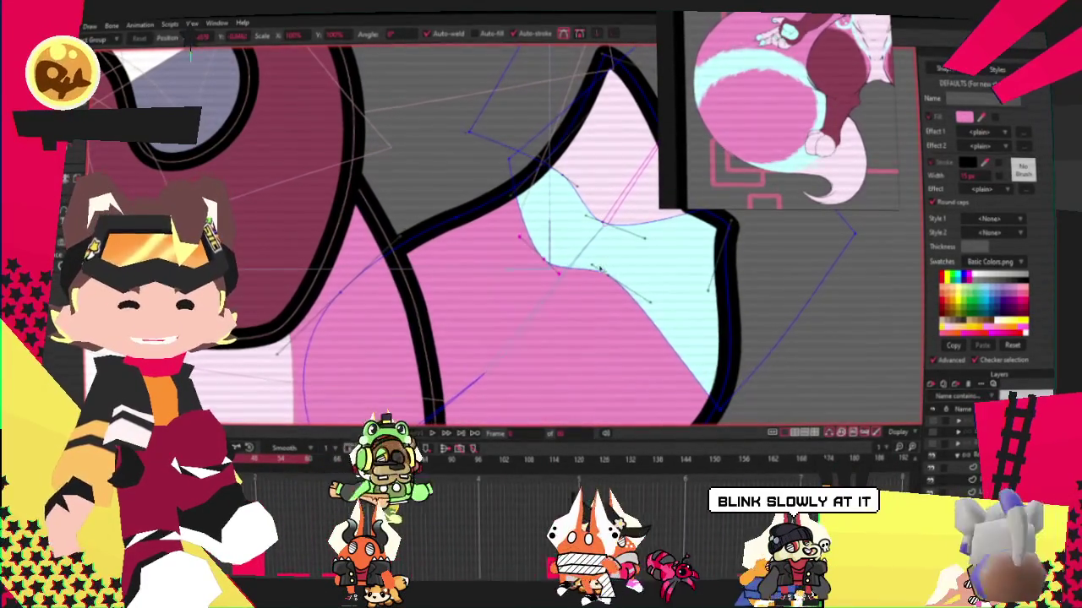
click(560, 175)
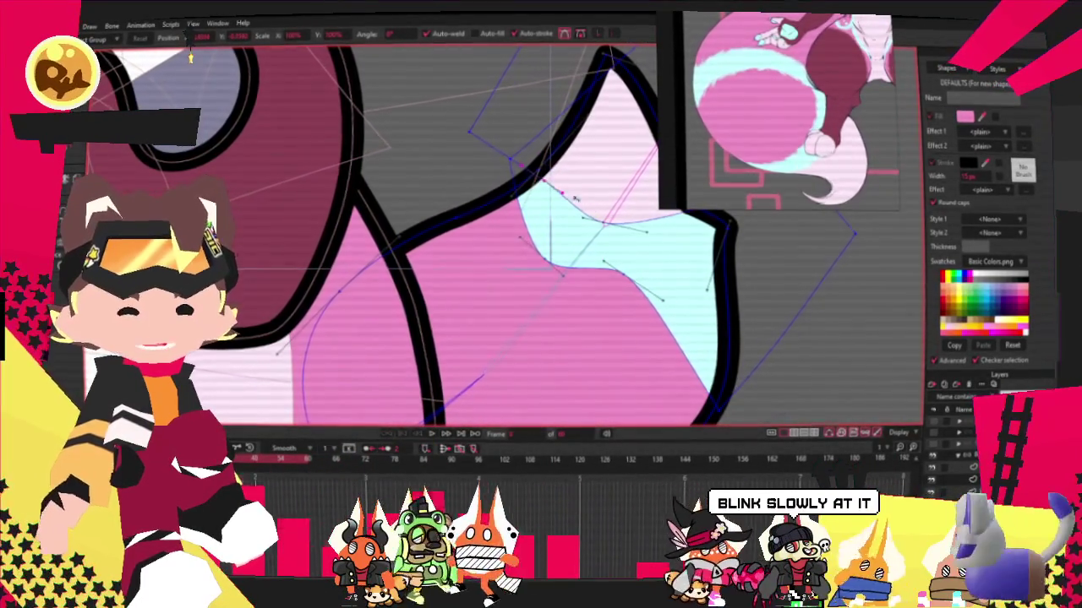
drag(604, 221, 612, 244)
Reshape the light-blue patch into a narrow diagonal stripe across the tail.
scroll(611, 244, down, 3)
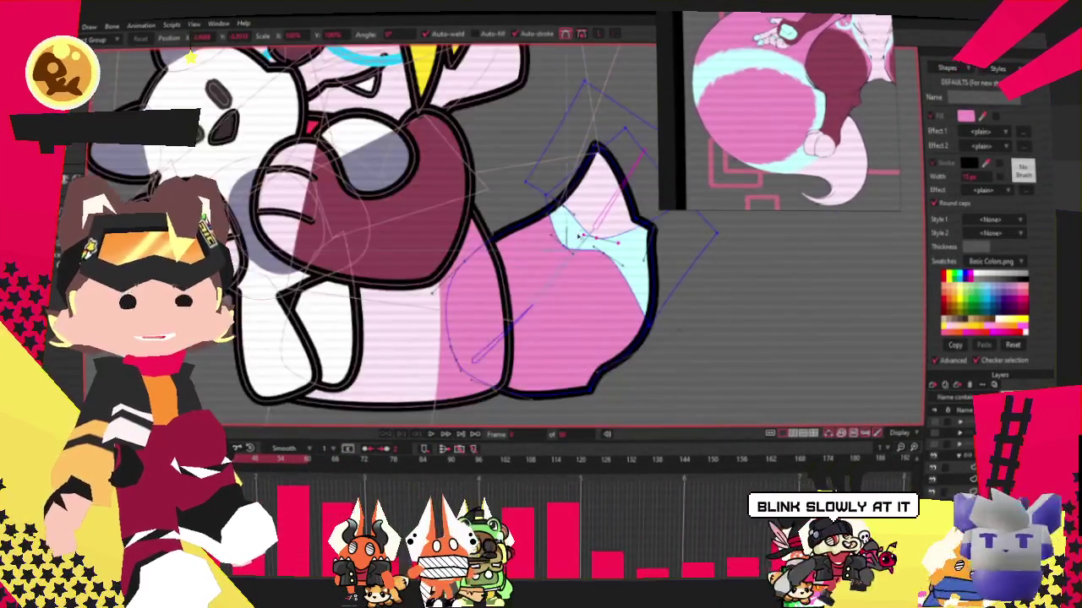
scroll(500, 261, up, 3)
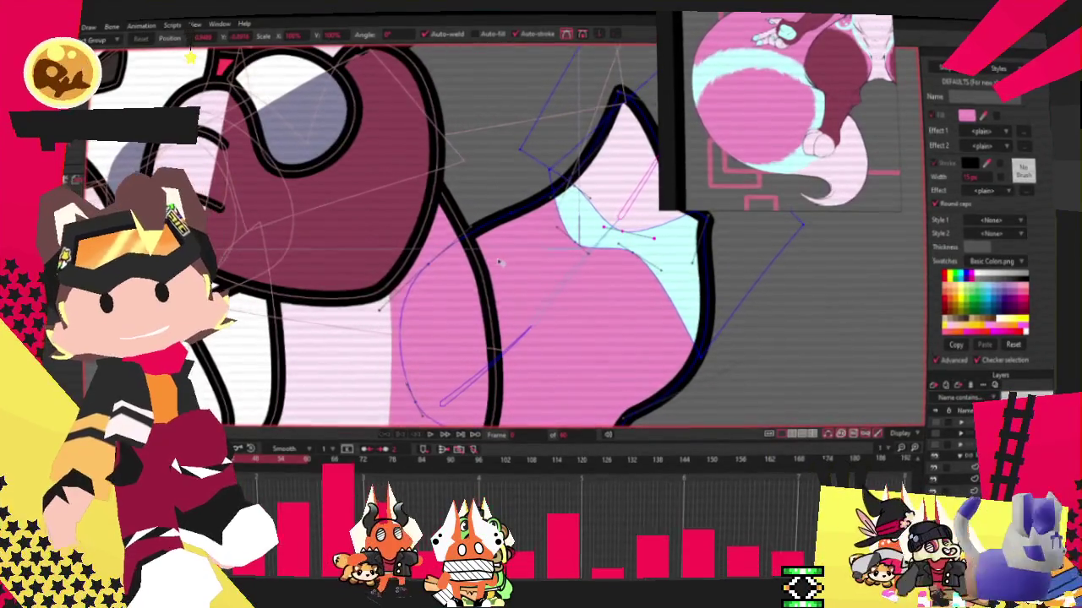
scroll(501, 262, down, 3)
scroll(592, 308, up, 3)
scroll(609, 286, down, 3)
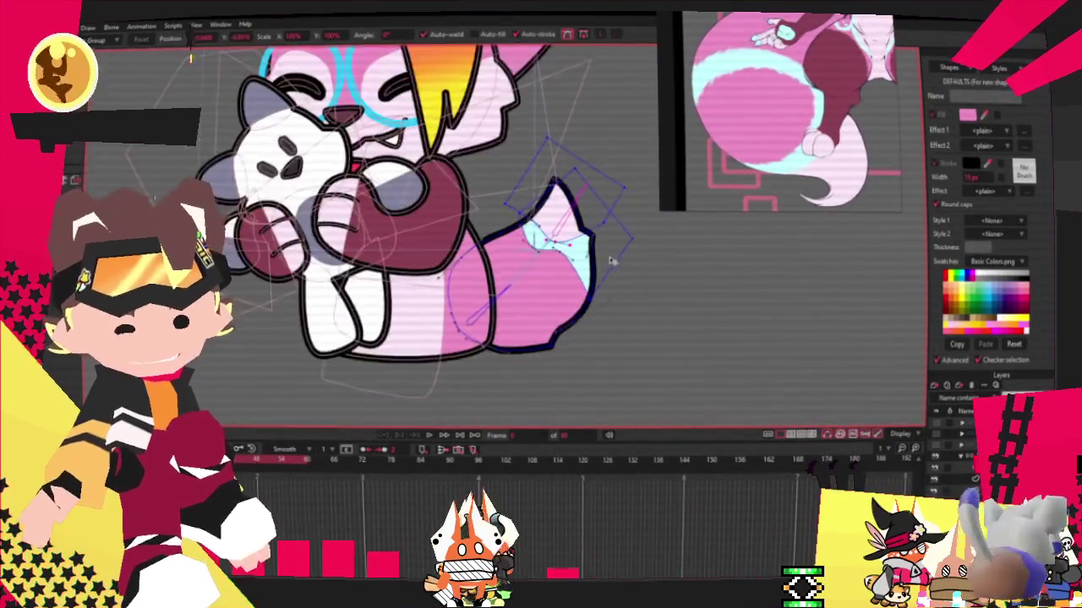
scroll(611, 226, up, 3)
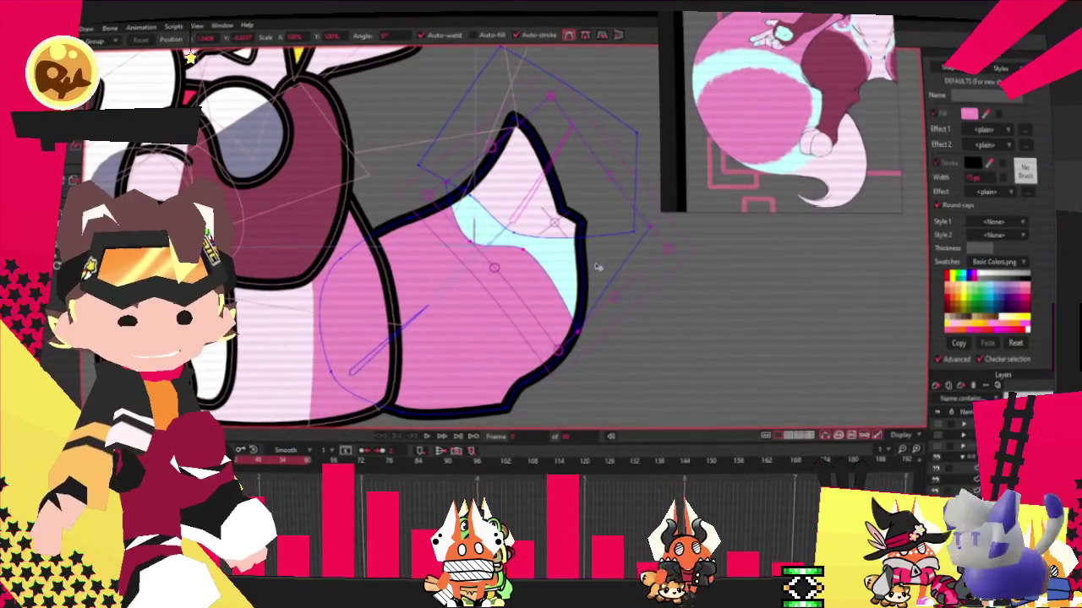
drag(591, 268, 563, 309)
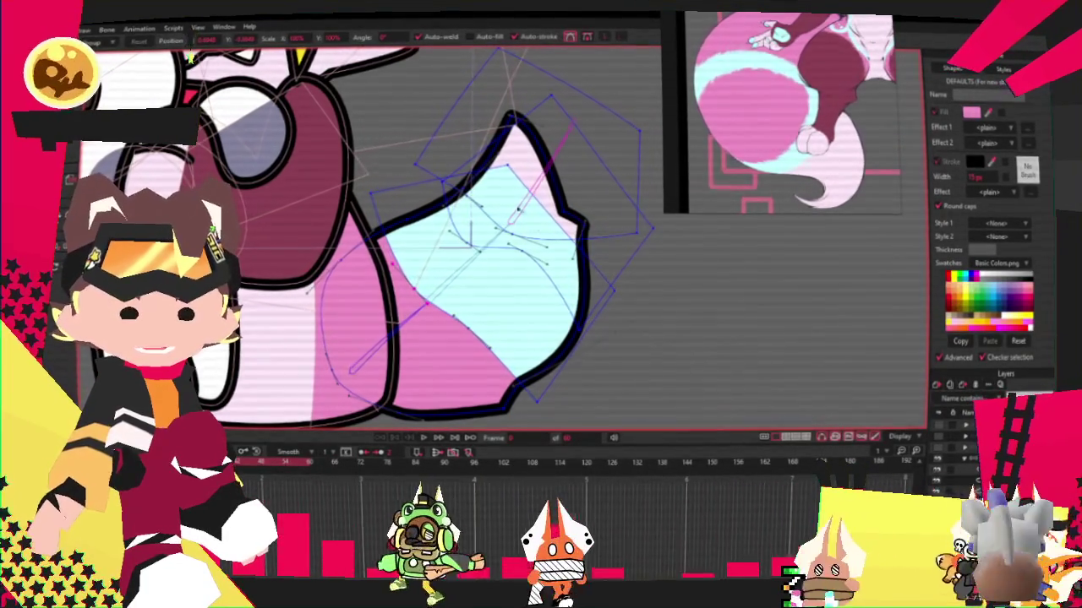
drag(635, 309, 572, 381)
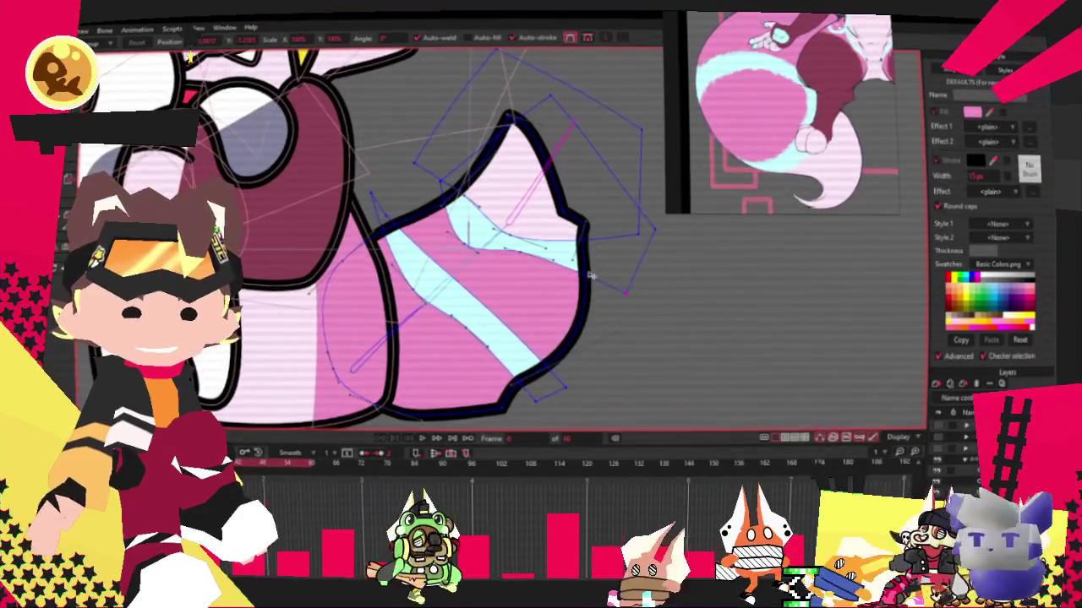
scroll(628, 305, up, 2)
drag(527, 249, 578, 262)
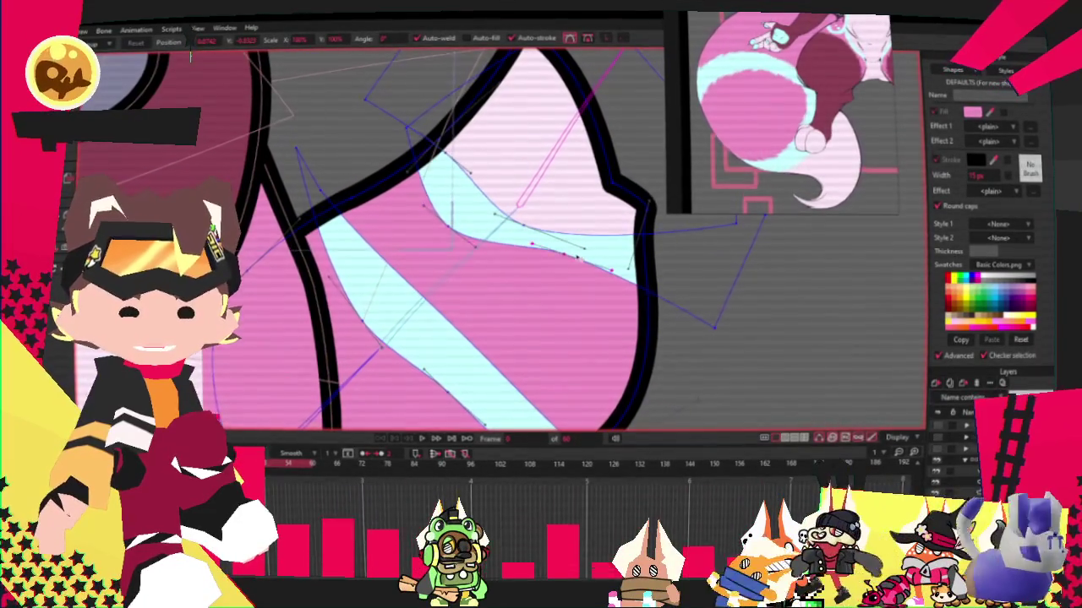
scroll(499, 236, down, 2)
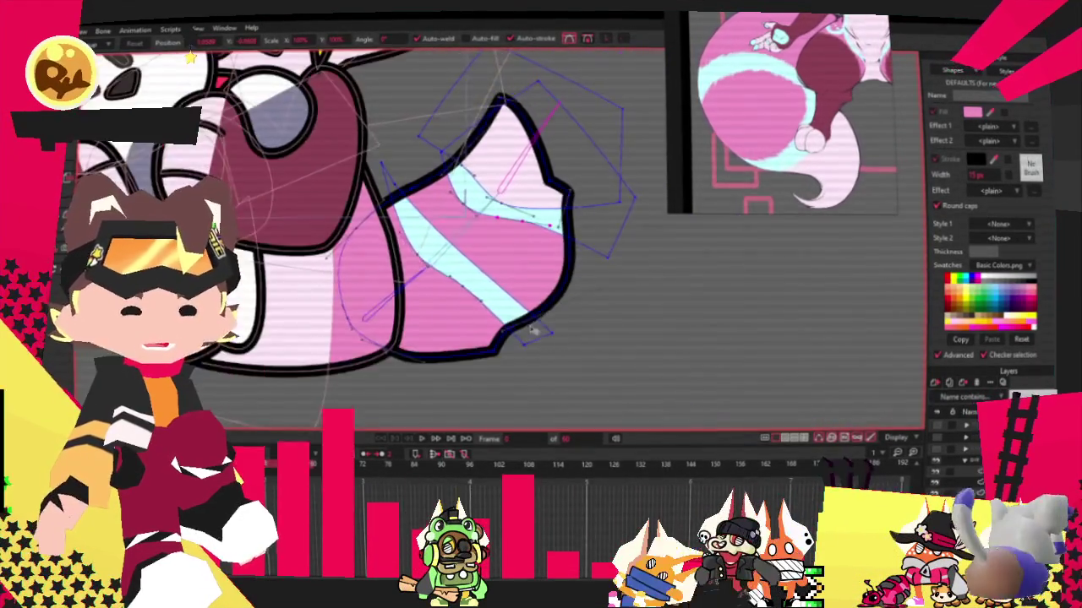
Add a new bent point on the light-blue stripe's edge.
key(a)
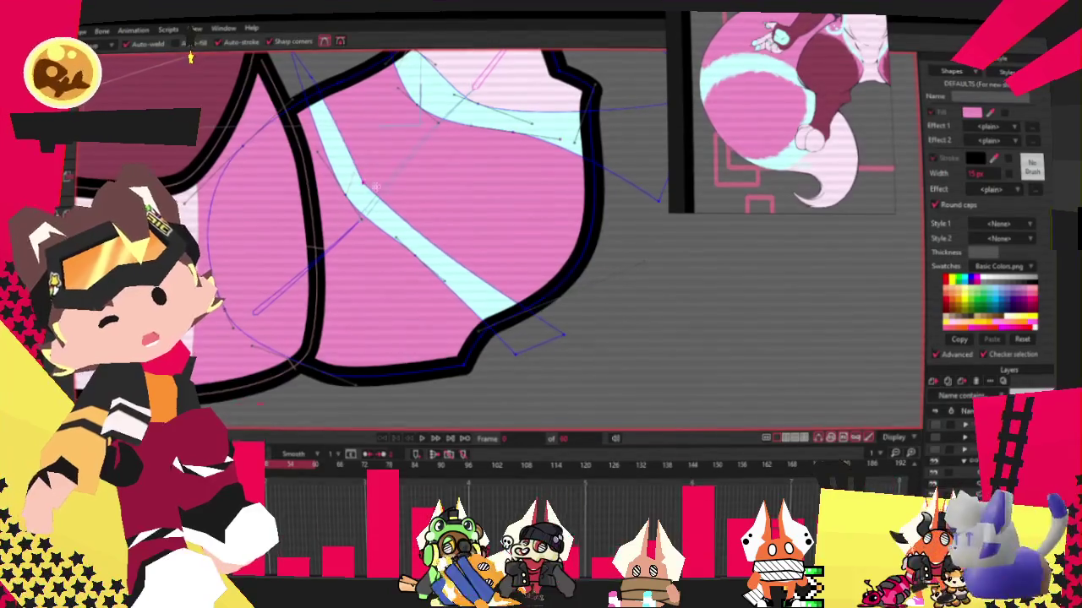
drag(365, 181, 478, 232)
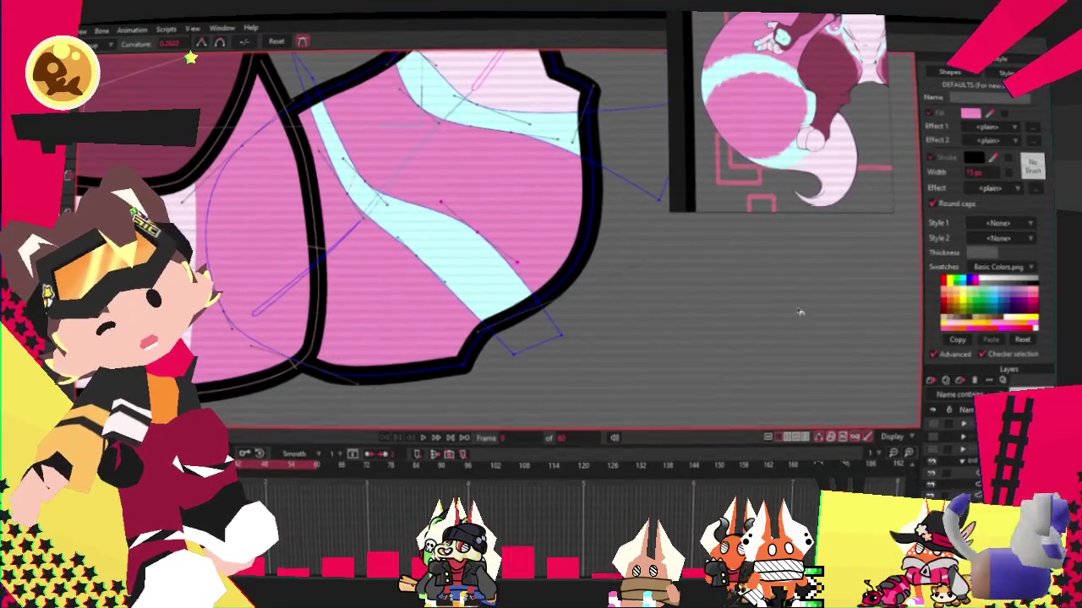
key(t)
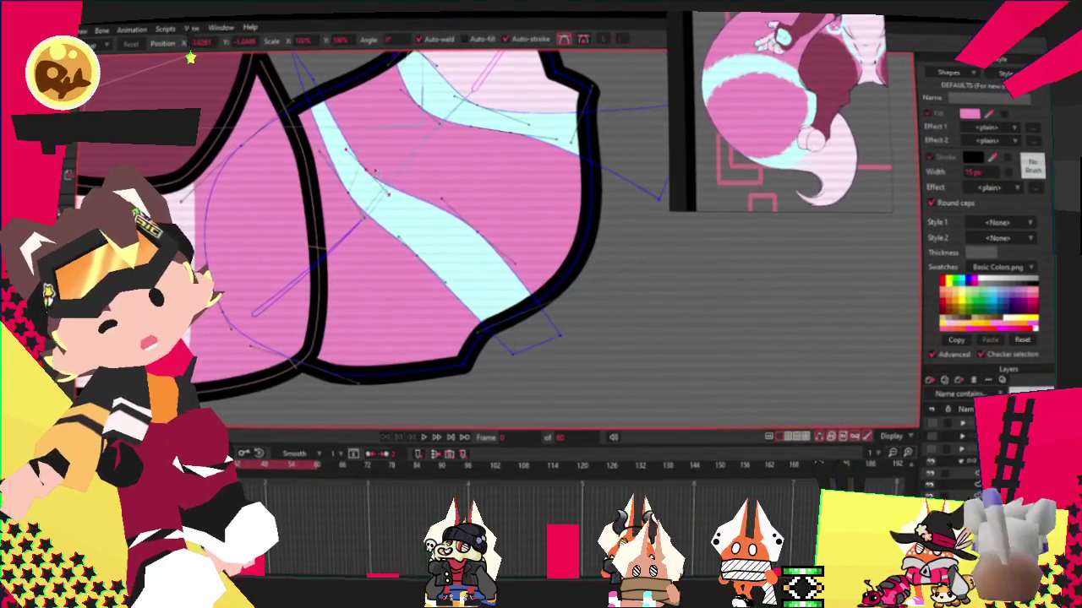
scroll(326, 94, down, 1)
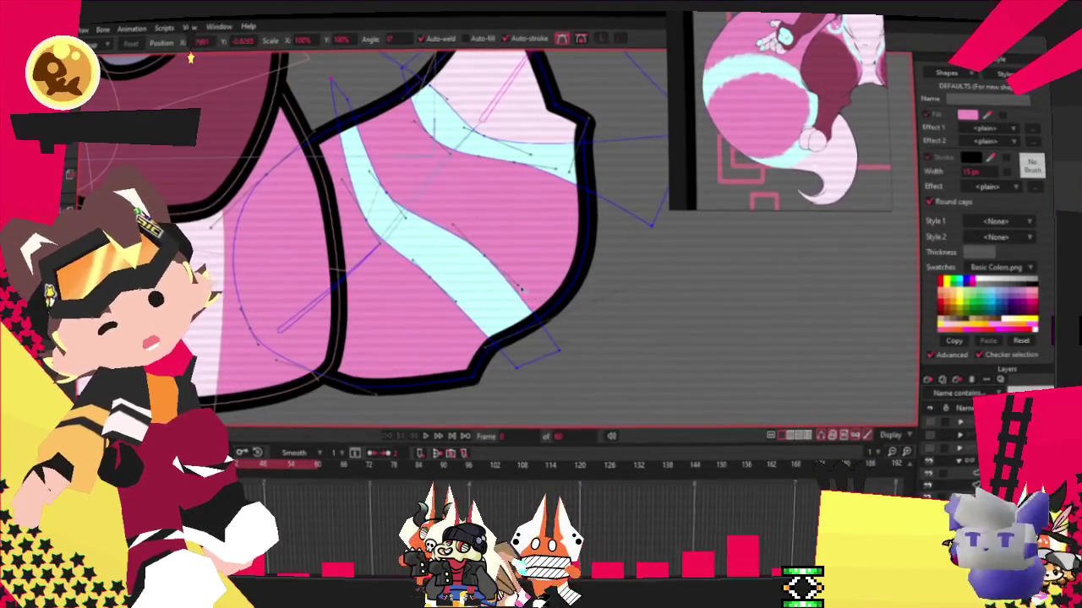
scroll(190, 57, down, 3)
scroll(190, 57, down, 2)
scroll(399, 154, up, 2)
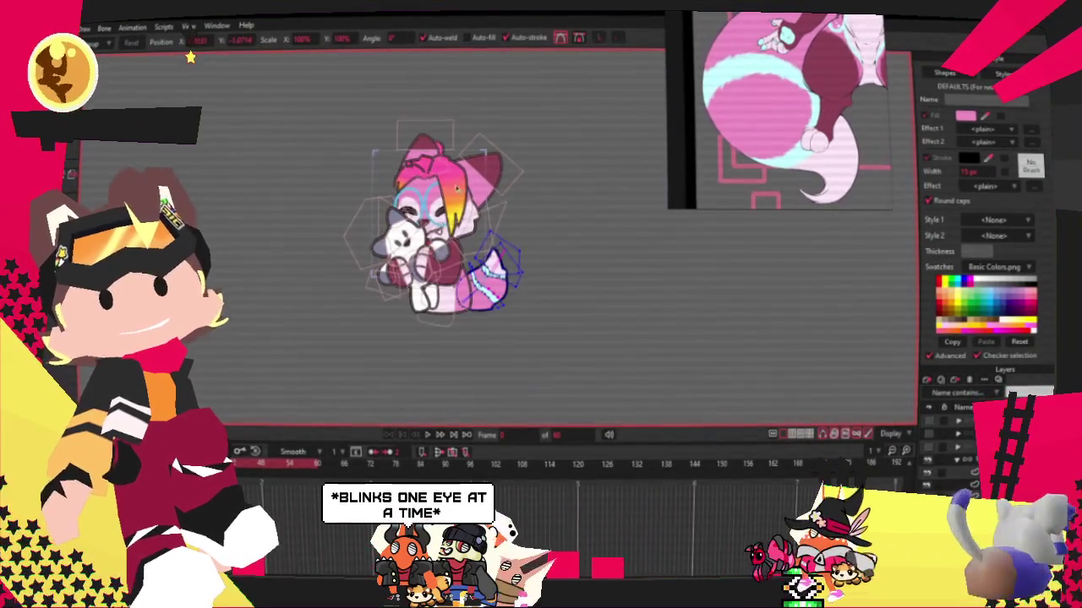
scroll(422, 165, up, 2)
scroll(441, 176, up, 1)
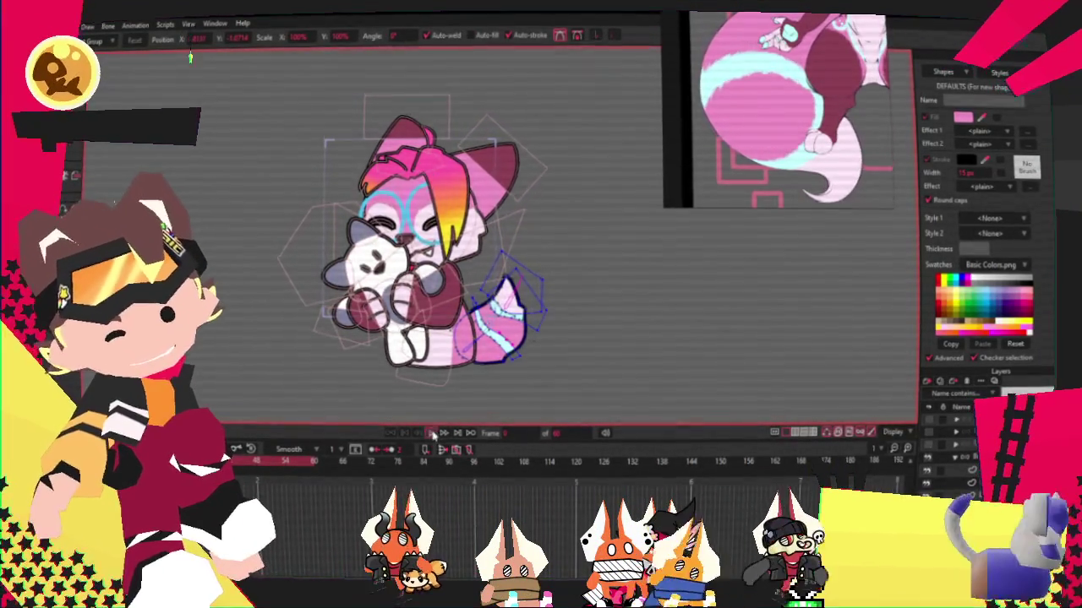
click(433, 434)
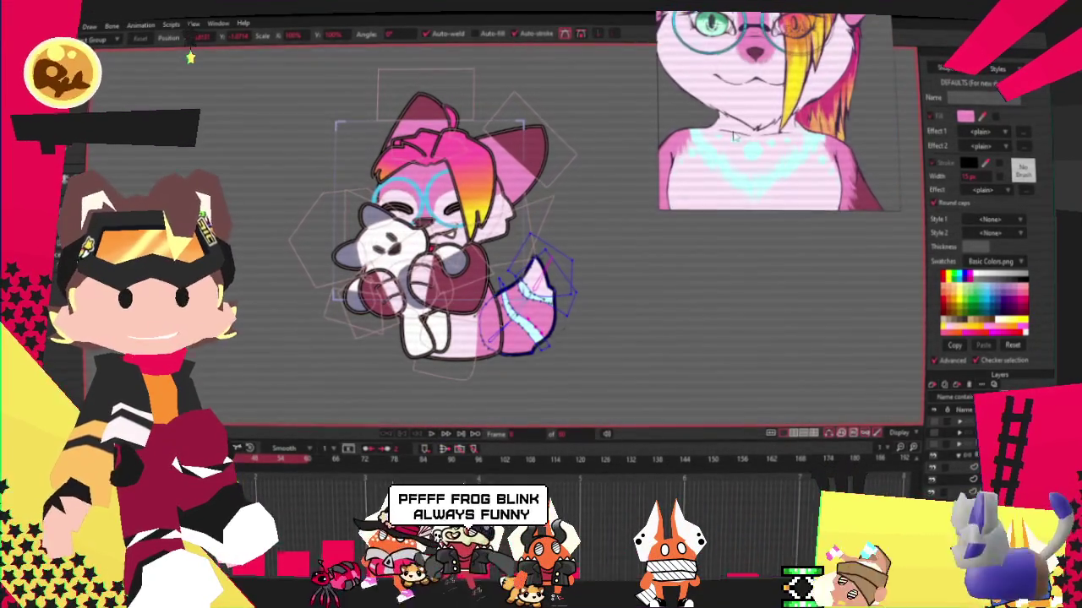
scroll(190, 57, down, 3)
scroll(190, 57, up, 3)
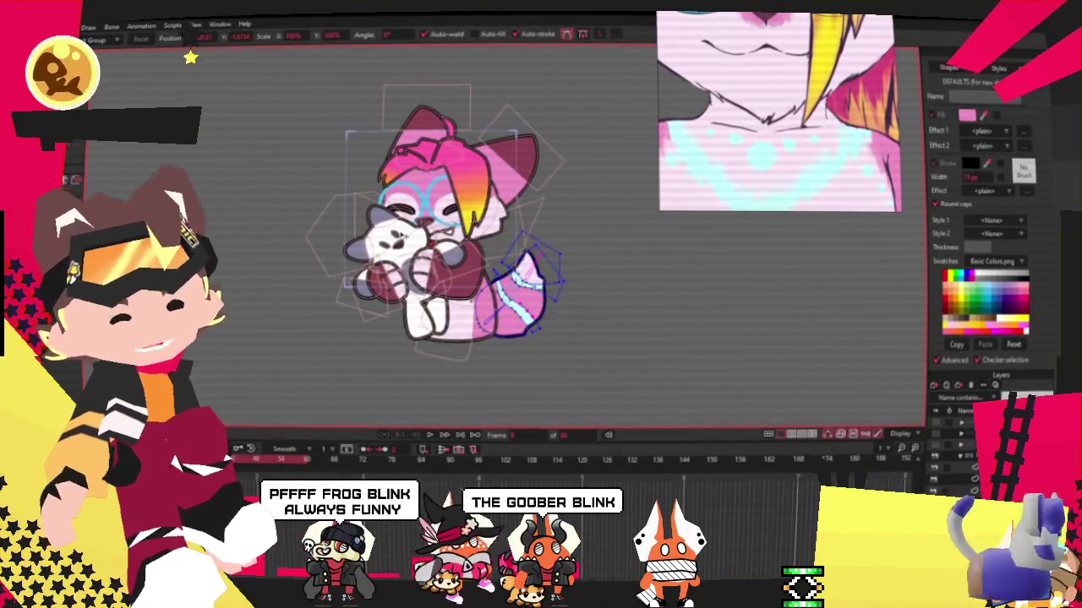
scroll(190, 57, up, 3)
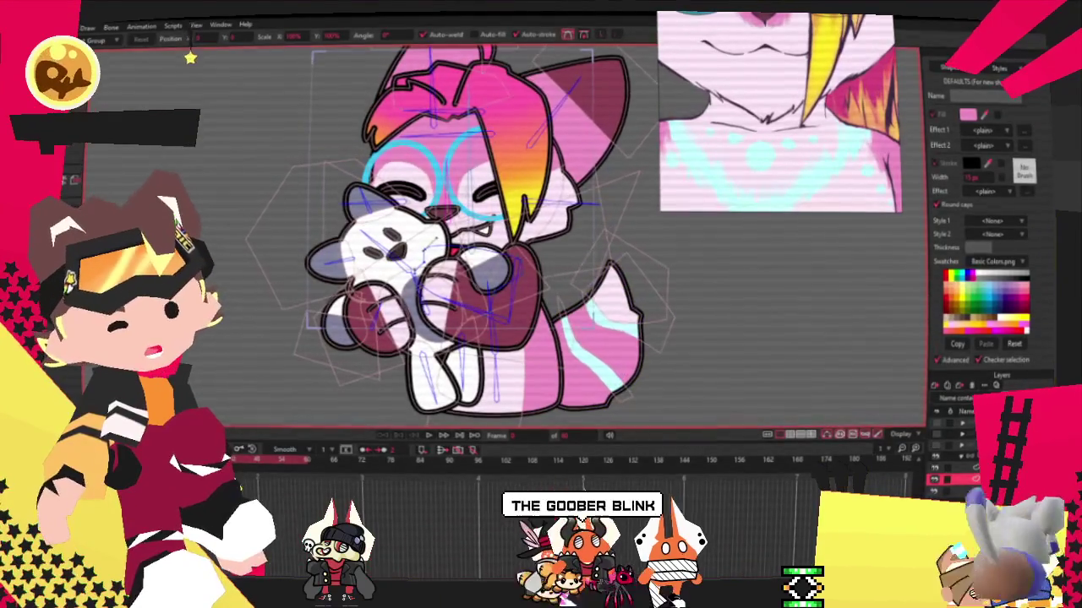
scroll(357, 308, up, 2)
scroll(357, 309, up, 2)
scroll(357, 308, up, 1)
key(z)
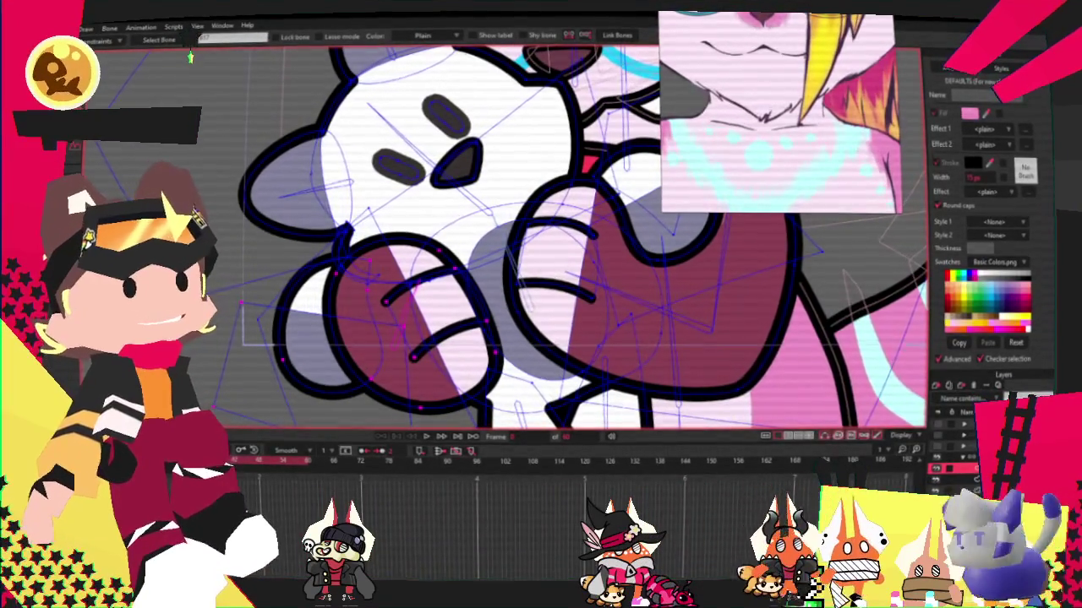
key(g)
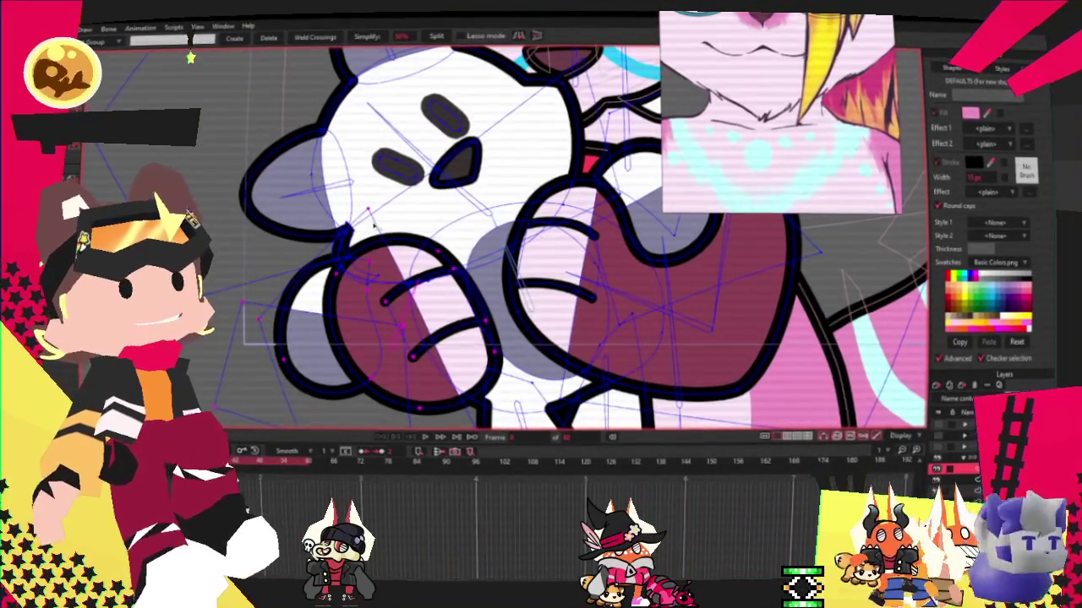
key(i)
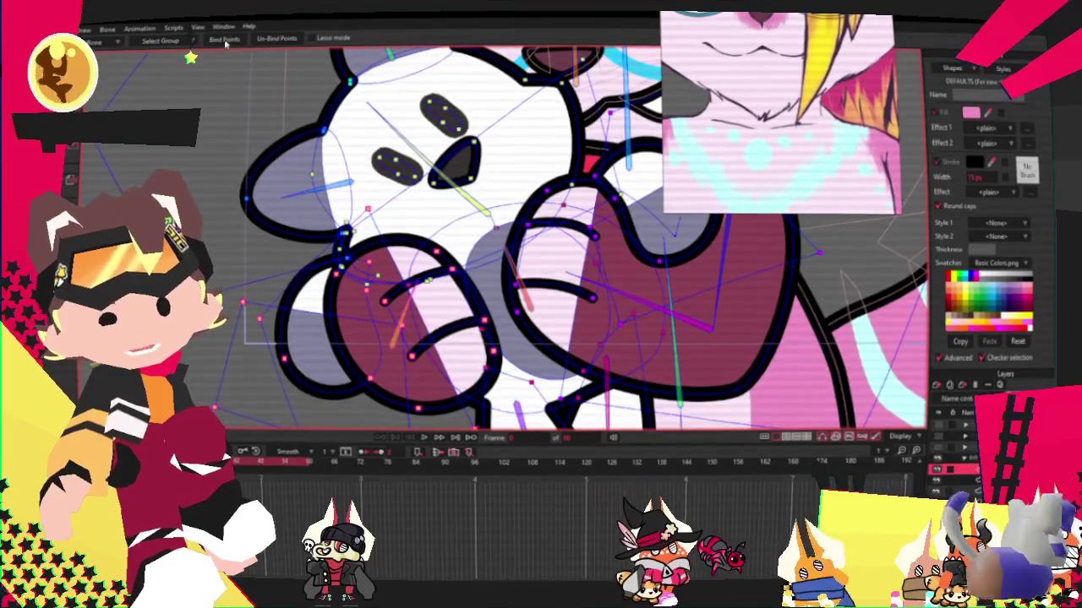
scroll(240, 100, down, 2)
scroll(457, 237, up, 2)
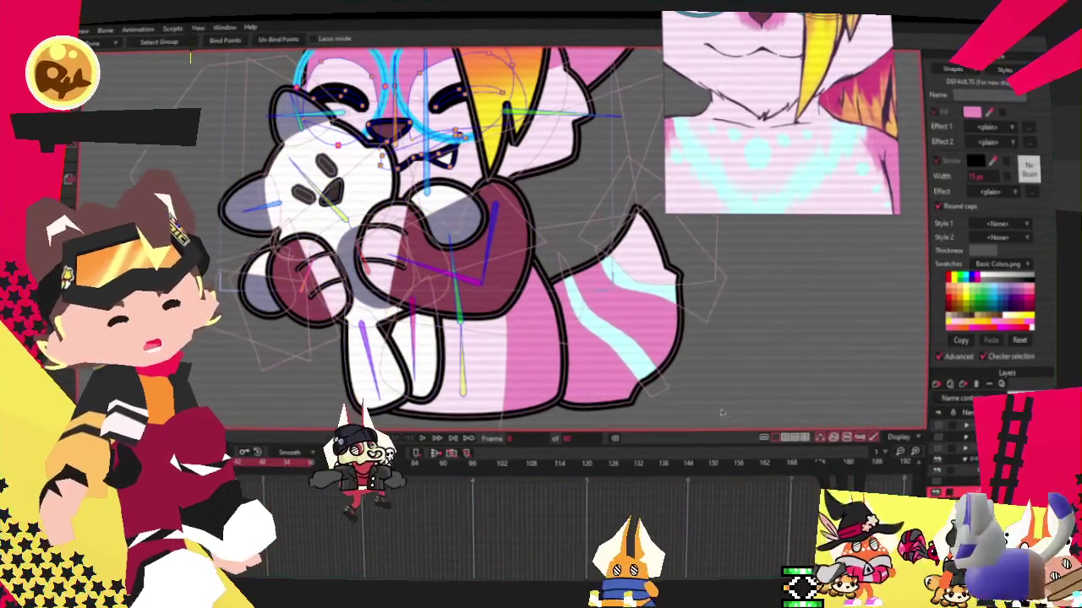
click(384, 135)
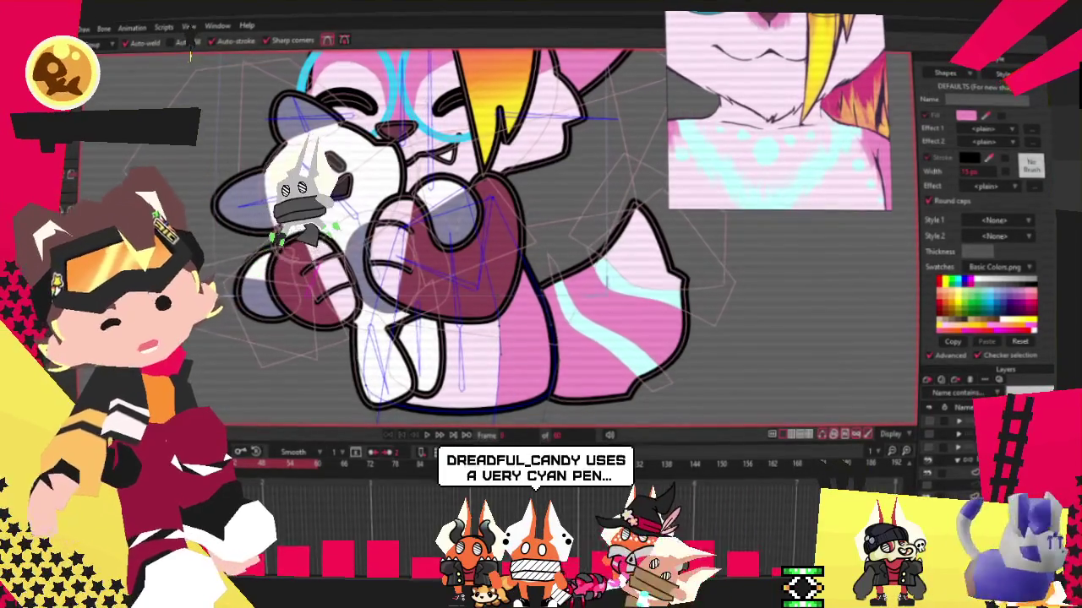
Jump to a timeline frame showing the pink character's face and chest without the plush.
scroll(425, 255, up, 3)
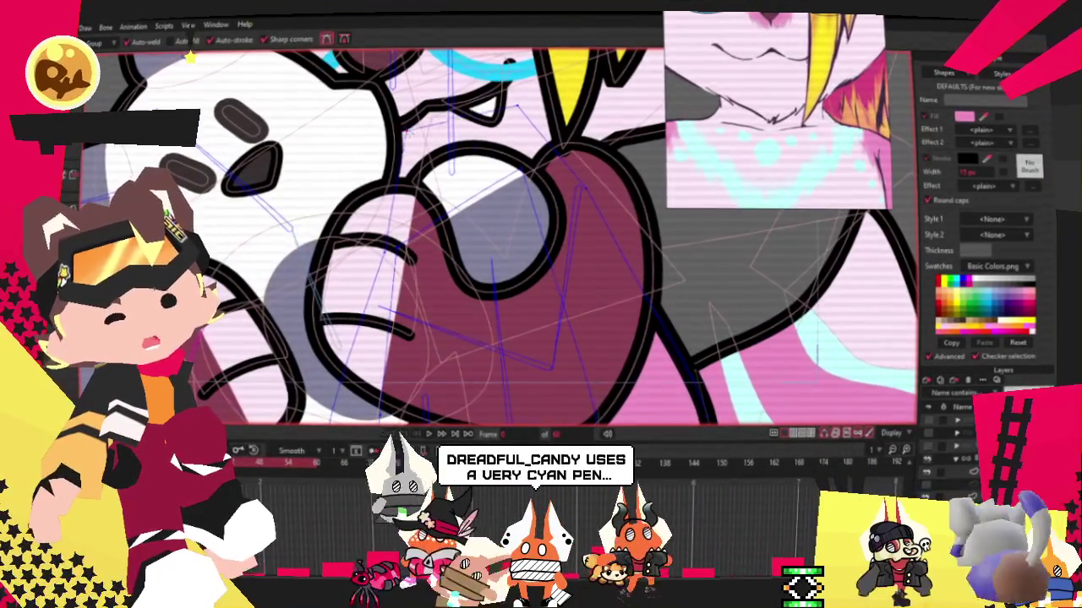
scroll(411, 148, down, 3)
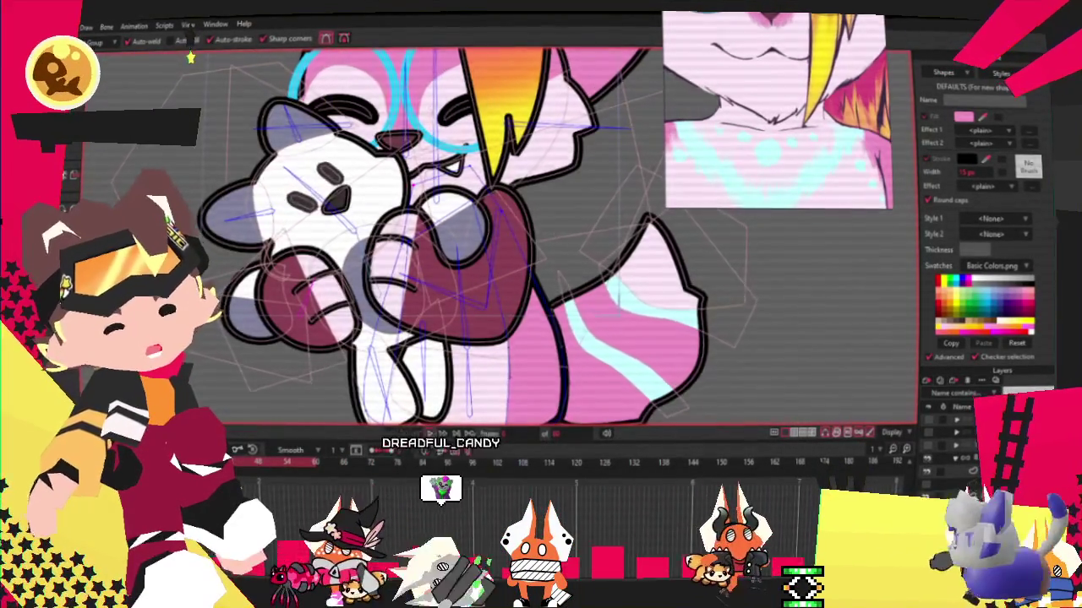
scroll(436, 245, up, 2)
scroll(423, 236, down, 3)
scroll(422, 237, up, 1)
scroll(423, 236, up, 2)
scroll(423, 237, up, 1)
scroll(422, 237, down, 3)
scroll(405, 279, up, 3)
scroll(405, 279, down, 1)
scroll(405, 279, up, 1)
click(450, 461)
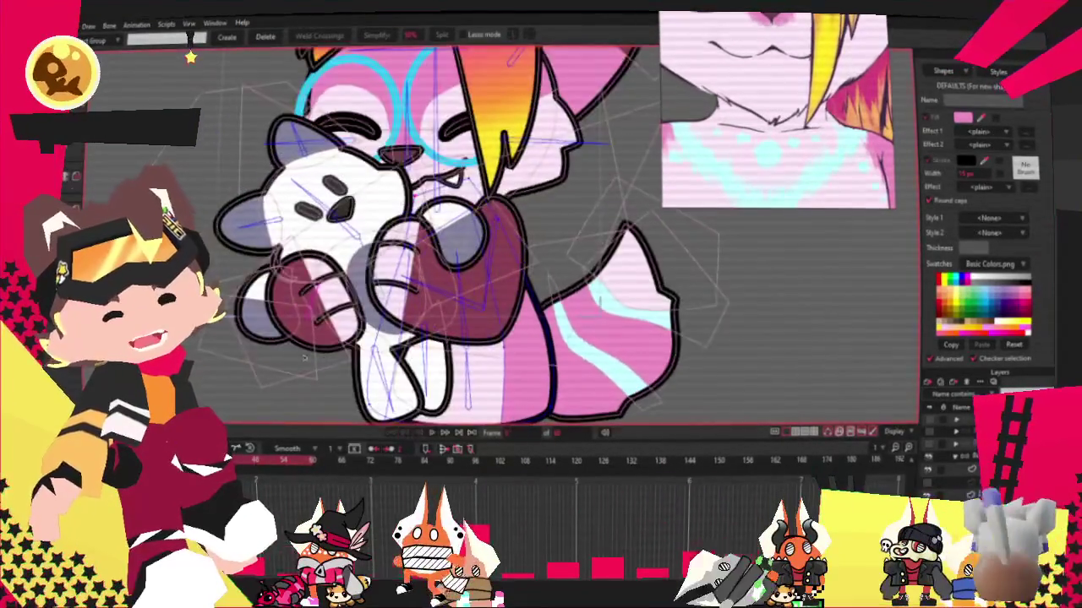
Rotate the workspace view so the character's head sits upright.
scroll(511, 245, up, 1)
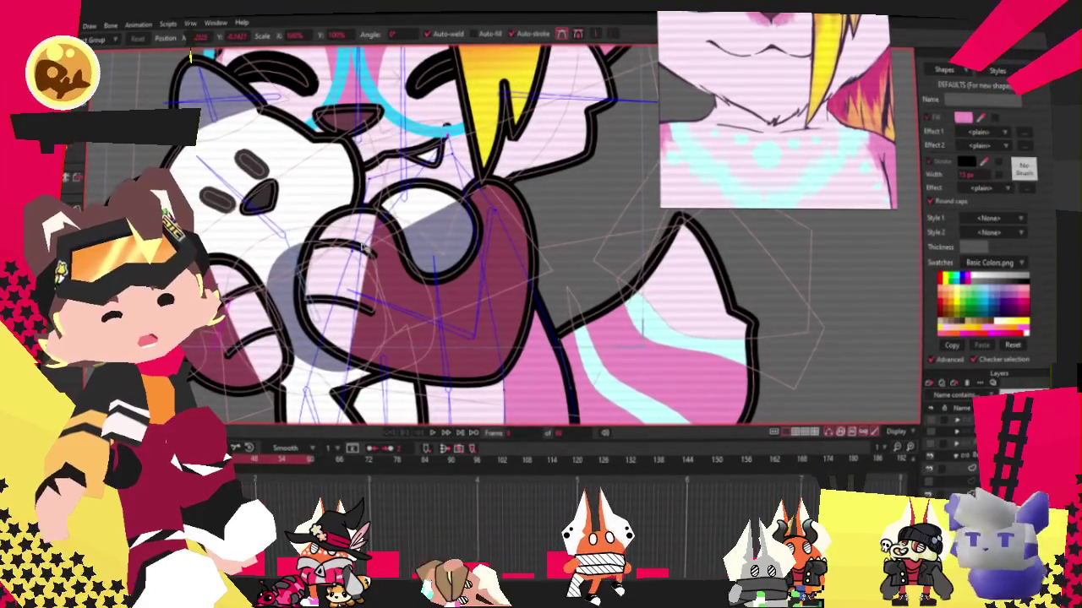
scroll(371, 220, up, 2)
scroll(400, 291, down, 4)
scroll(399, 291, up, 2)
drag(391, 273, 391, 275)
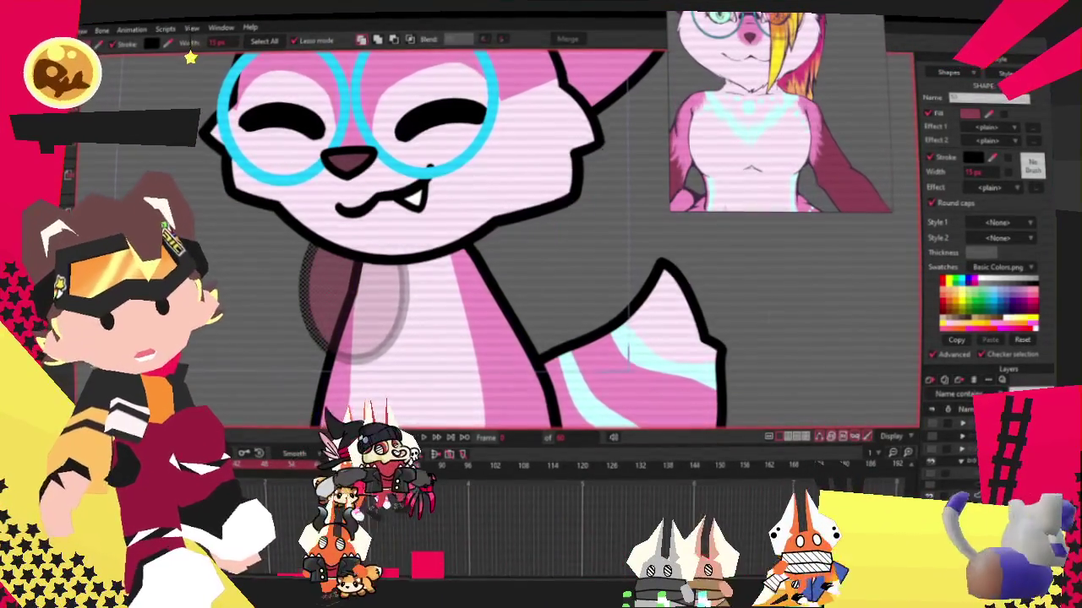
With Transform Points, clear the selection and select a connected group of points on the character.
key(t)
scroll(300, 279, up, 3)
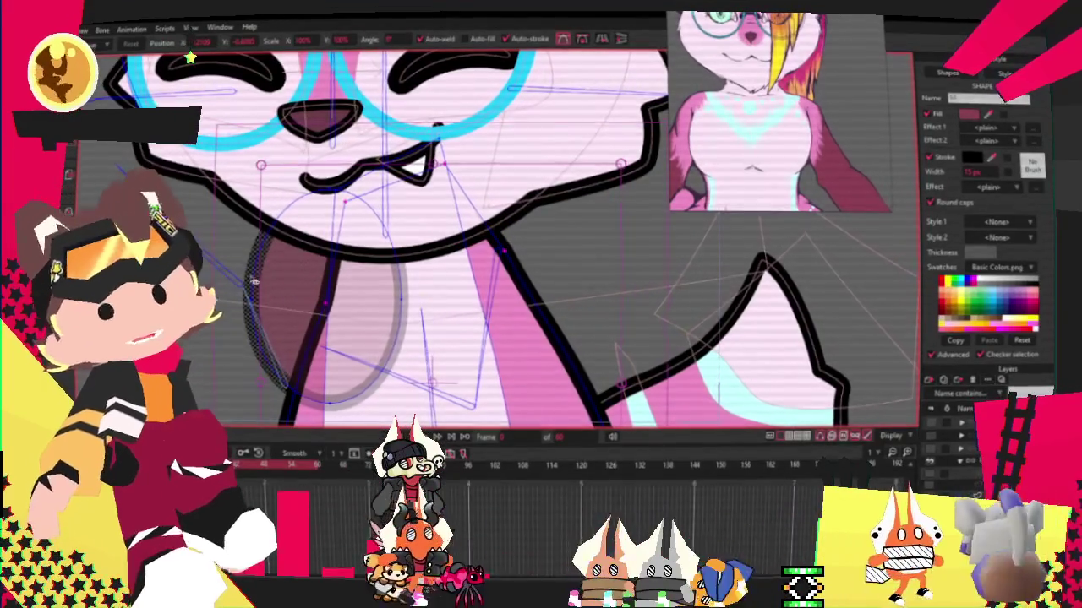
click(325, 298)
double_click(325, 298)
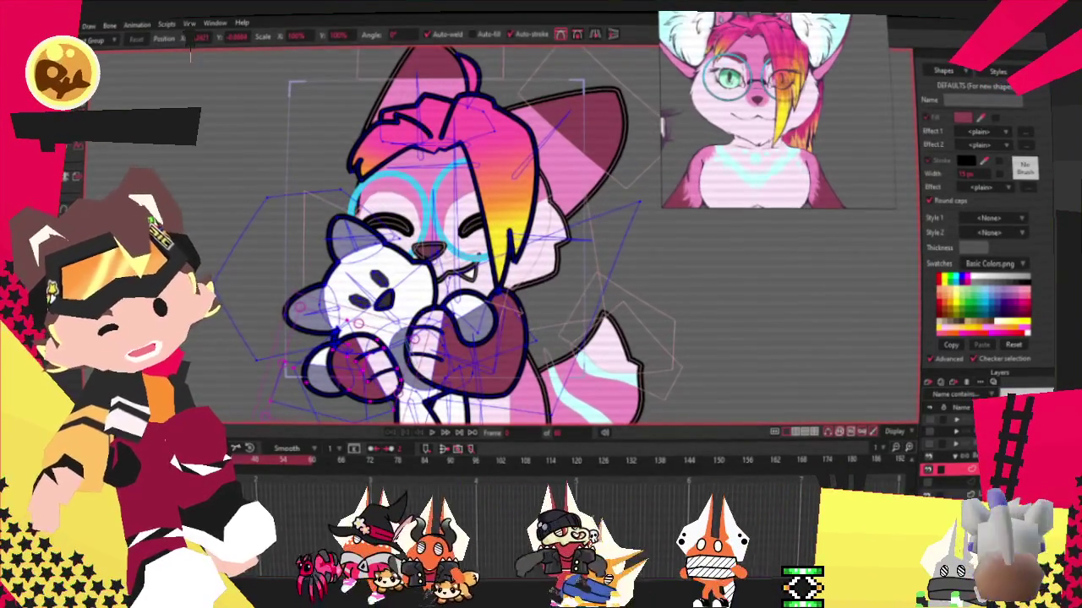
Toggle between point and shape selection on the hair strand and pan the canvas up-left.
key(g)
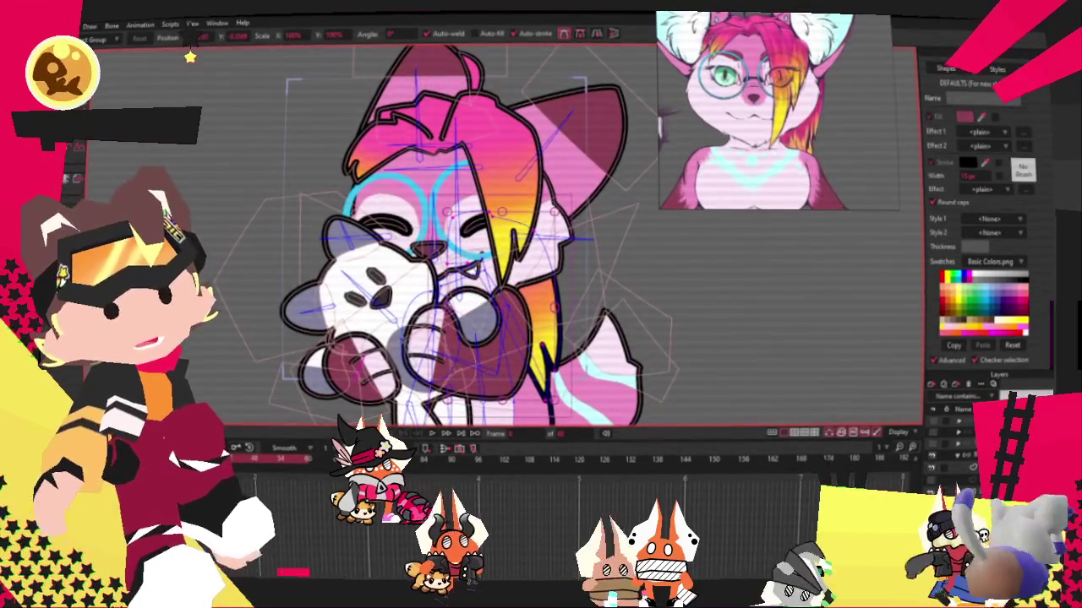
key(g)
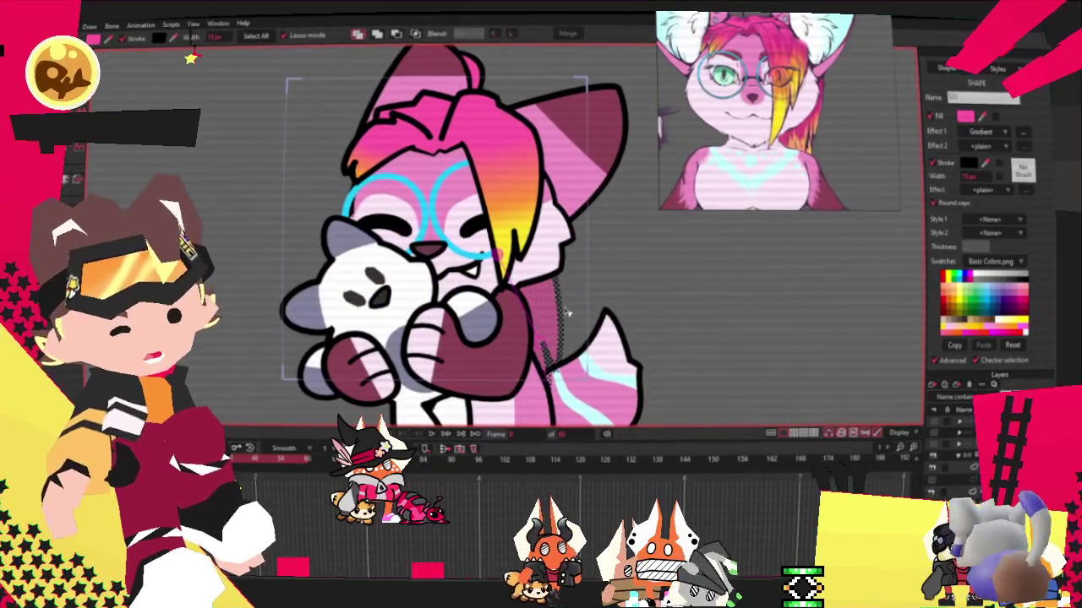
drag(498, 251, 385, 200)
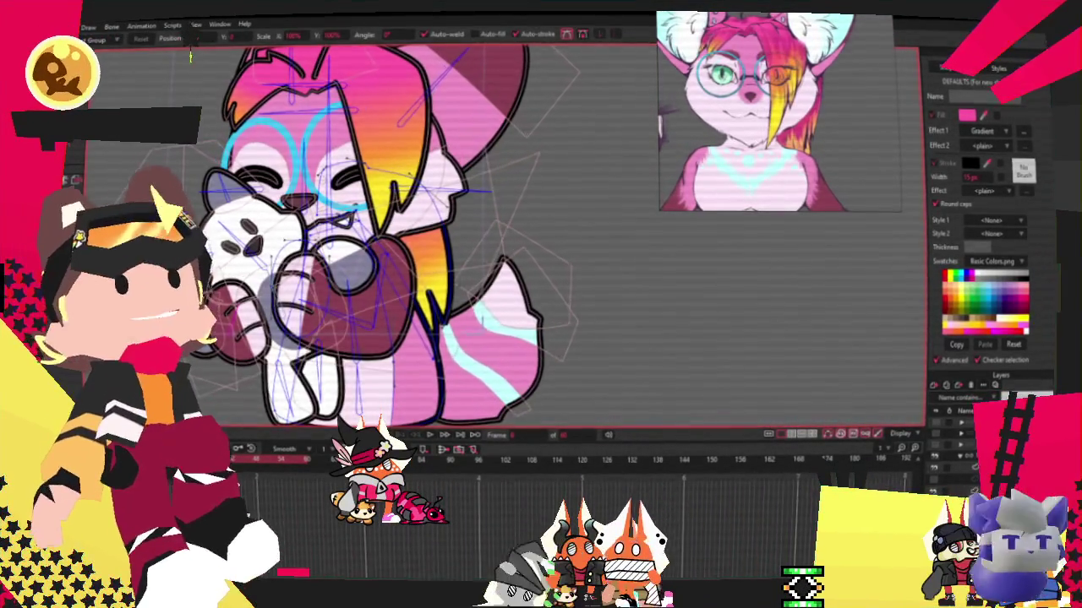
key(g)
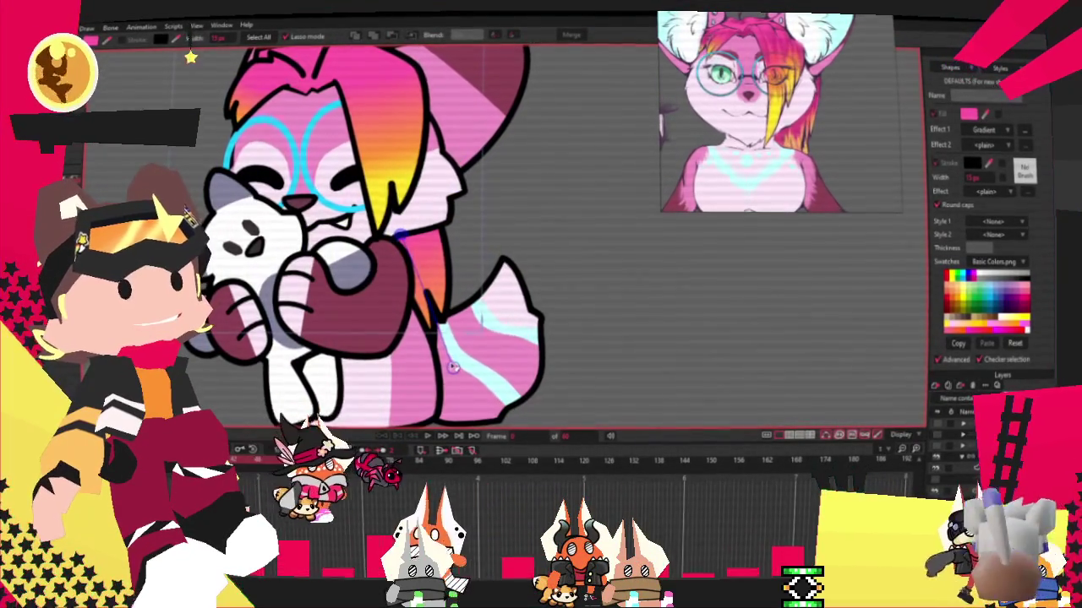
key(t)
scroll(345, 150, up, 3)
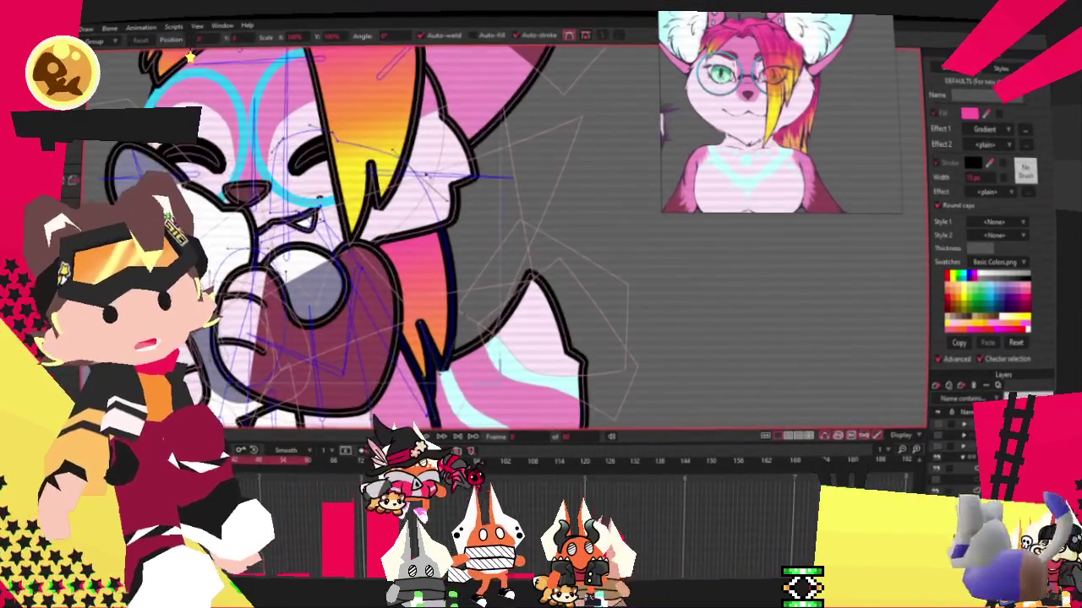
Drag the orange hair lock's tip point up and to the right.
scroll(345, 149, up, 2)
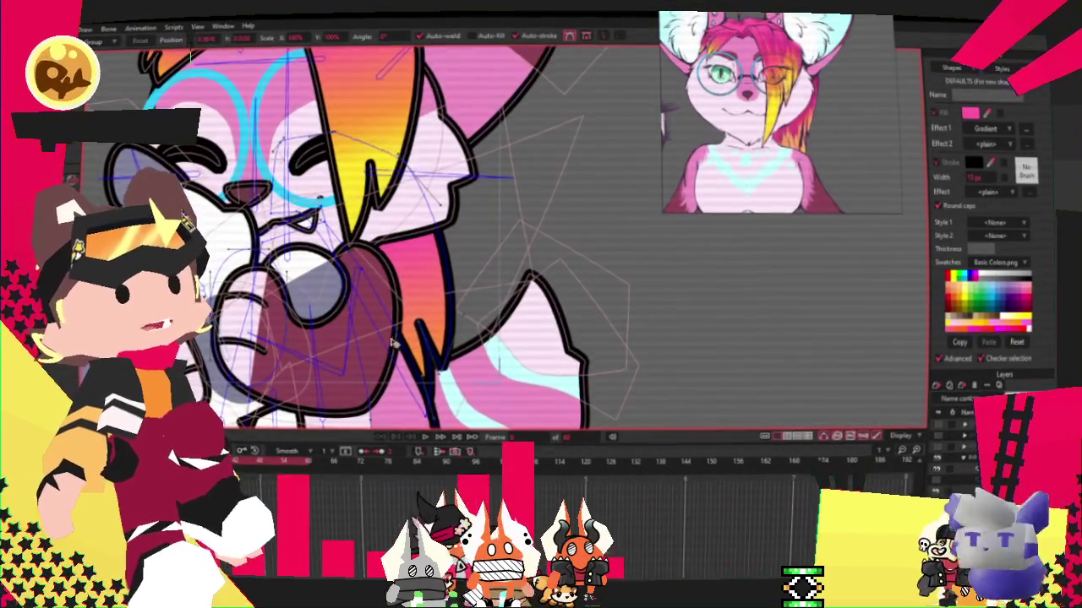
scroll(392, 341, up, 2)
scroll(392, 340, down, 4)
scroll(393, 341, up, 4)
scroll(392, 340, down, 1)
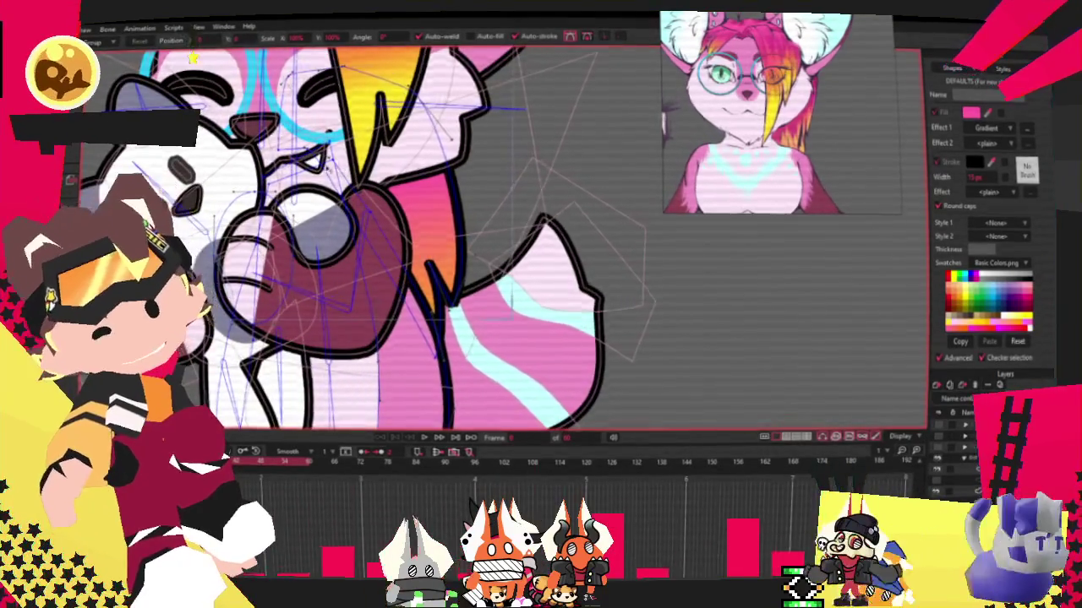
scroll(371, 224, up, 3)
scroll(371, 225, down, 4)
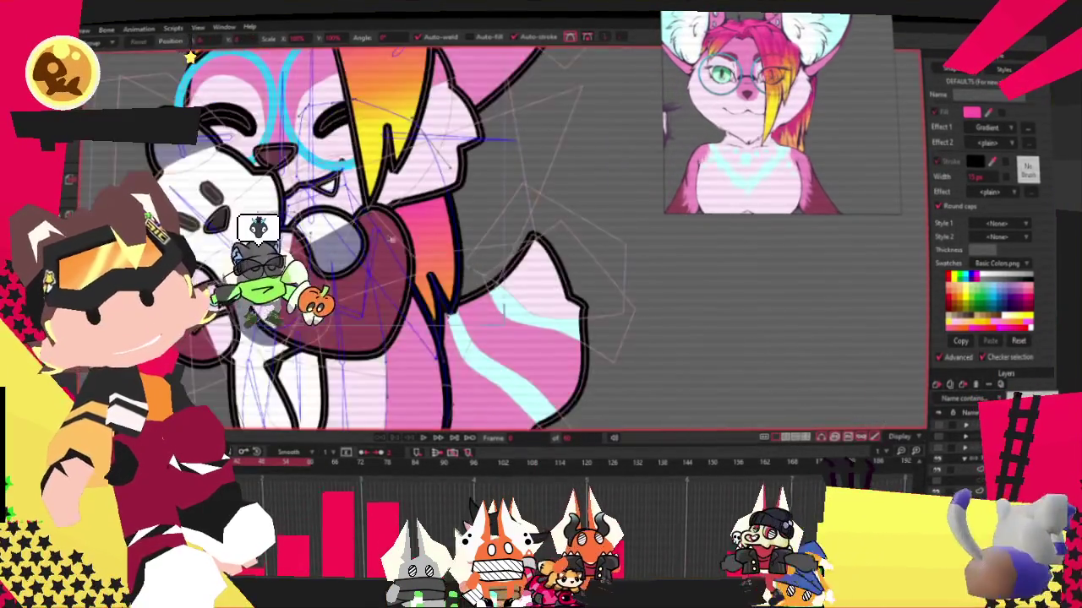
scroll(372, 224, up, 3)
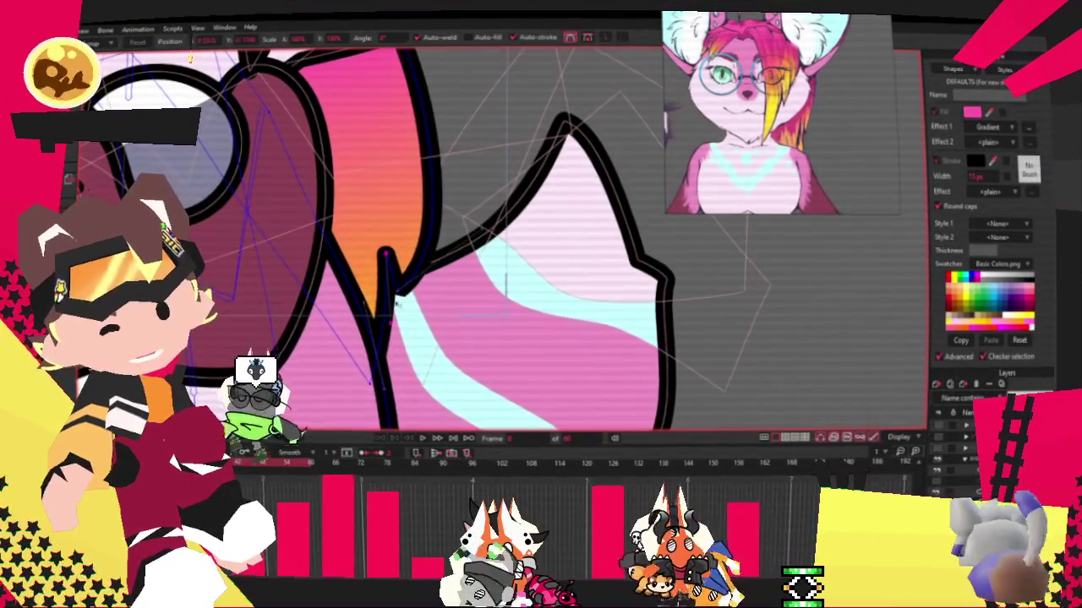
click(387, 281)
drag(382, 286, 405, 224)
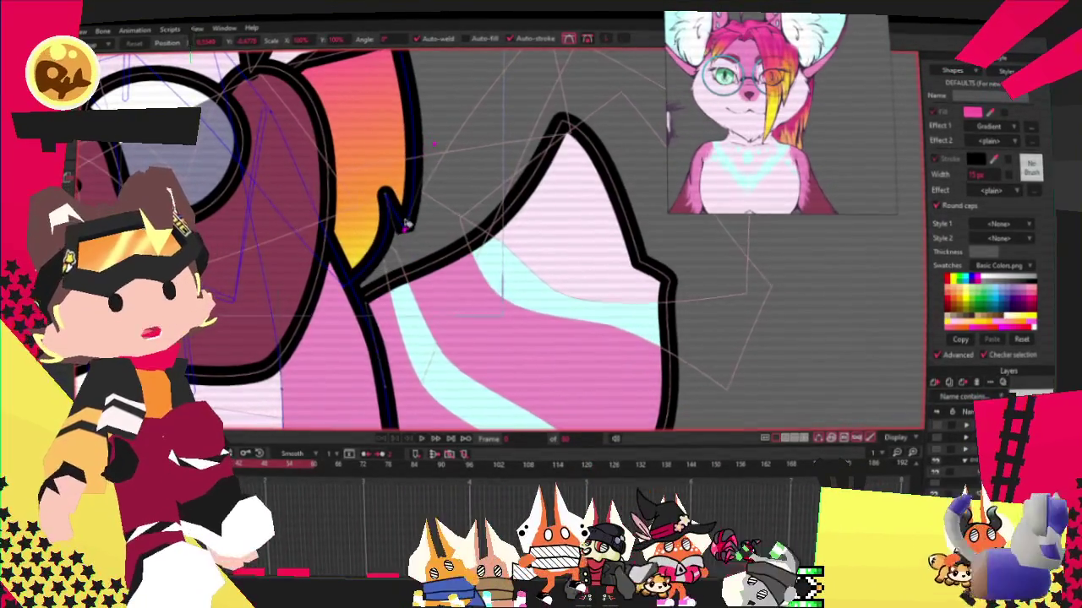
Zoom in and out to inspect the reshaped hair lock beside the paw.
scroll(406, 224, down, 3)
scroll(405, 224, down, 3)
scroll(385, 157, up, 5)
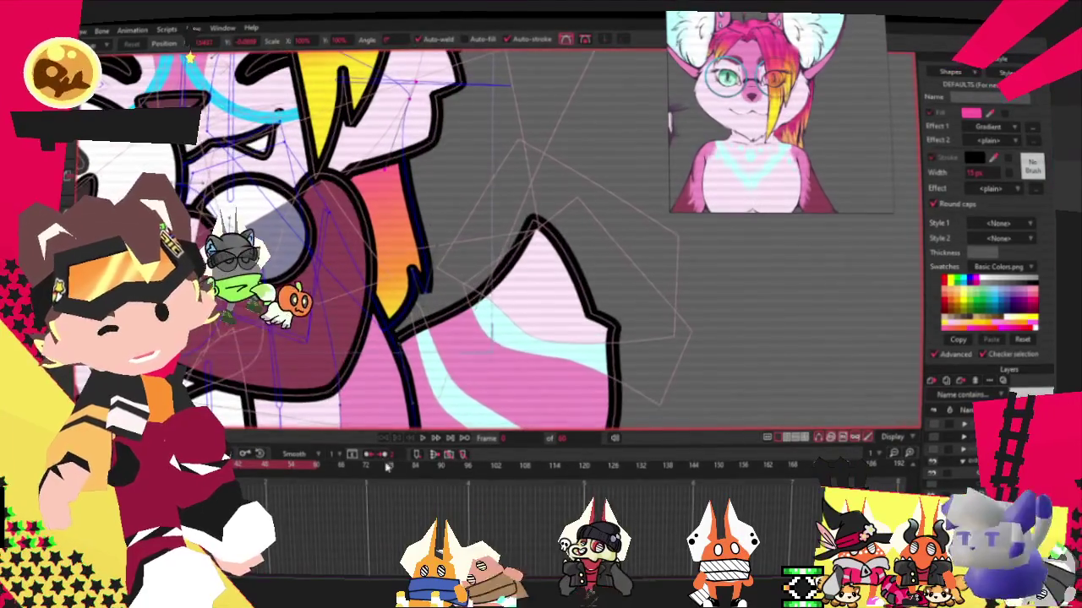
scroll(442, 387, down, 3)
scroll(338, 211, up, 3)
scroll(191, 55, down, 3)
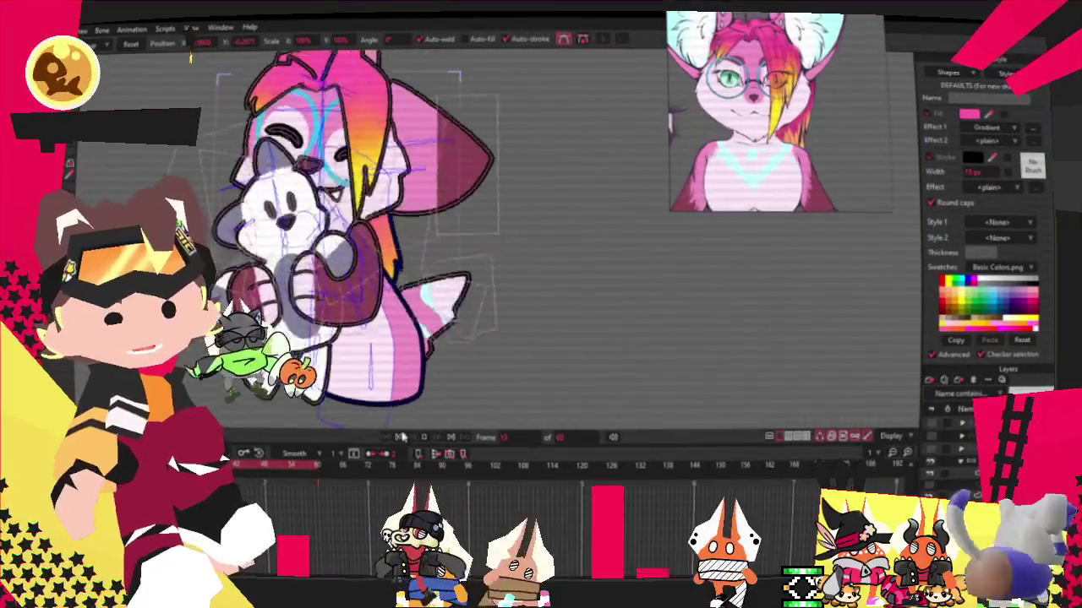
scroll(409, 388, up, 3)
scroll(431, 354, up, 2)
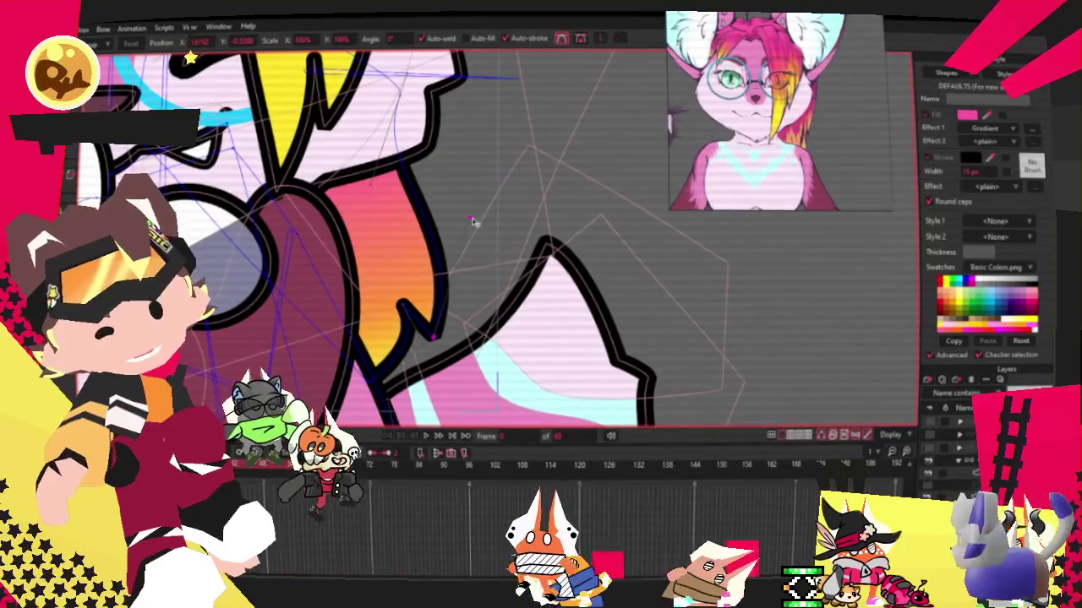
scroll(461, 291, down, 2)
scroll(462, 291, down, 2)
scroll(461, 290, down, 2)
scroll(461, 290, down, 2)
scroll(462, 304, up, 3)
scroll(461, 304, down, 2)
scroll(462, 304, down, 2)
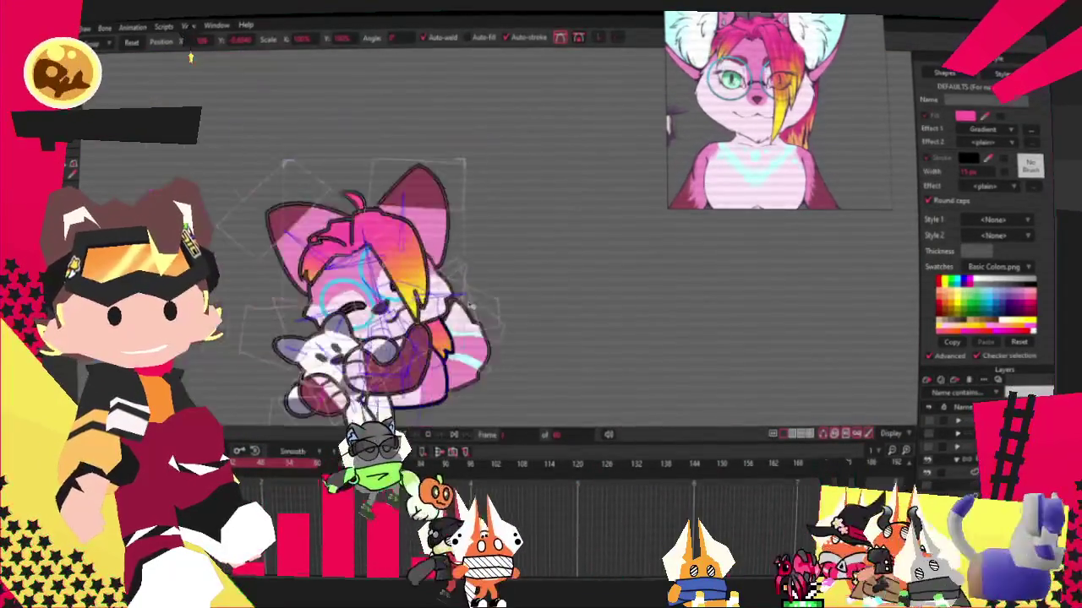
scroll(463, 303, up, 4)
scroll(462, 321, up, 1)
scroll(461, 338, up, 2)
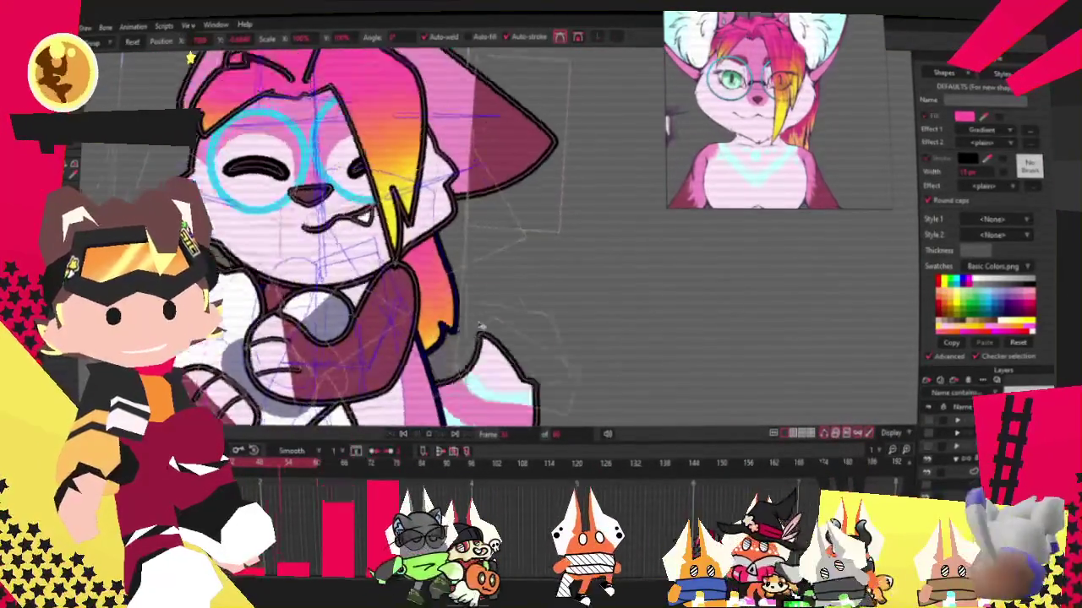
scroll(460, 355, up, 2)
scroll(460, 358, up, 2)
scroll(447, 321, down, 1)
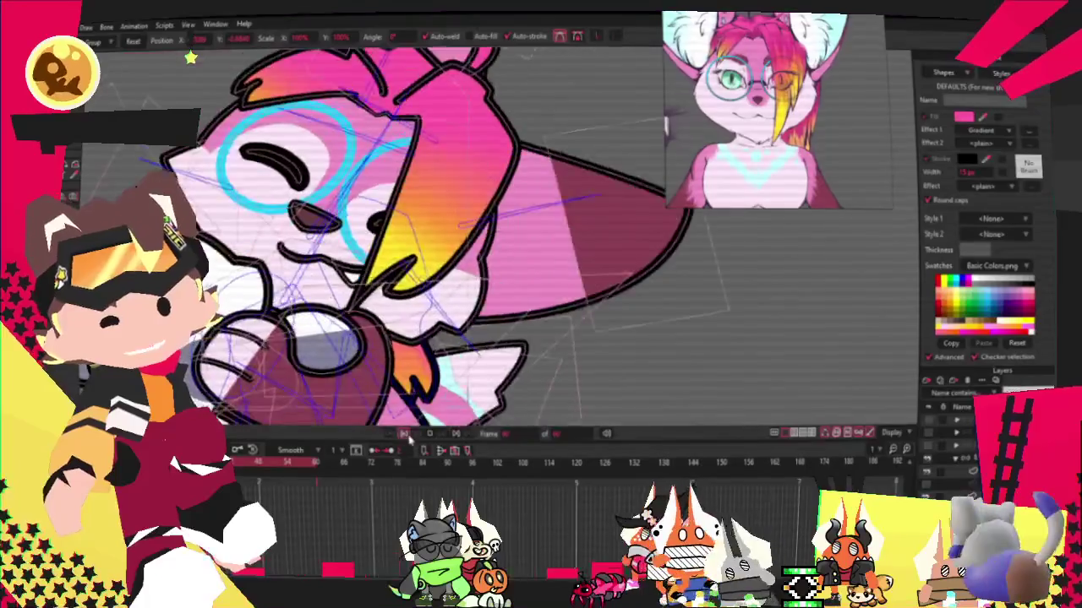
scroll(430, 254, up, 2)
scroll(430, 256, up, 1)
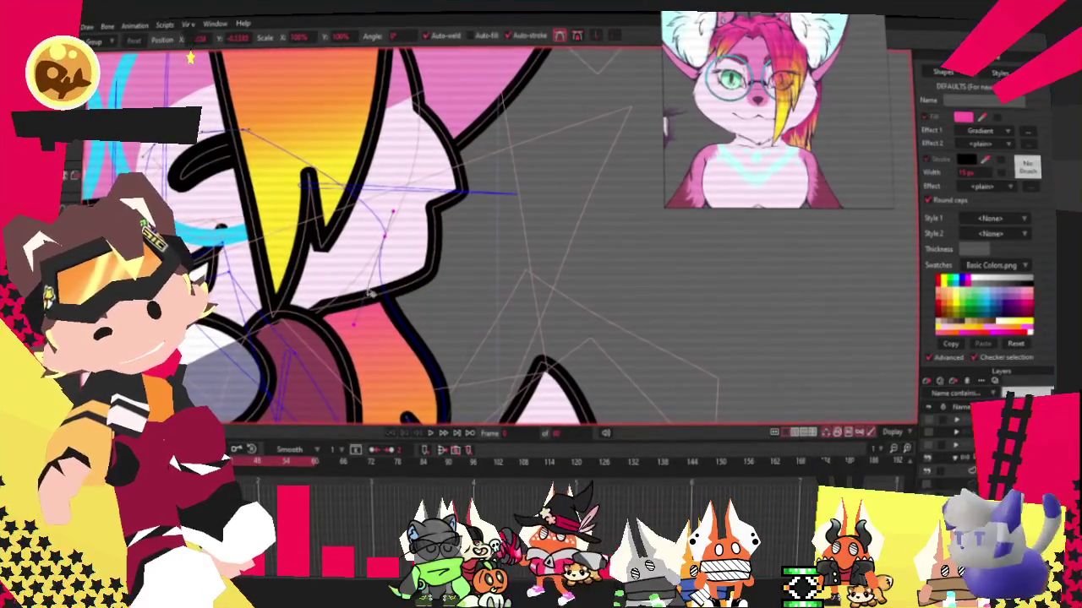
scroll(406, 358, down, 2)
scroll(406, 357, up, 2)
scroll(319, 254, down, 2)
key(g)
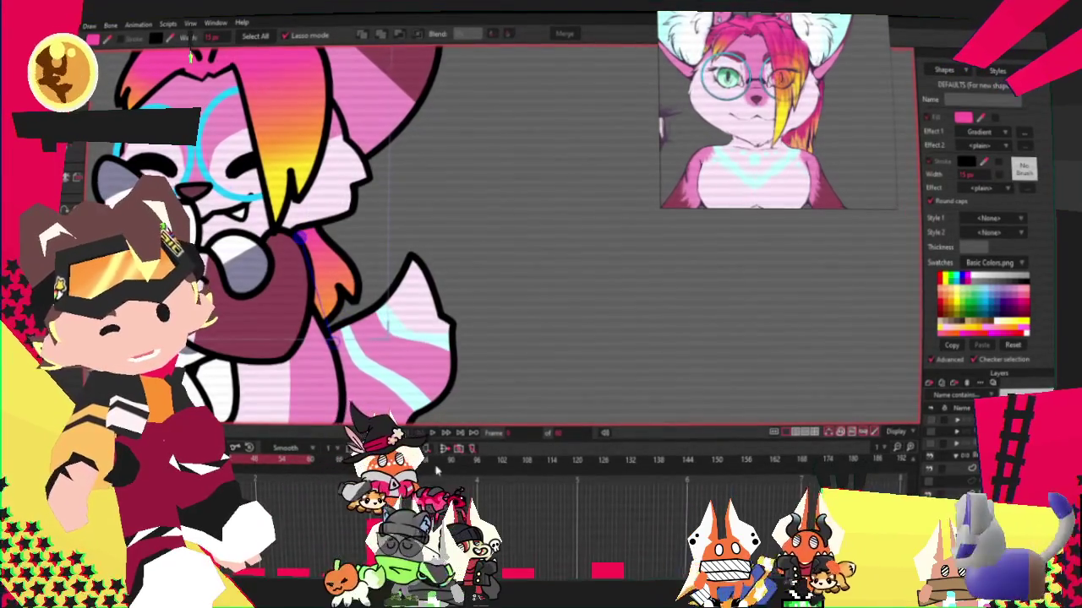
scroll(434, 237, up, 2)
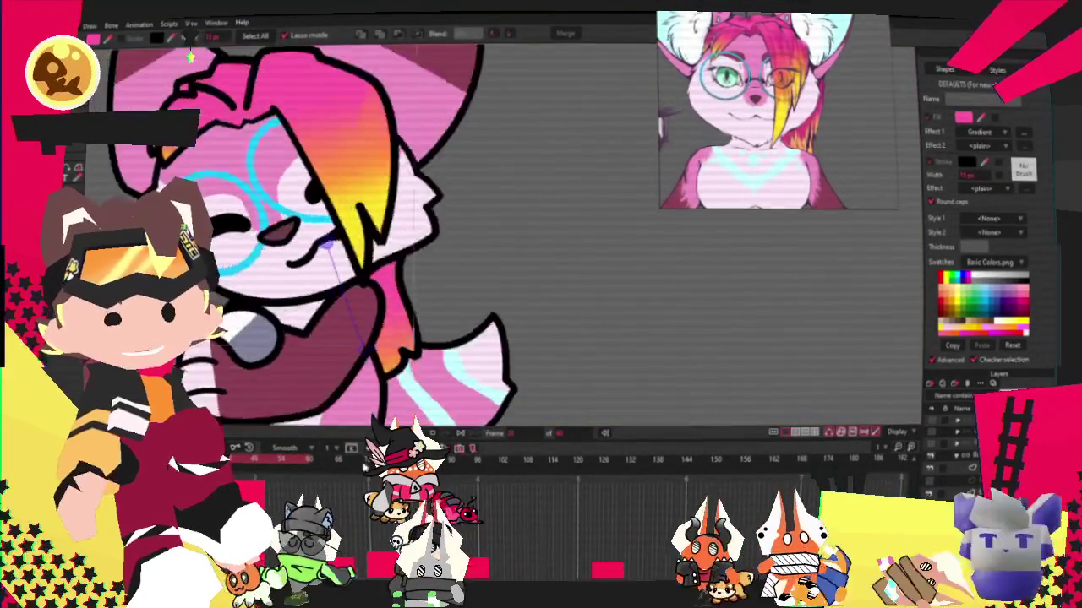
scroll(323, 241, up, 2)
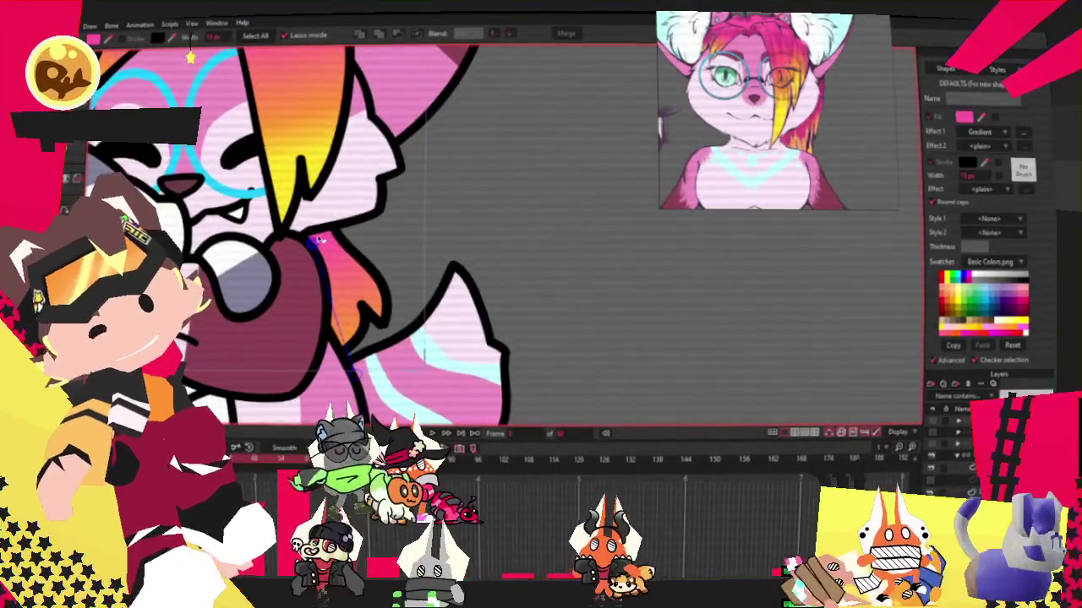
scroll(437, 382, down, 1)
scroll(438, 382, down, 2)
scroll(431, 363, up, 2)
scroll(427, 338, down, 2)
scroll(419, 319, up, 3)
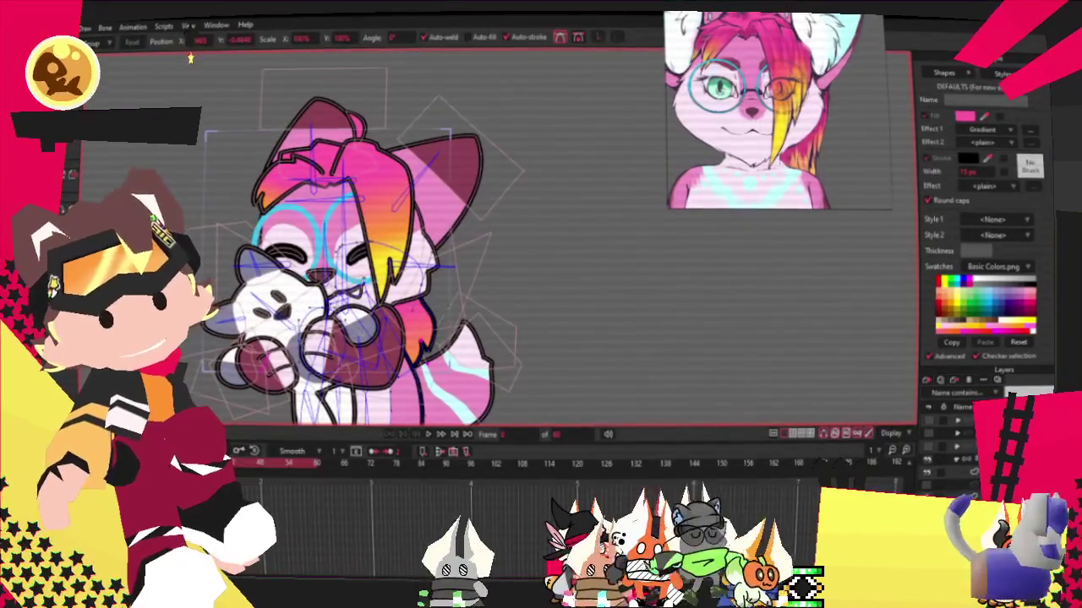
key(alt+f)
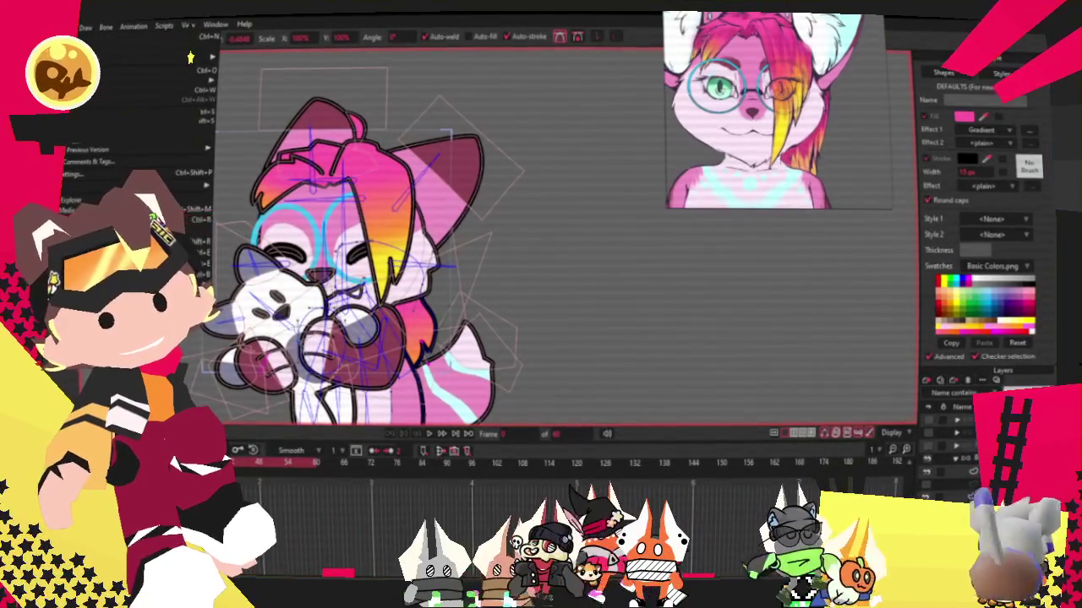
key(Escape)
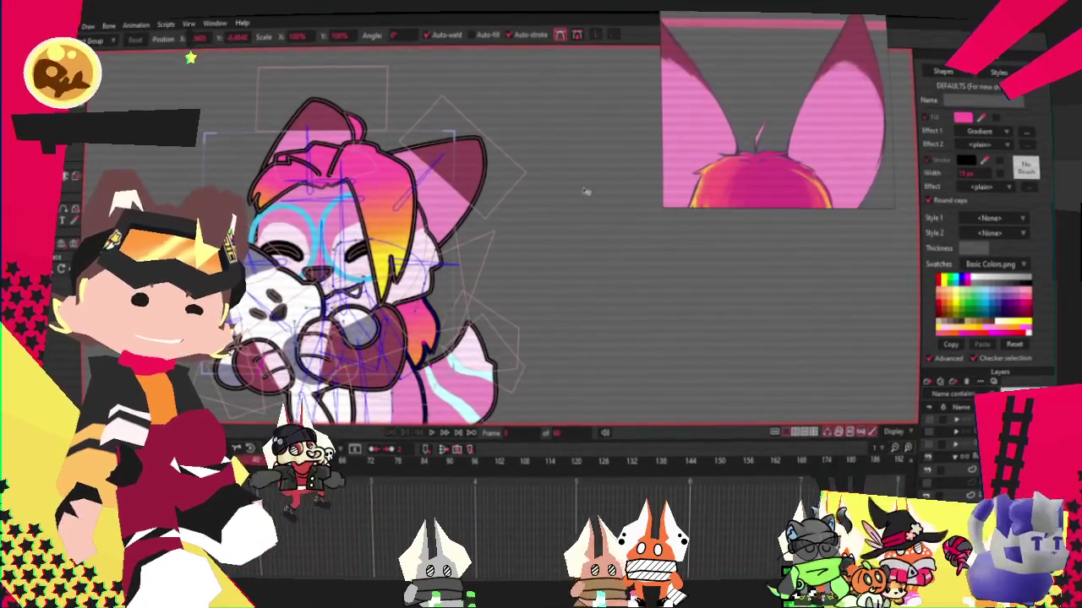
scroll(434, 94, up, 3)
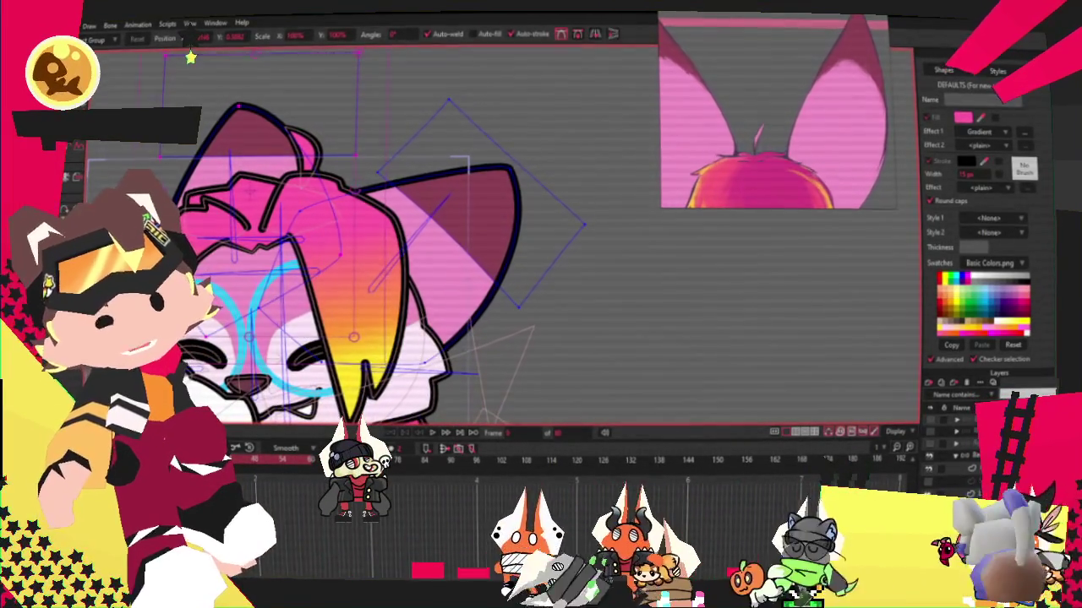
key(a)
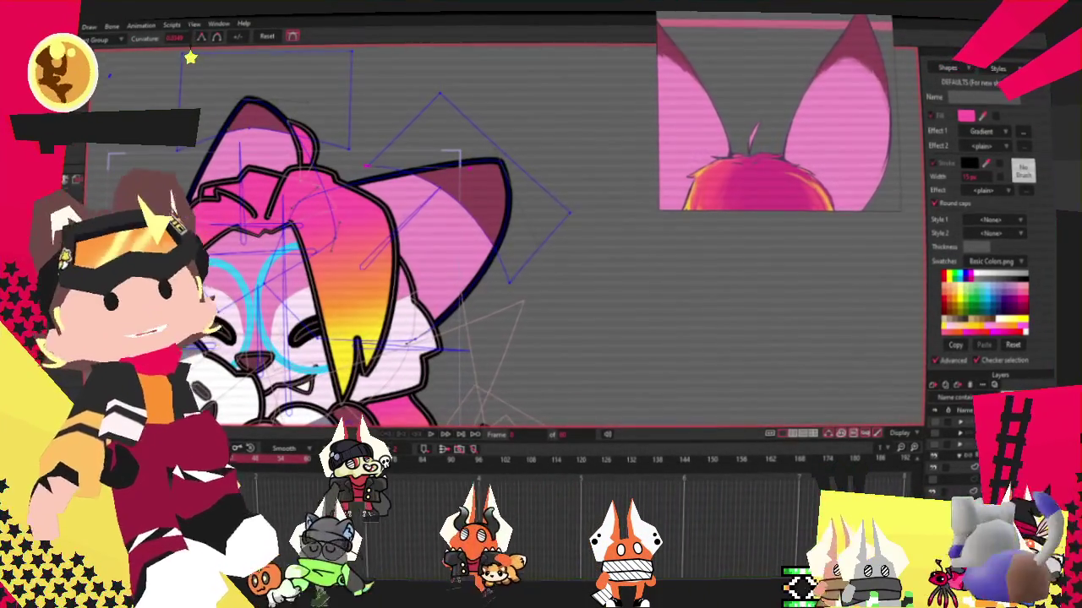
key(t)
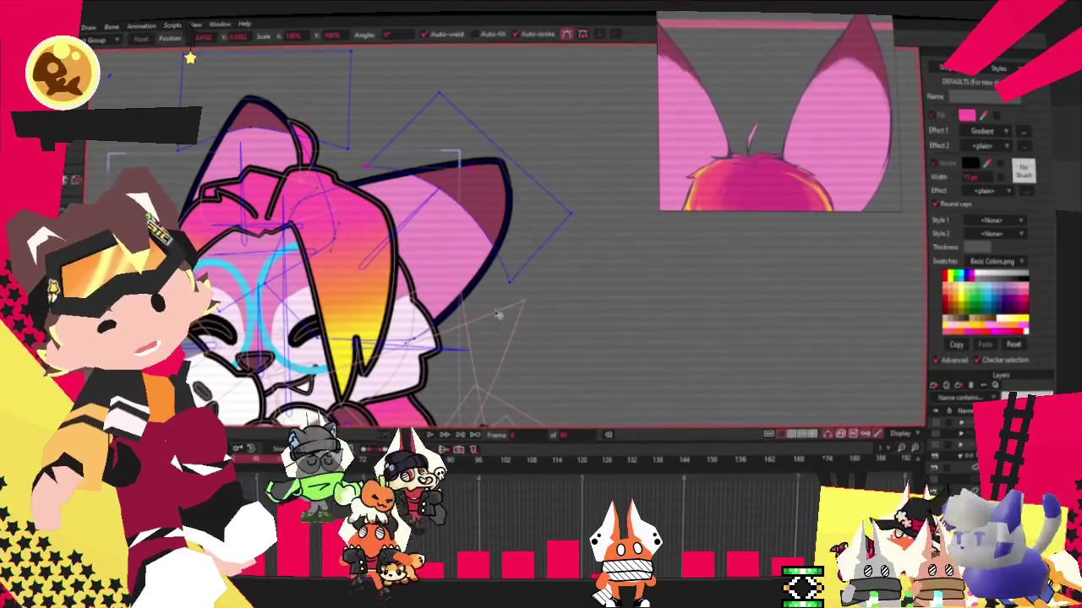
scroll(190, 58, down, 3)
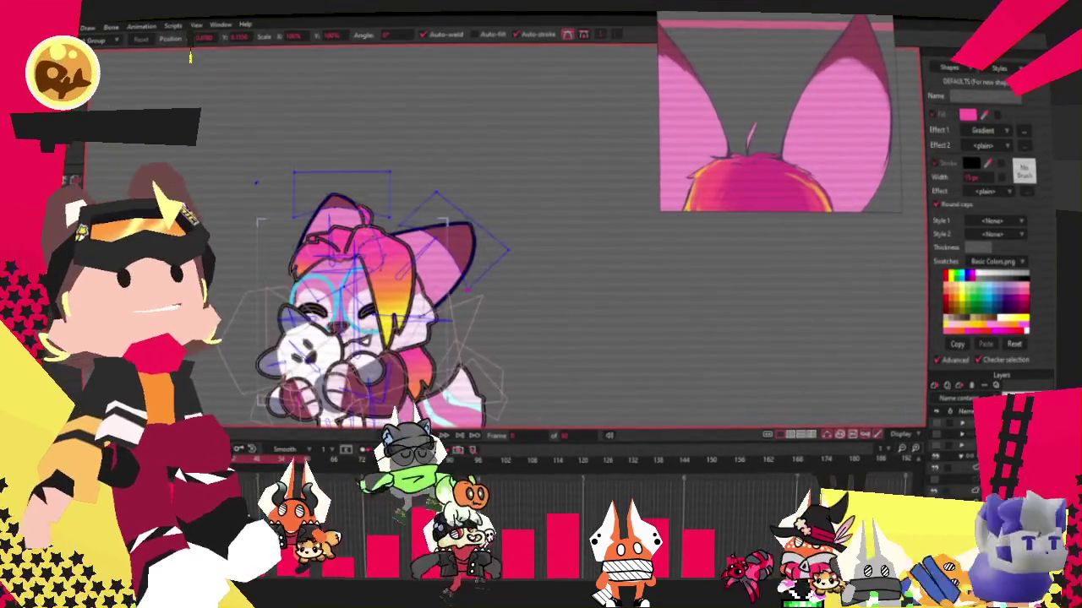
key(alt+f)
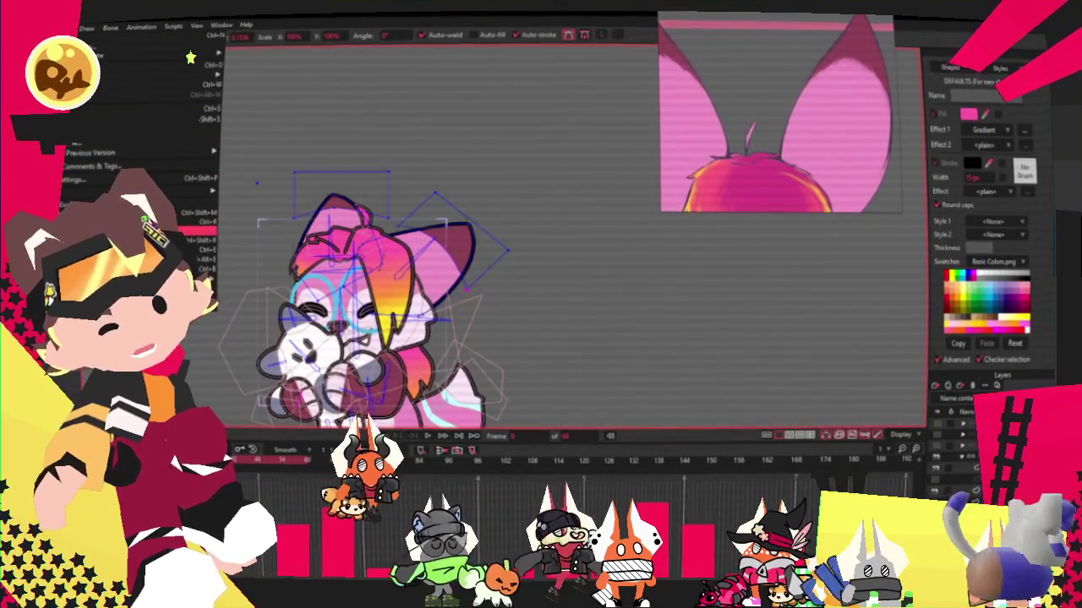
key(Escape)
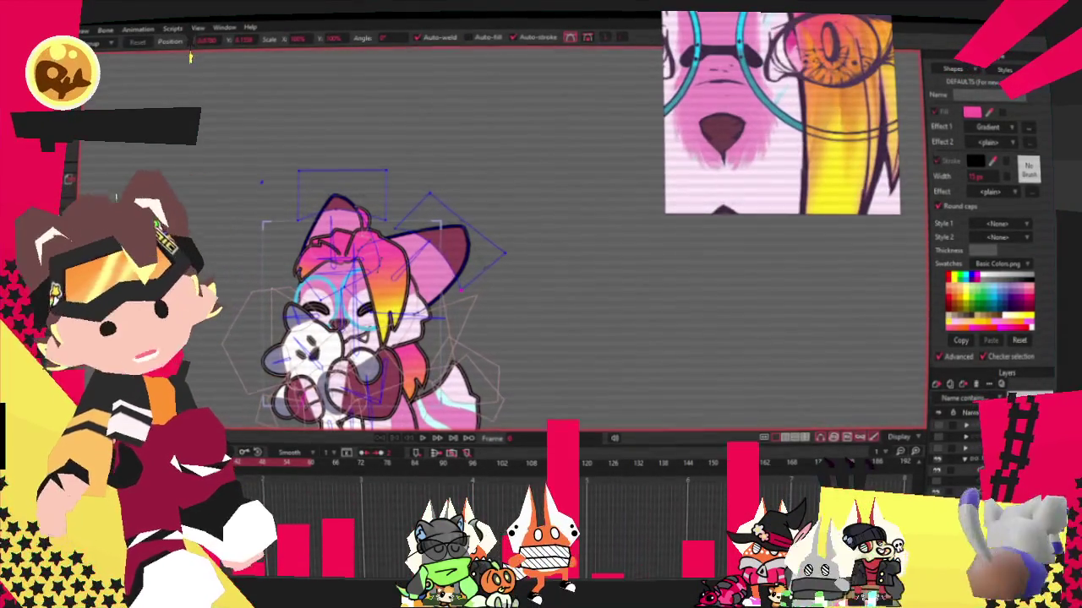
right_click(243, 274)
key(Escape)
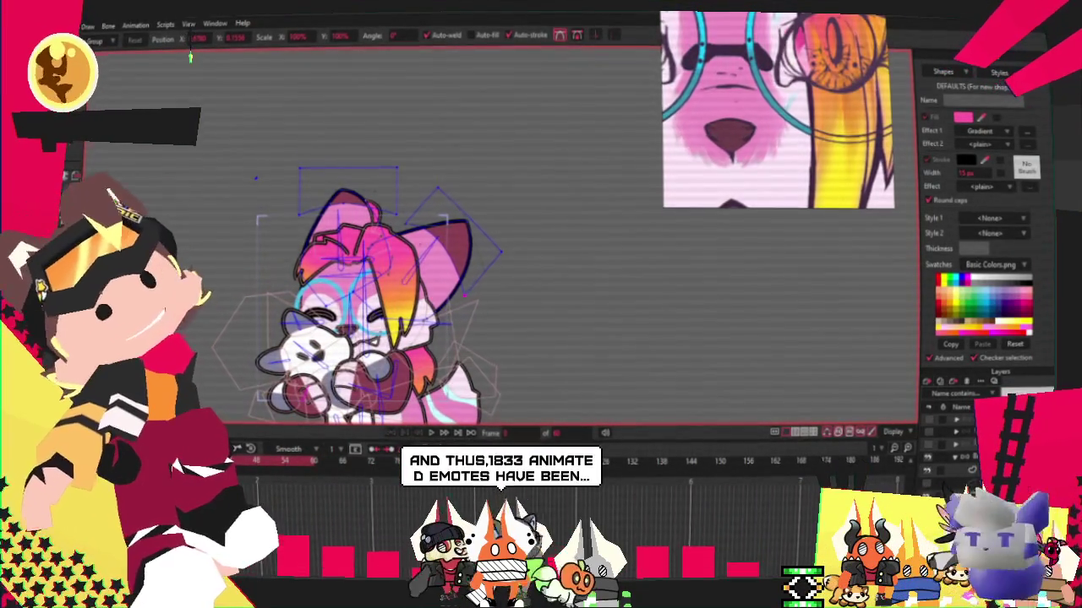
scroll(372, 287, down, 2)
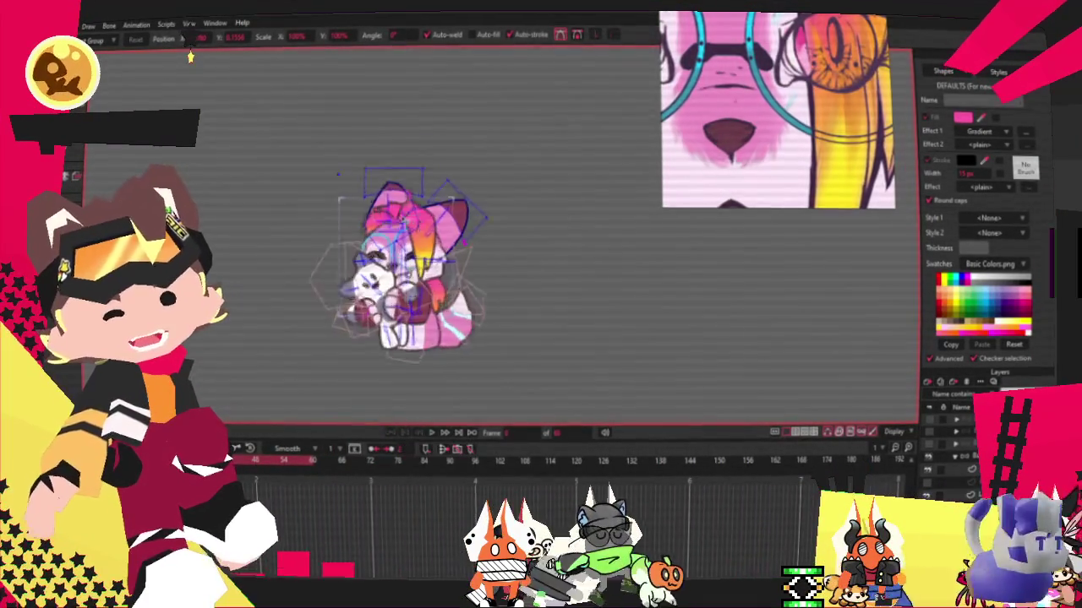
Bring up the File menu and dismiss it without choosing a command.
scroll(372, 254, up, 3)
scroll(371, 254, up, 3)
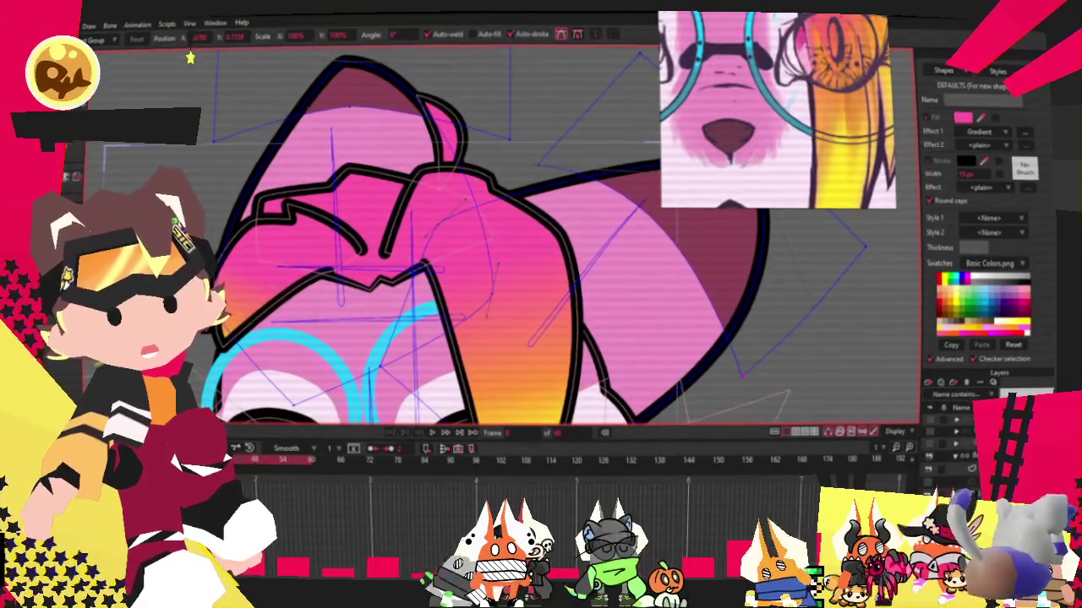
key(alt+f)
key(Escape)
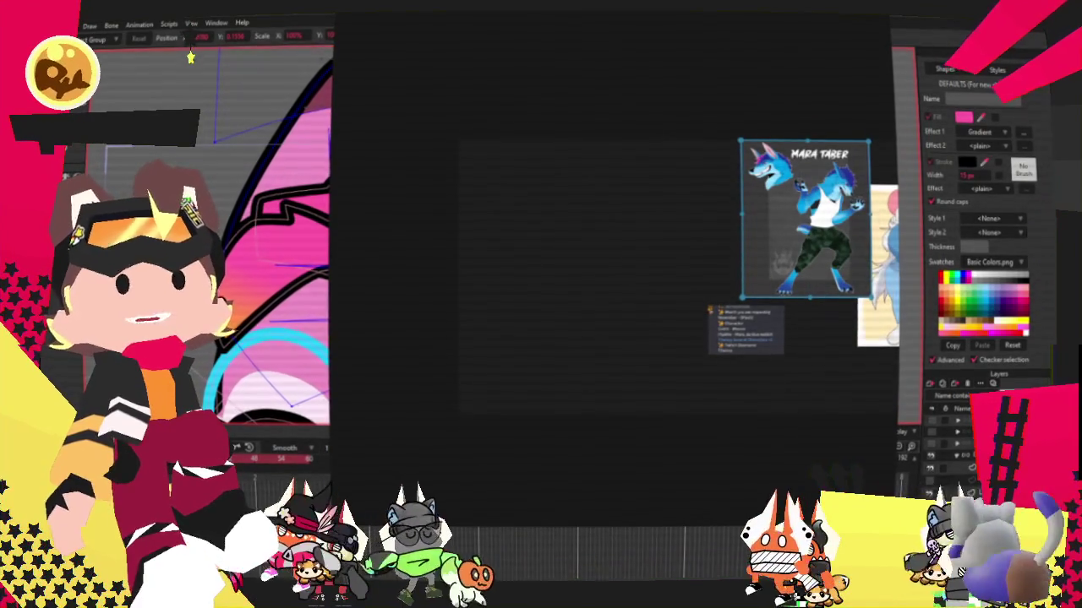
Zoom around the PureRef board to read the plush request card and the wolf reference.
scroll(567, 186, up, 3)
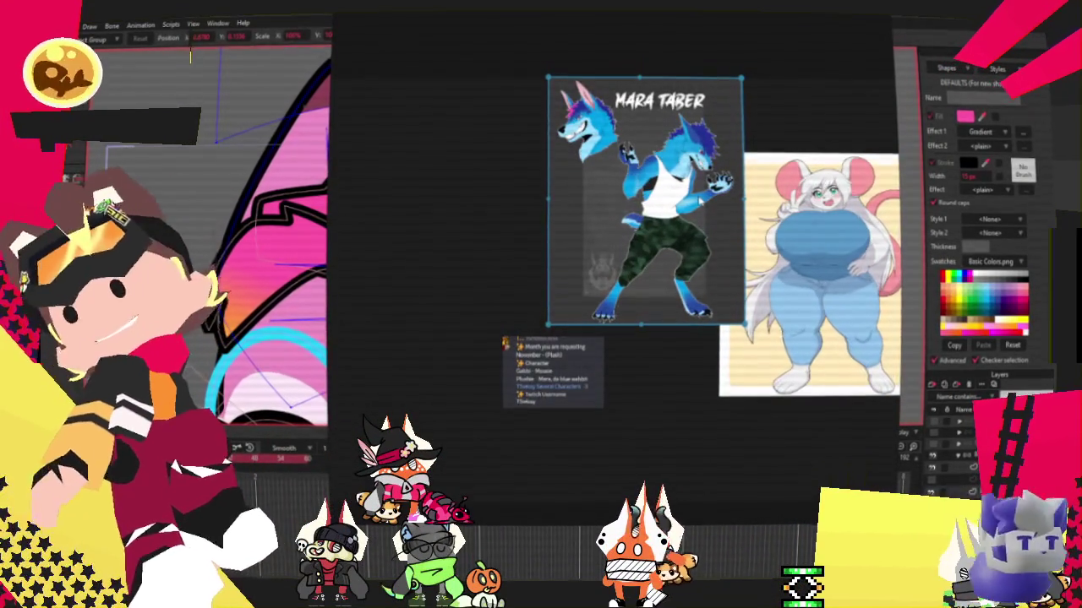
scroll(700, 200, up, 2)
scroll(676, 145, up, 2)
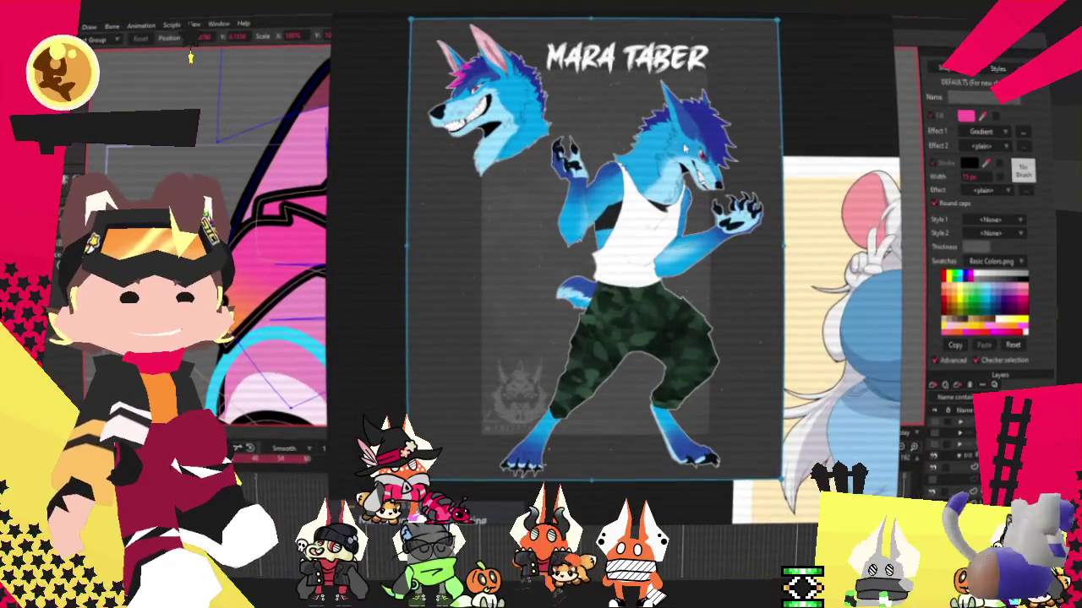
scroll(698, 169, up, 1)
scroll(642, 126, down, 3)
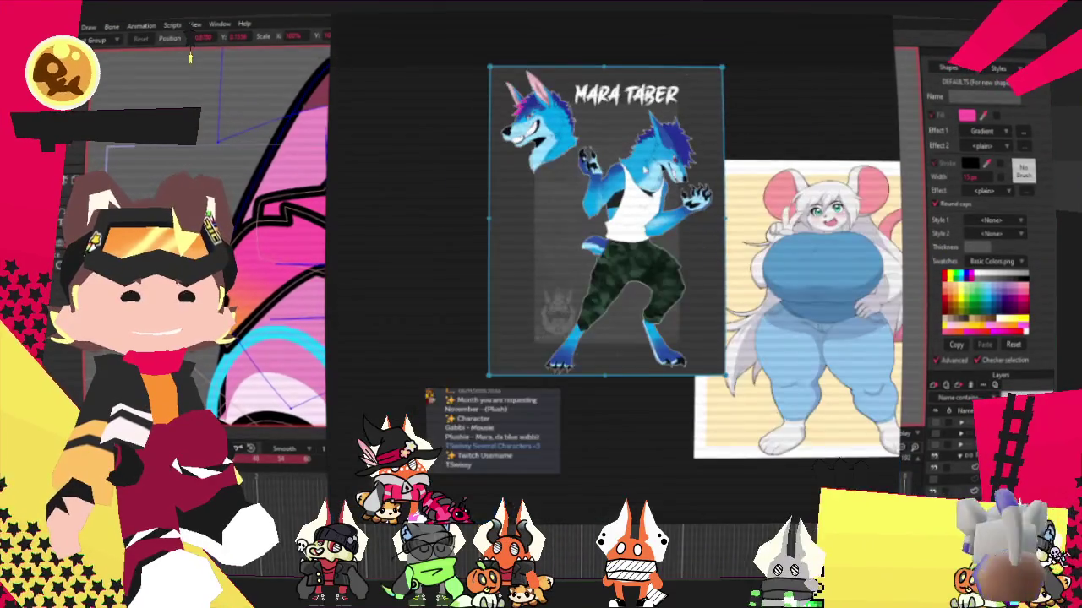
scroll(715, 133, up, 2)
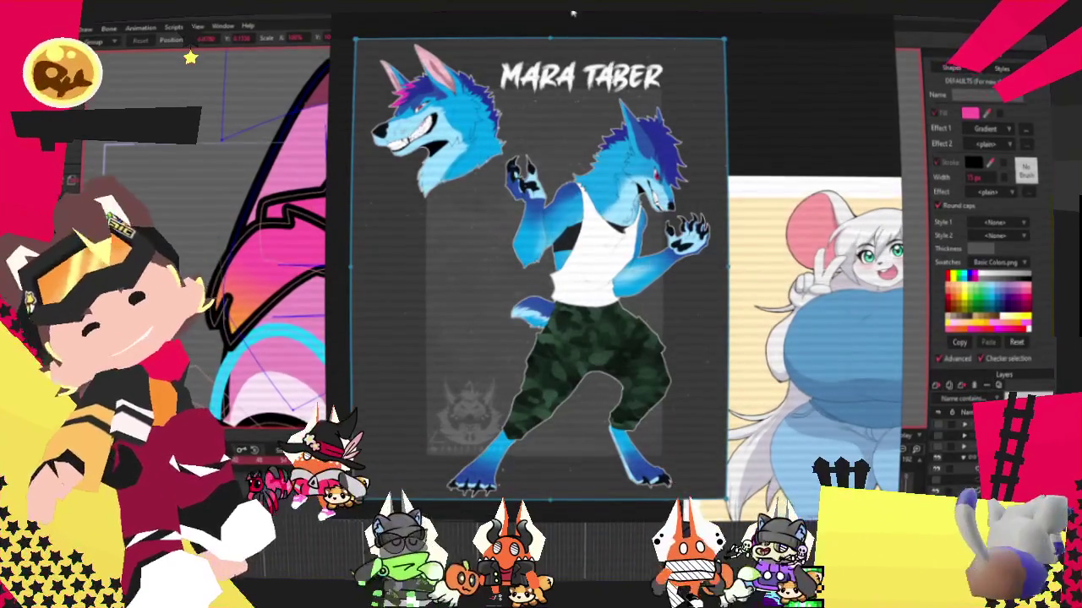
scroll(803, 321, down, 4)
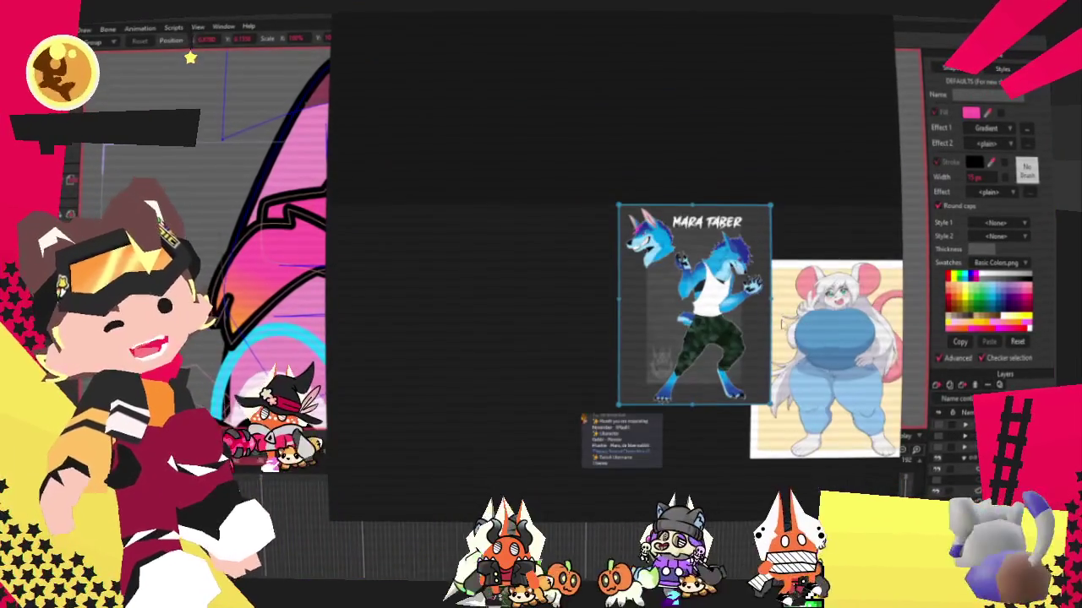
click(626, 454)
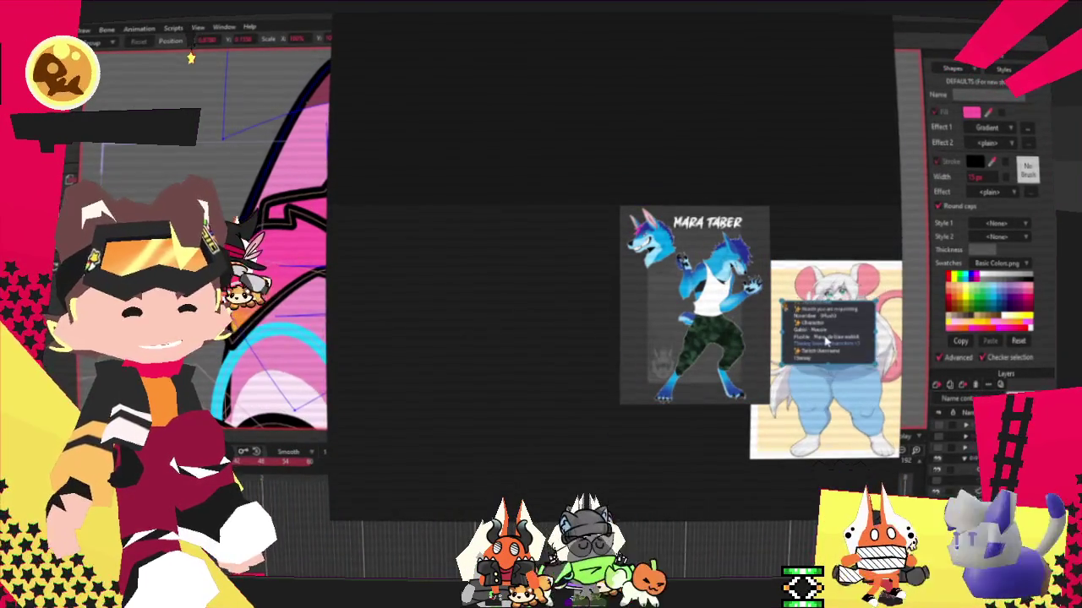
scroll(826, 340, up, 3)
scroll(473, 287, down, 3)
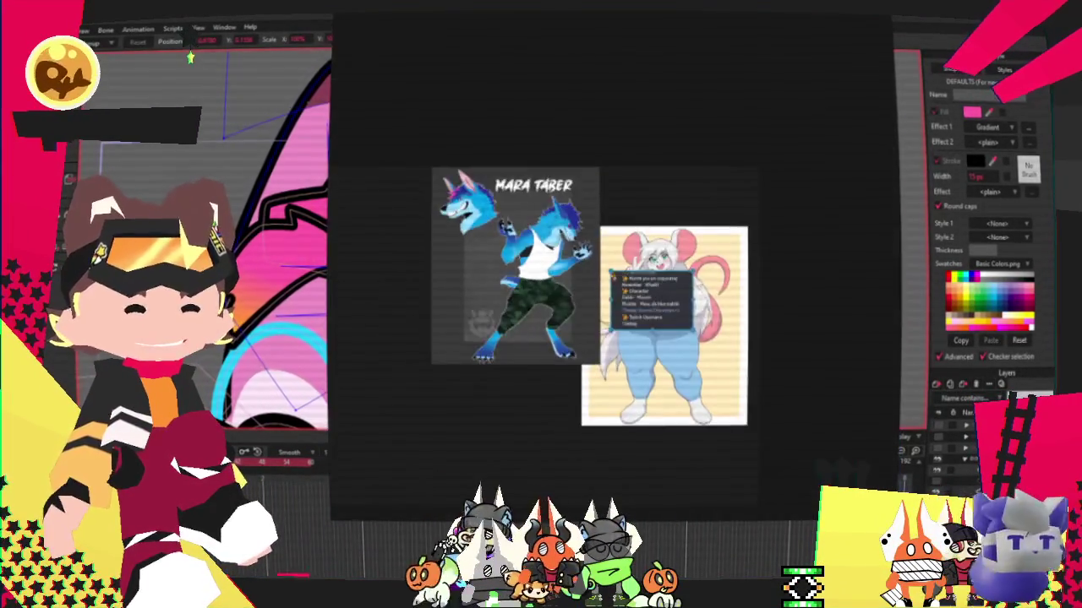
scroll(650, 289, up, 3)
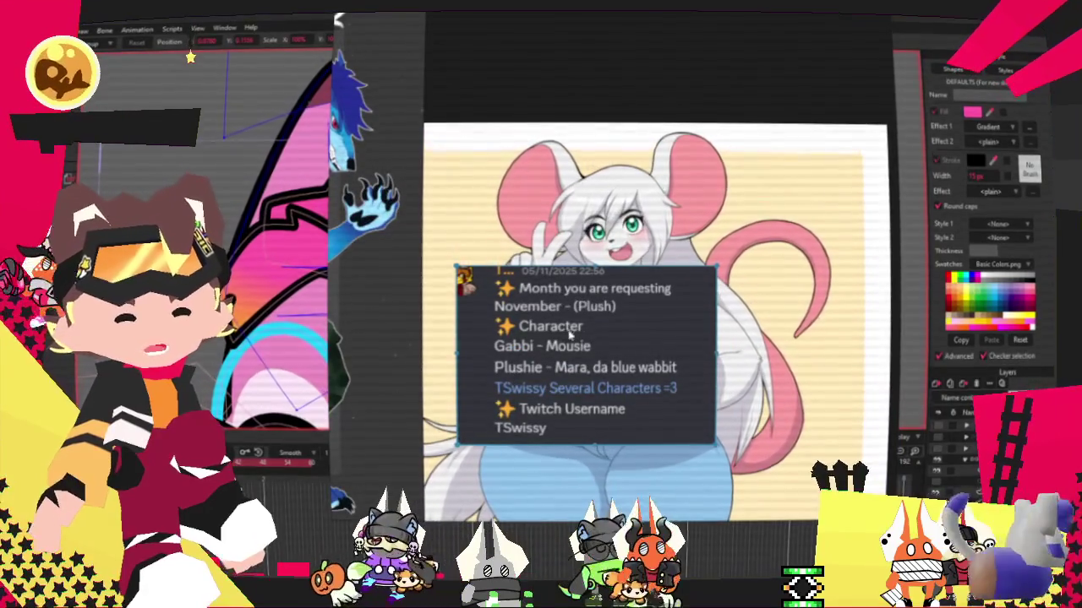
scroll(592, 287, down, 3)
scroll(634, 208, up, 5)
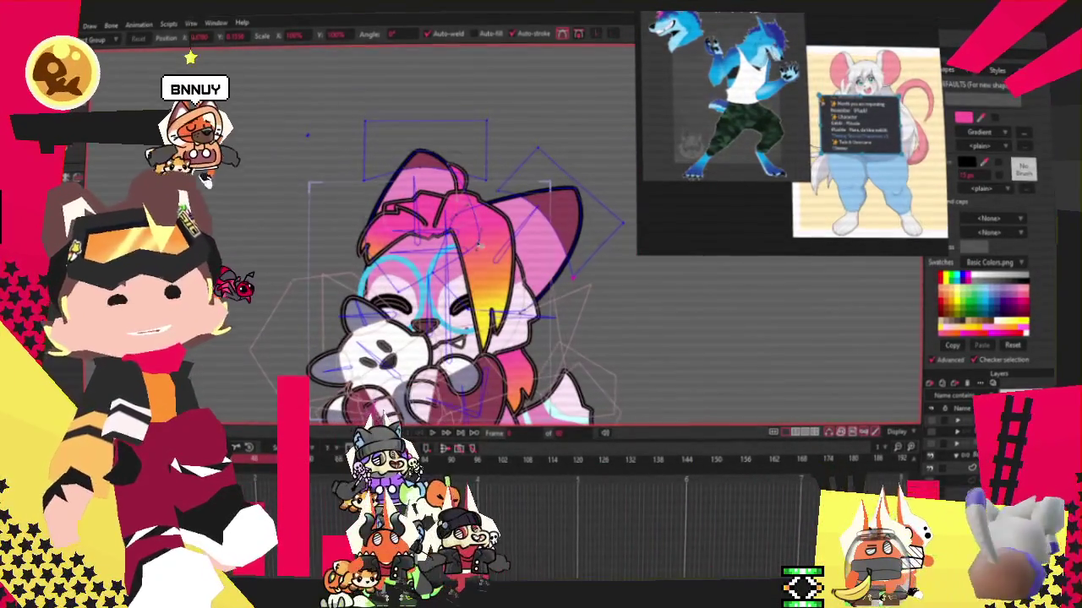
Shrink the floating PureRef reference window.
drag(637, 253, 647, 241)
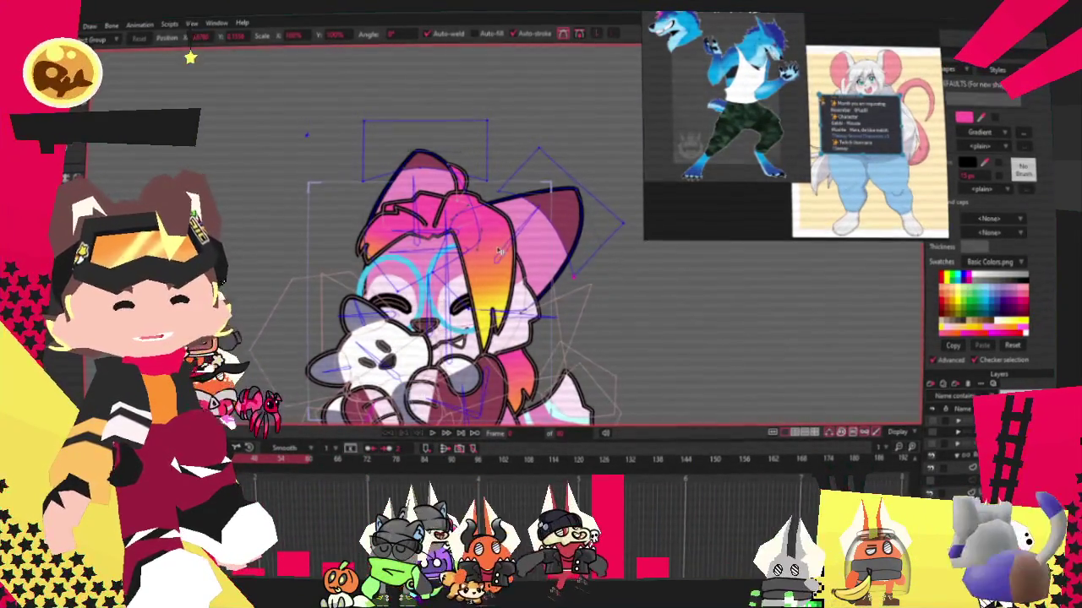
scroll(477, 257, down, 2)
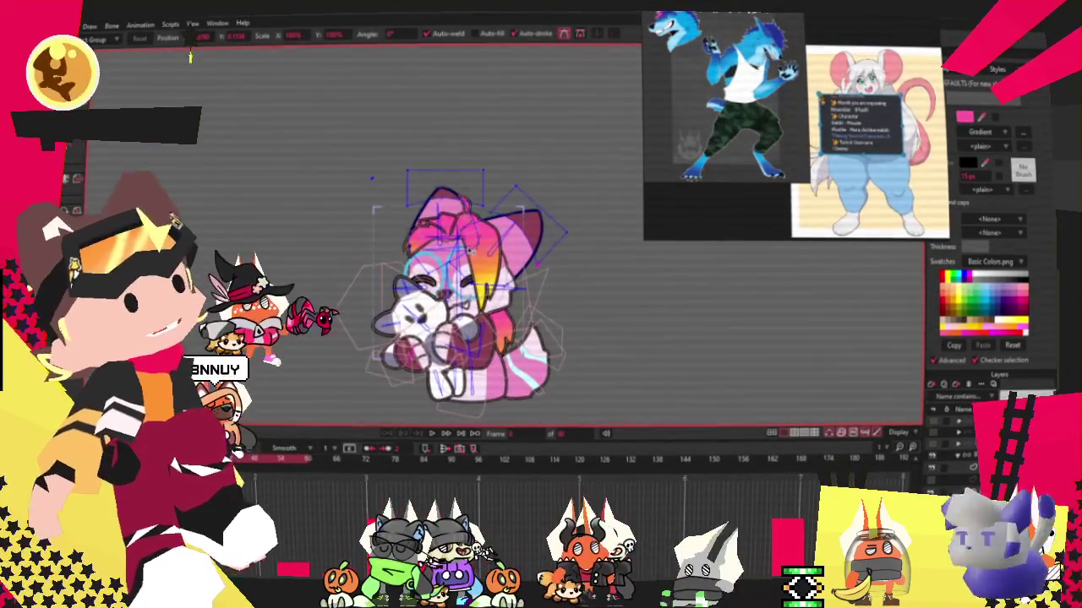
scroll(469, 296, up, 2)
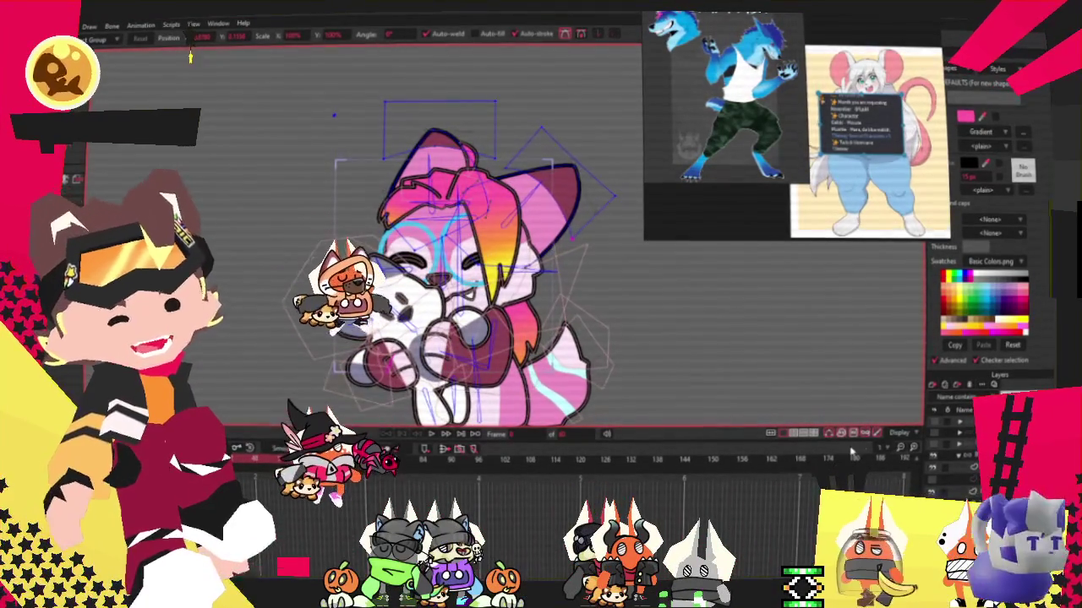
Bring up the brown fox drawing and zoom in on its plush with Transform Points.
click(957, 458)
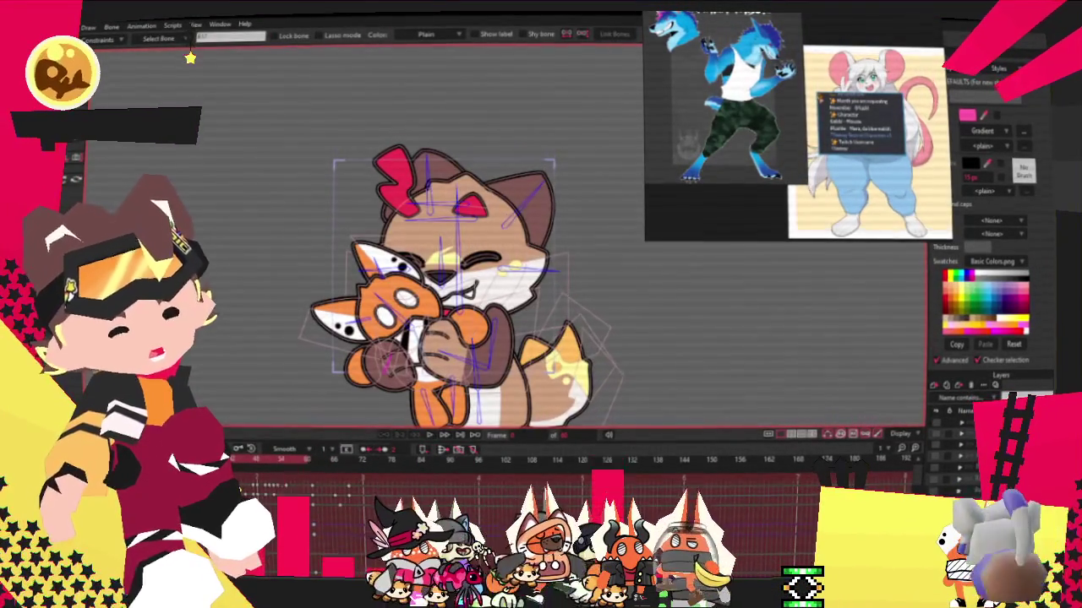
key(alt+f)
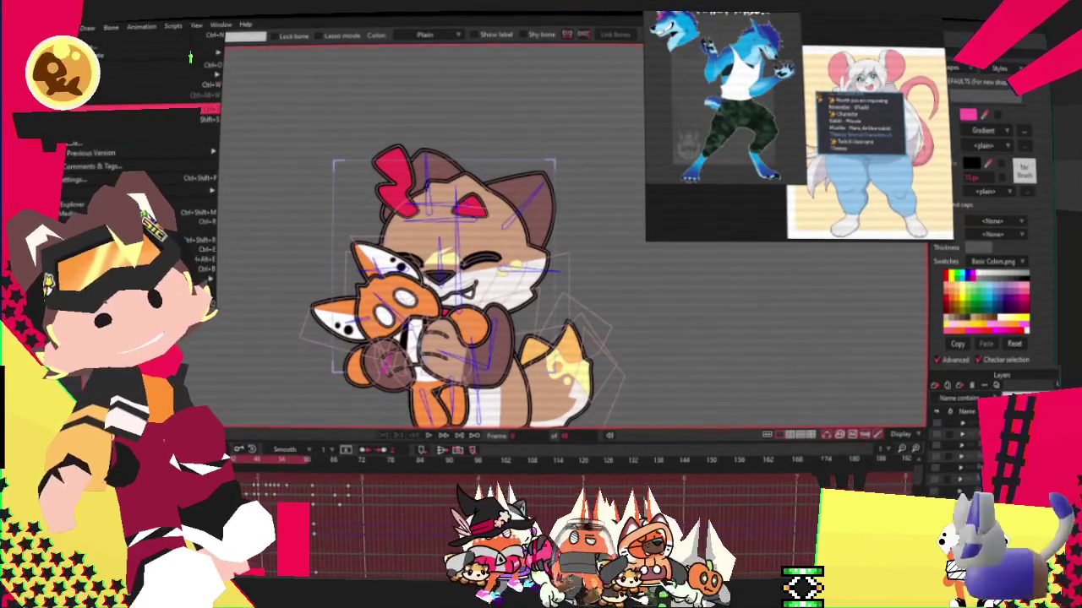
key(Escape)
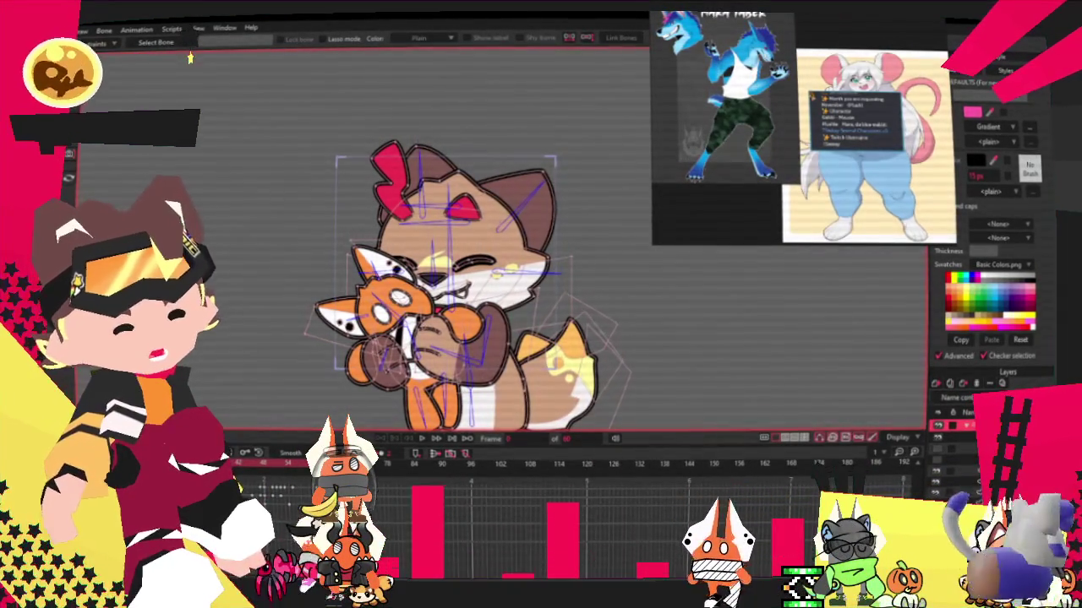
scroll(364, 310, up, 3)
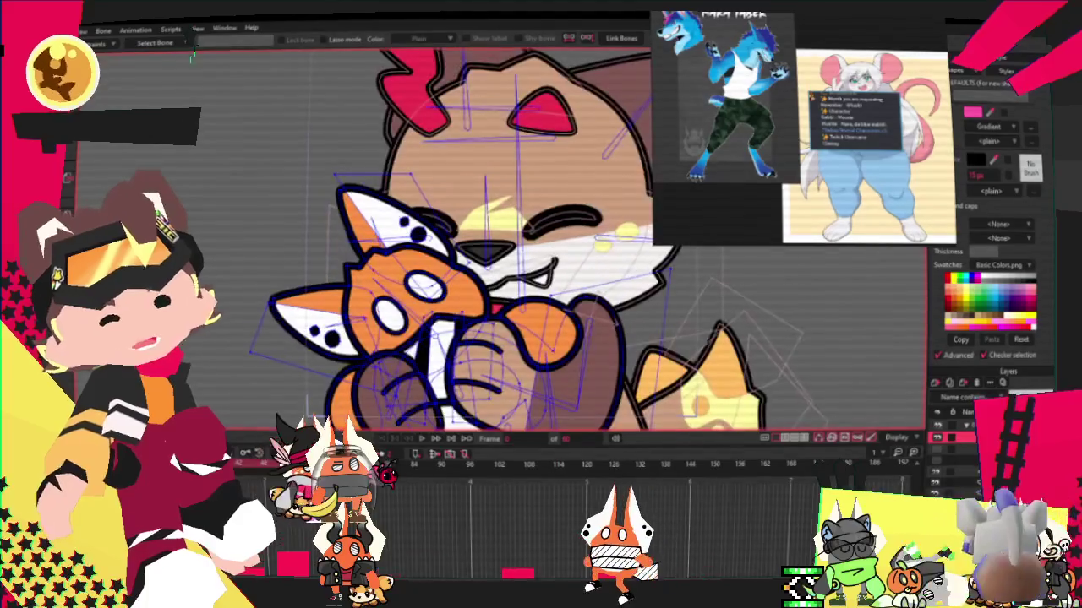
key(t)
scroll(338, 152, up, 2)
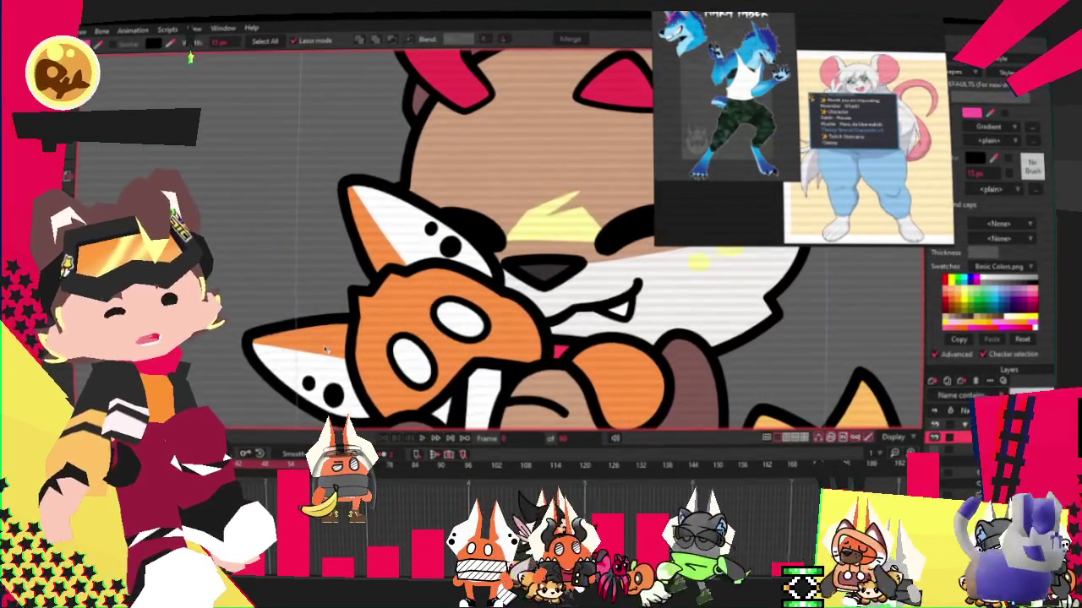
Select the plush's ear-tip shape and fill it light blue from the swatches.
click(304, 380)
key(Up)
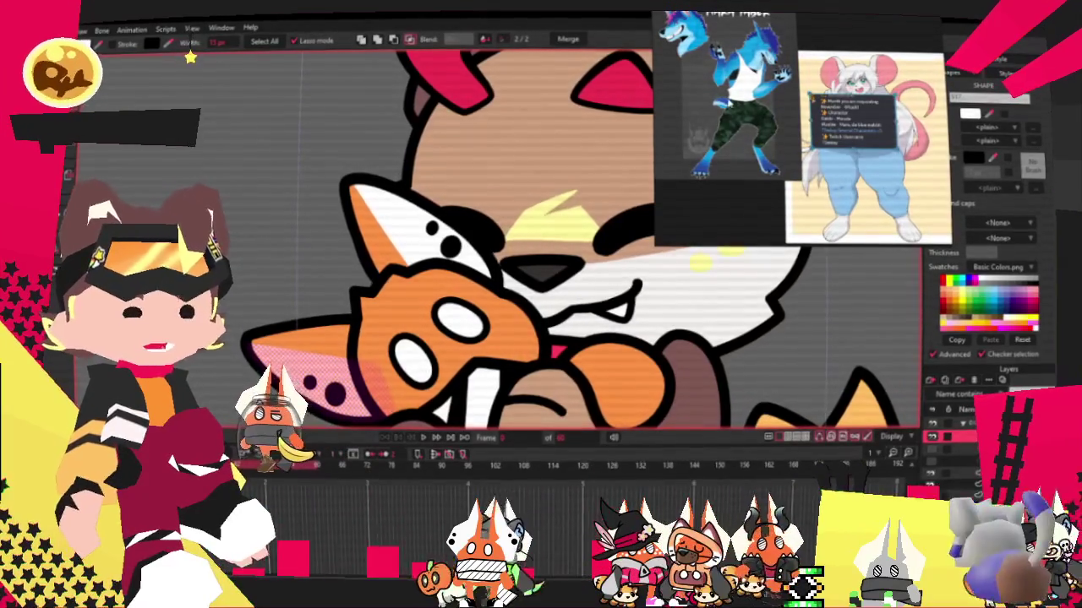
scroll(538, 313, down, 2)
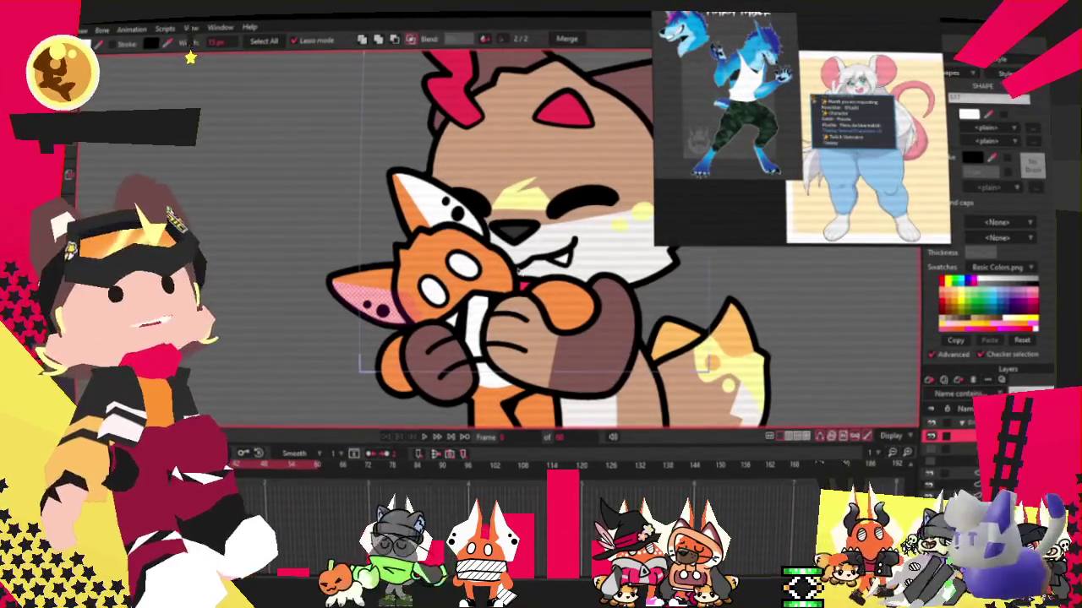
click(186, 55)
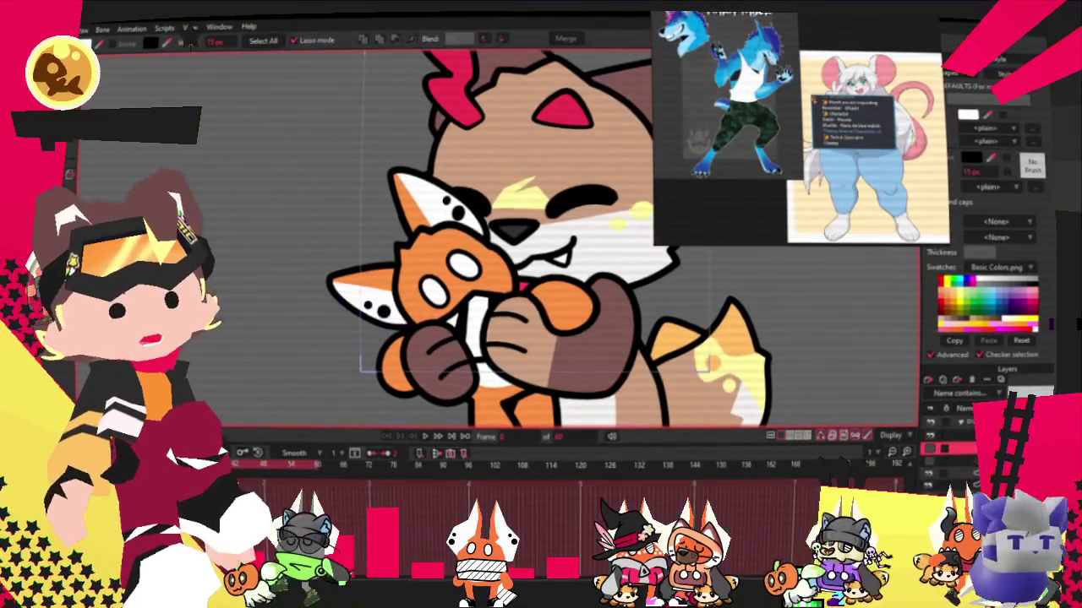
click(948, 441)
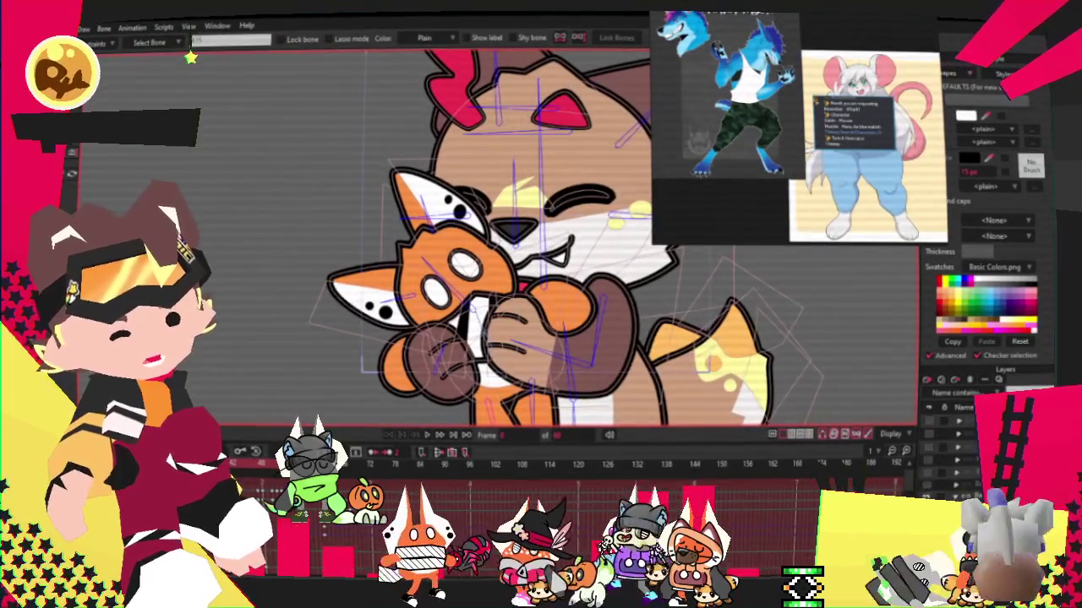
scroll(461, 254, up, 2)
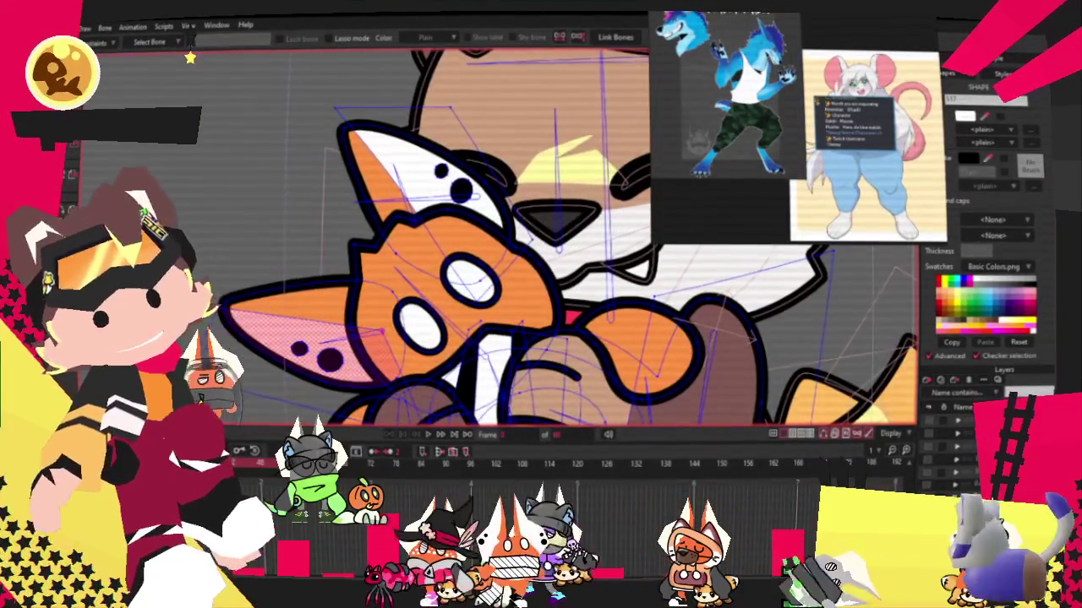
click(74, 161)
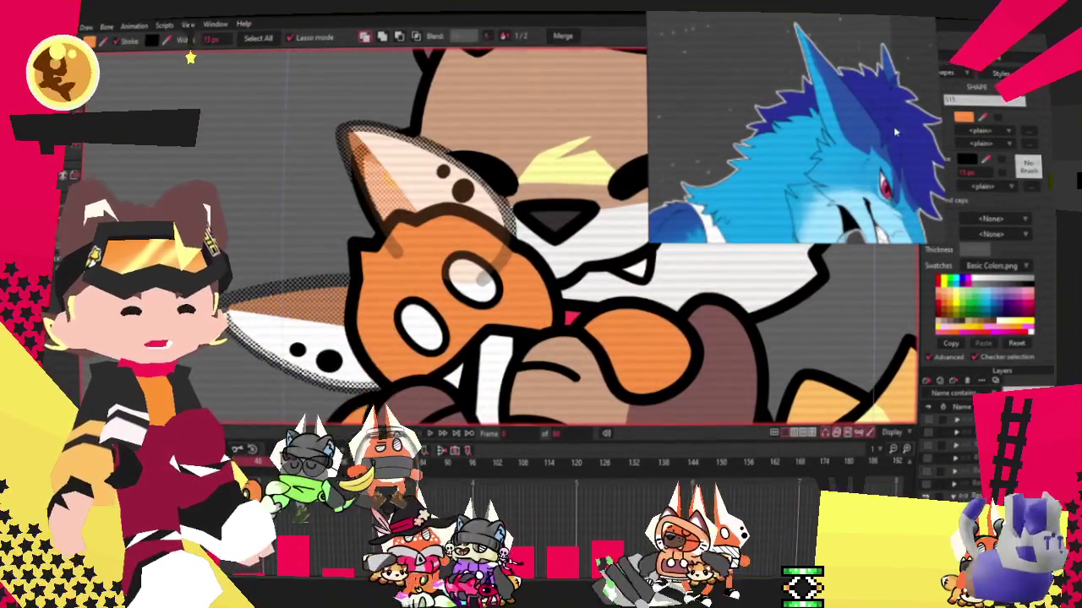
click(1006, 296)
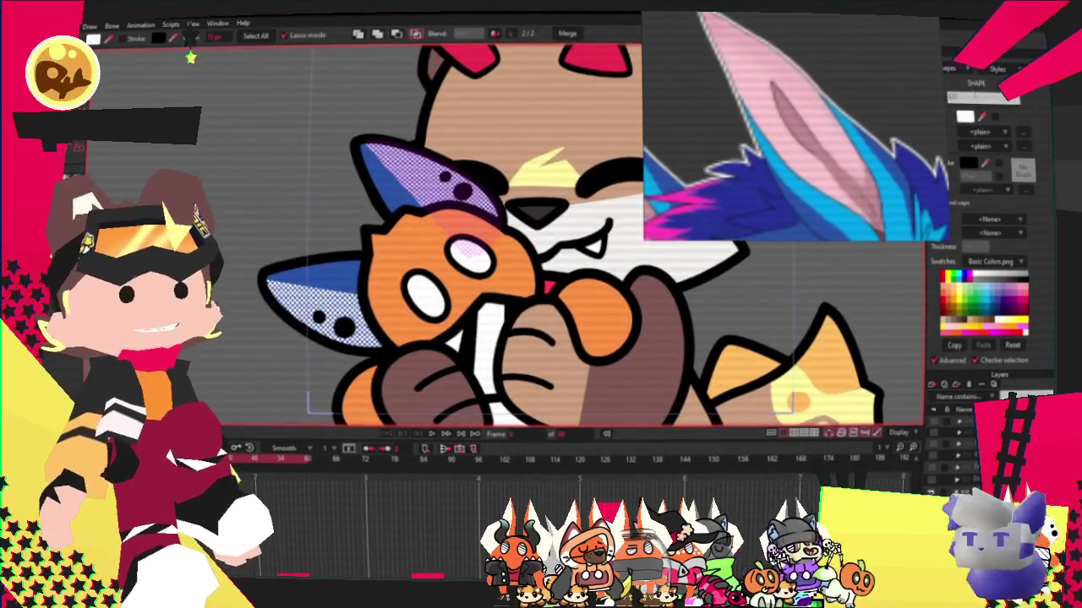
Delete the black dot's points from the plush's ear.
scroll(676, 98, up, 2)
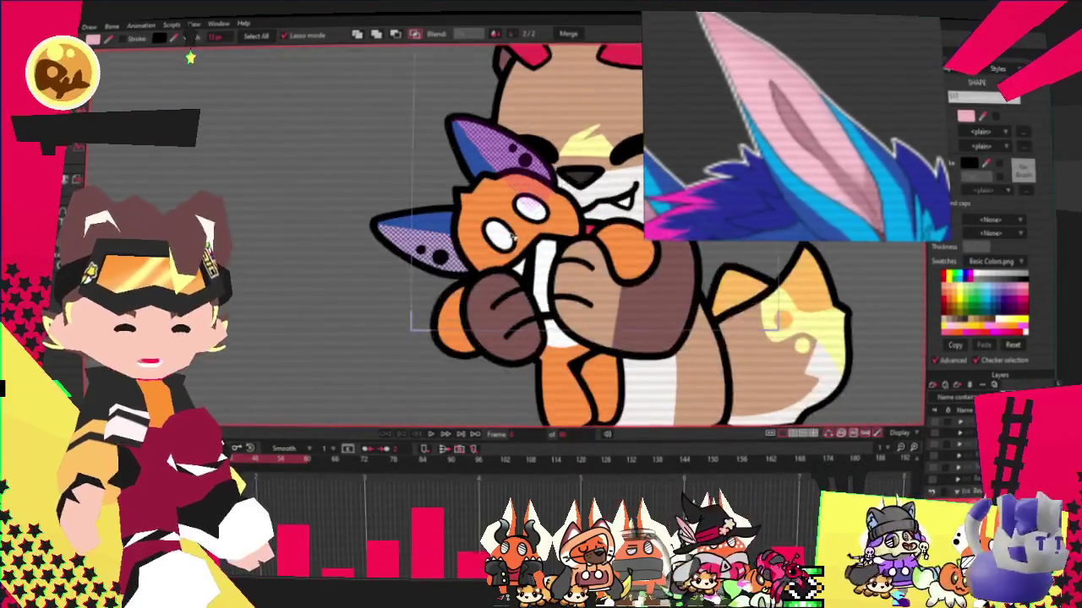
key(g)
scroll(417, 285, up, 2)
scroll(416, 284, up, 2)
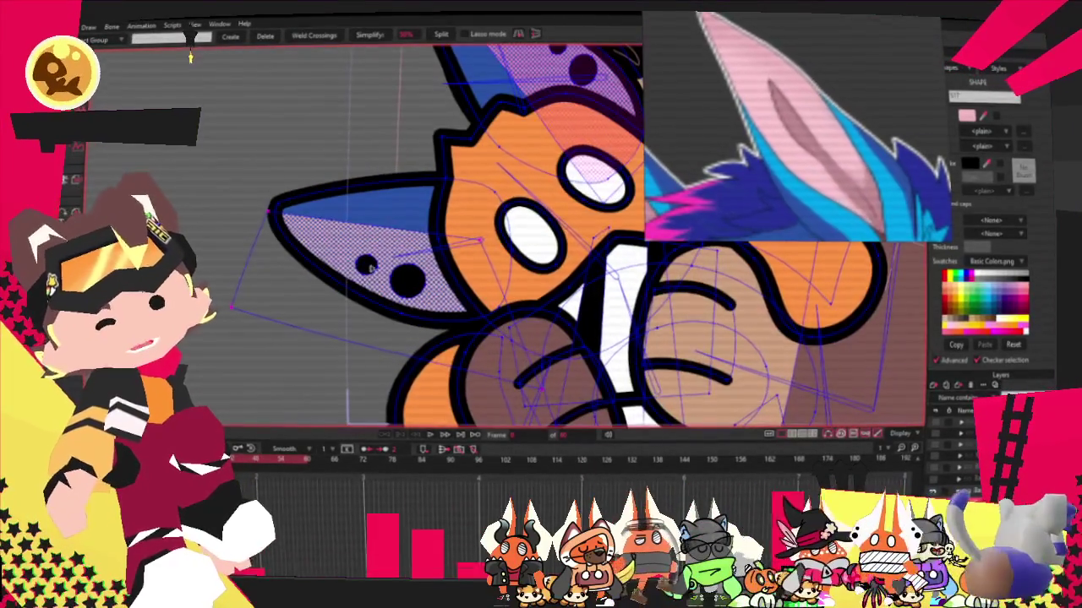
scroll(416, 285, up, 2)
scroll(416, 285, down, 3)
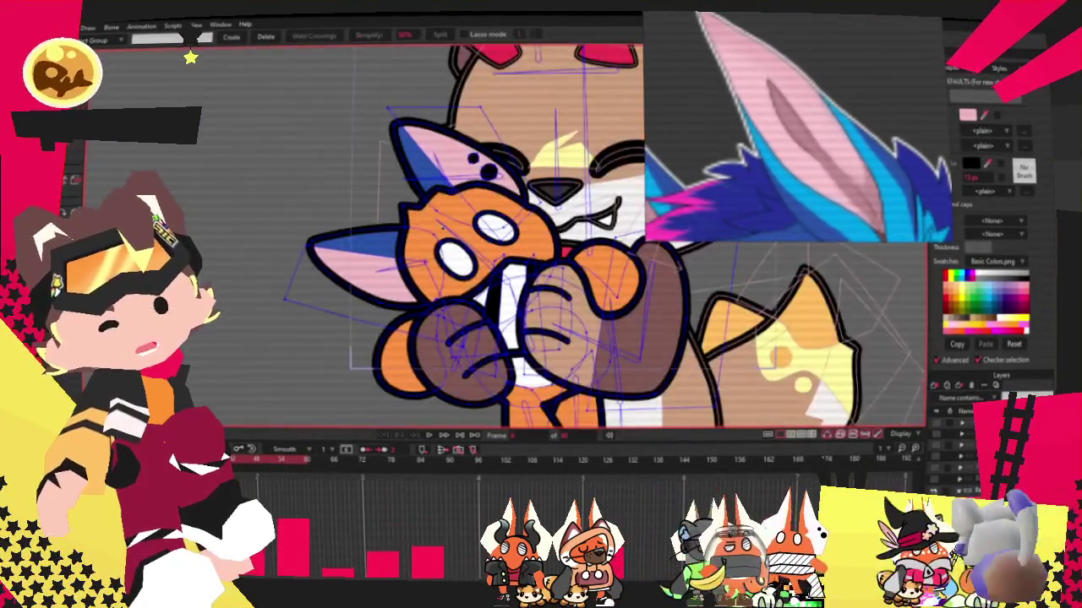
scroll(508, 162, up, 2)
key(Delete)
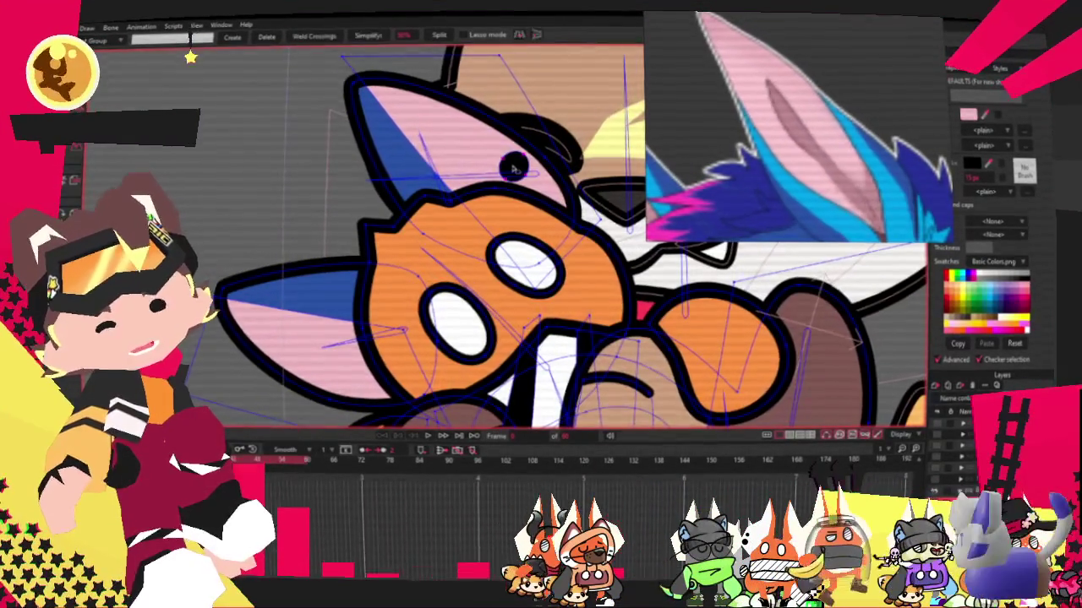
scroll(501, 165, down, 3)
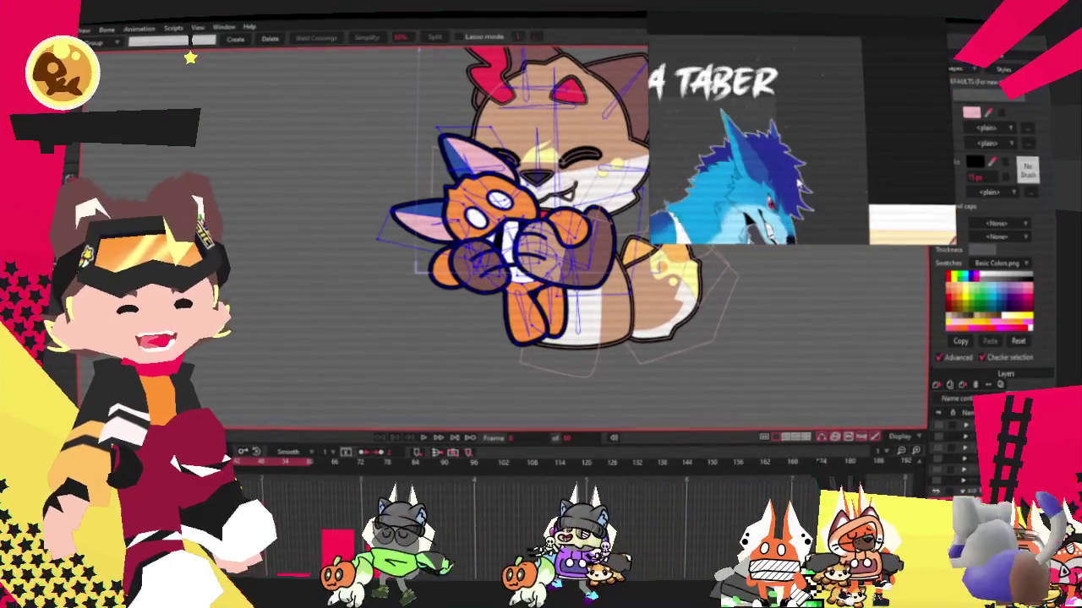
scroll(486, 205, up, 3)
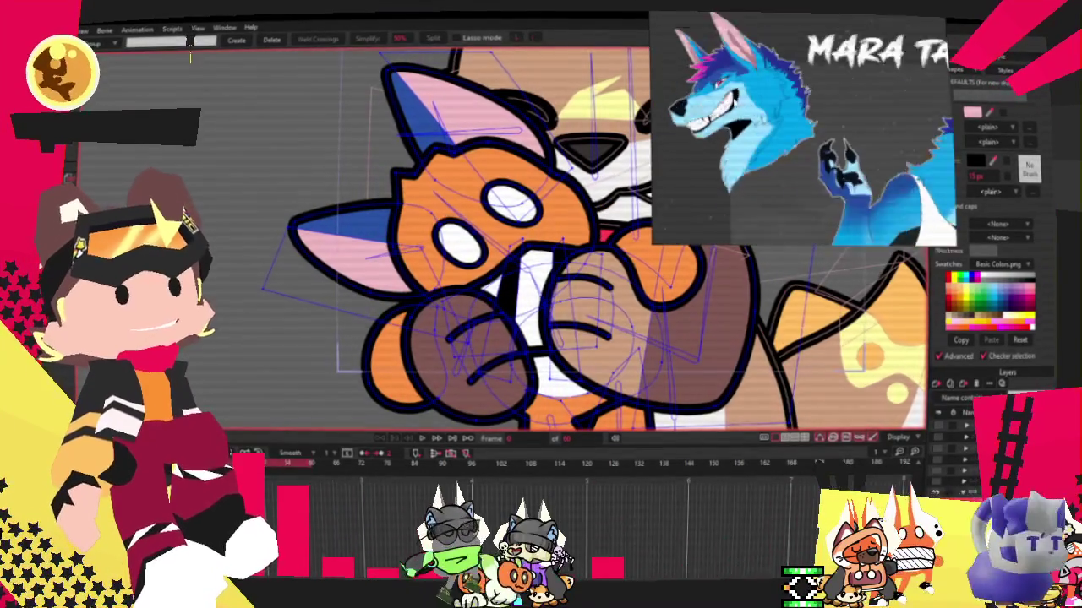
scroll(481, 203, up, 3)
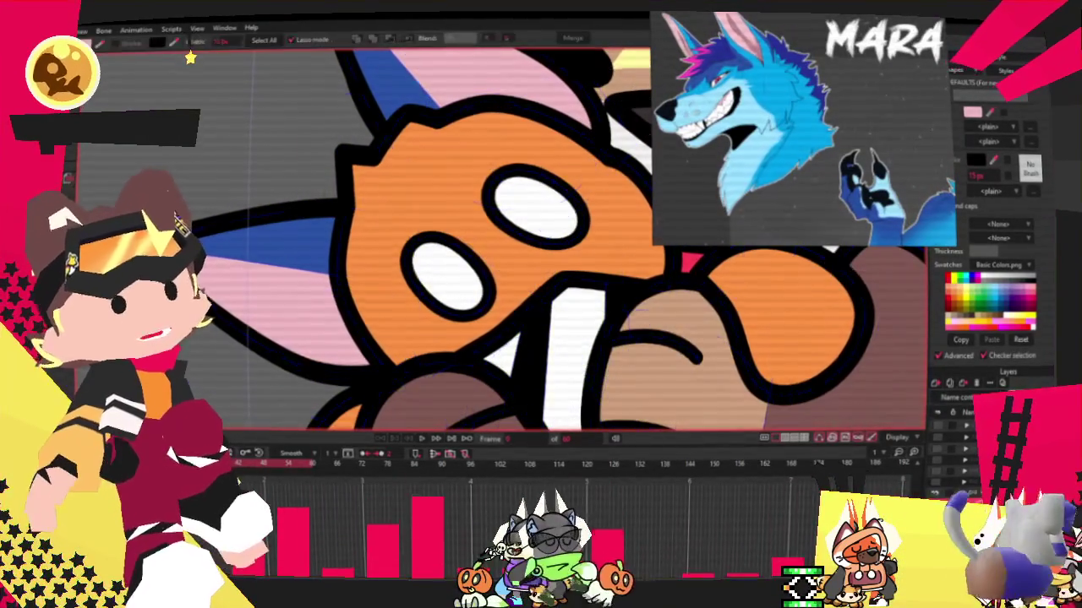
Recolour the plush's face, orange cheek, neck and paw shapes blue.
key(q)
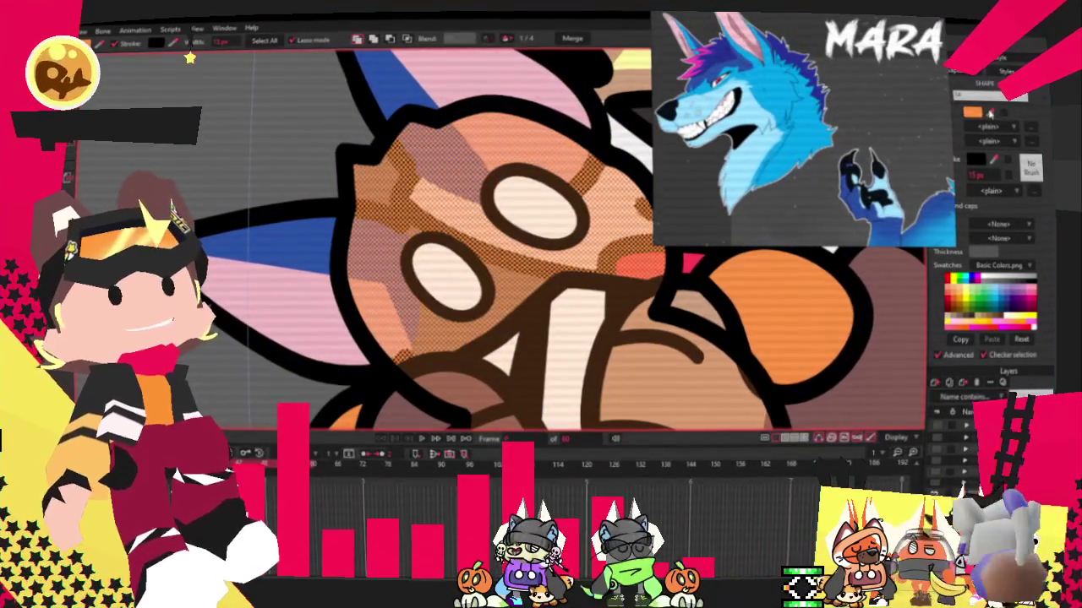
click(1006, 292)
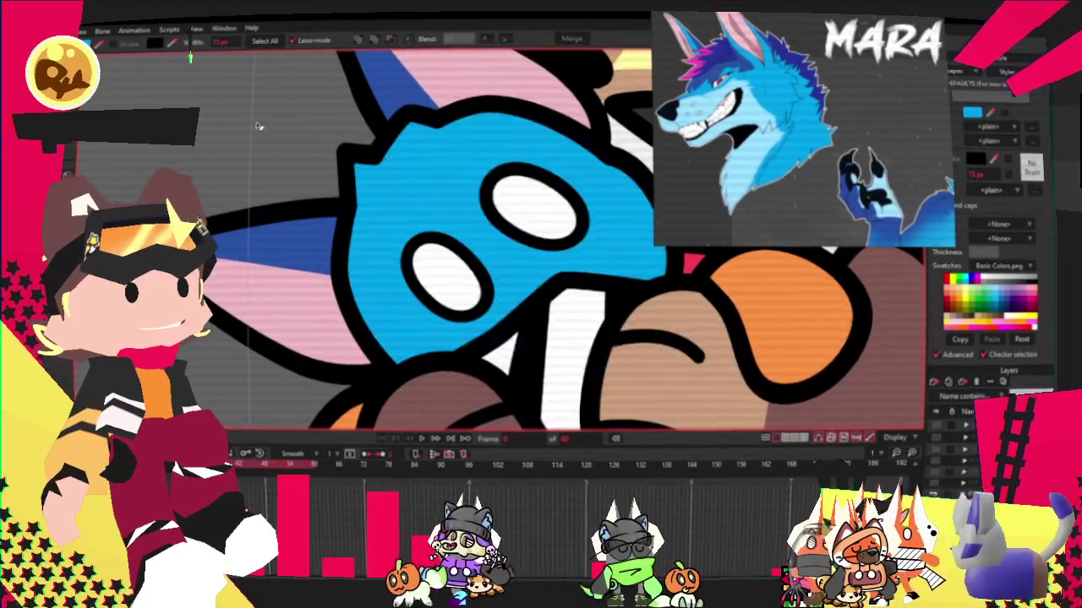
scroll(534, 233, down, 3)
shift+click(321, 312)
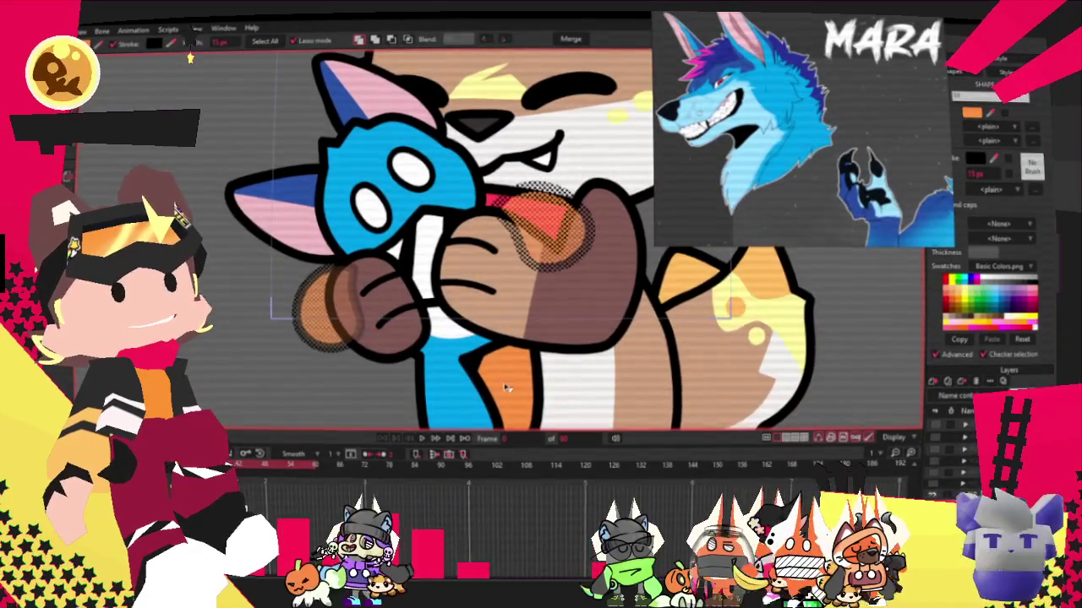
shift+click(507, 364)
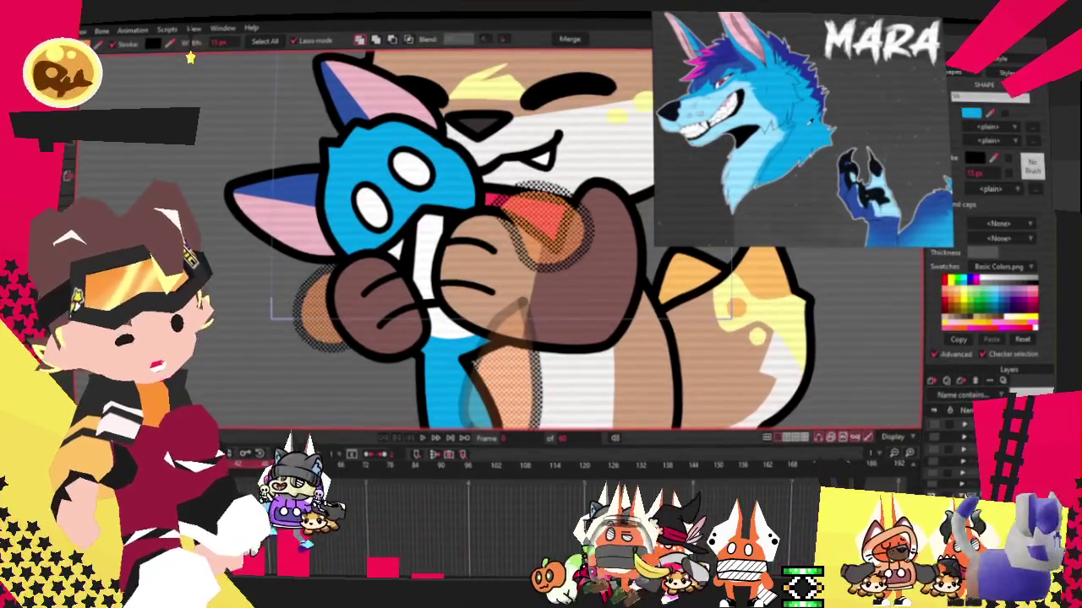
click(1005, 292)
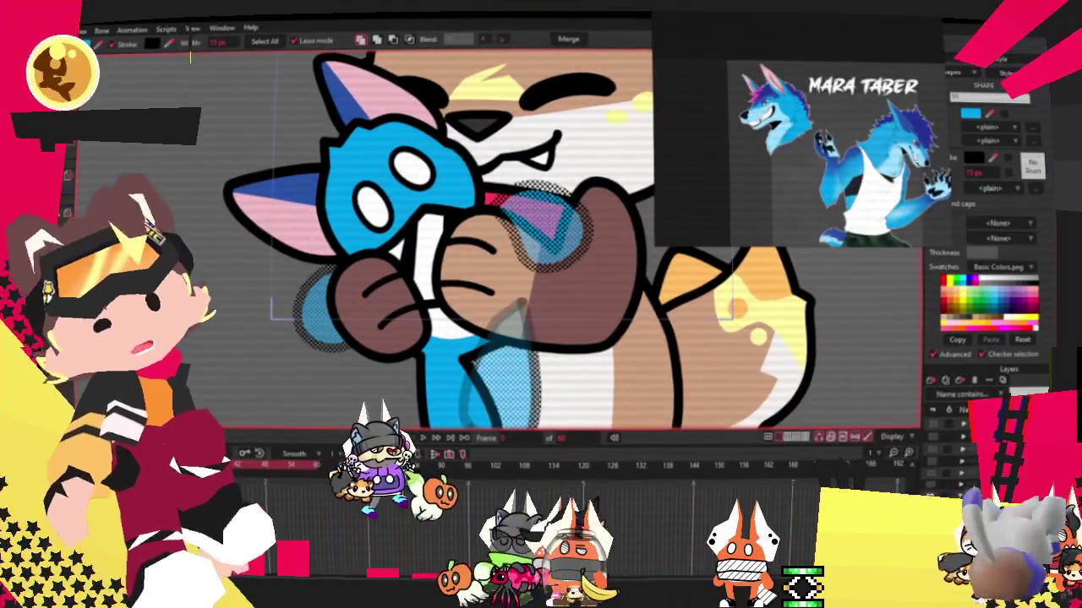
Drag the blue paw's edge down to close the gap against the cheek.
key(g)
scroll(463, 216, up, 2)
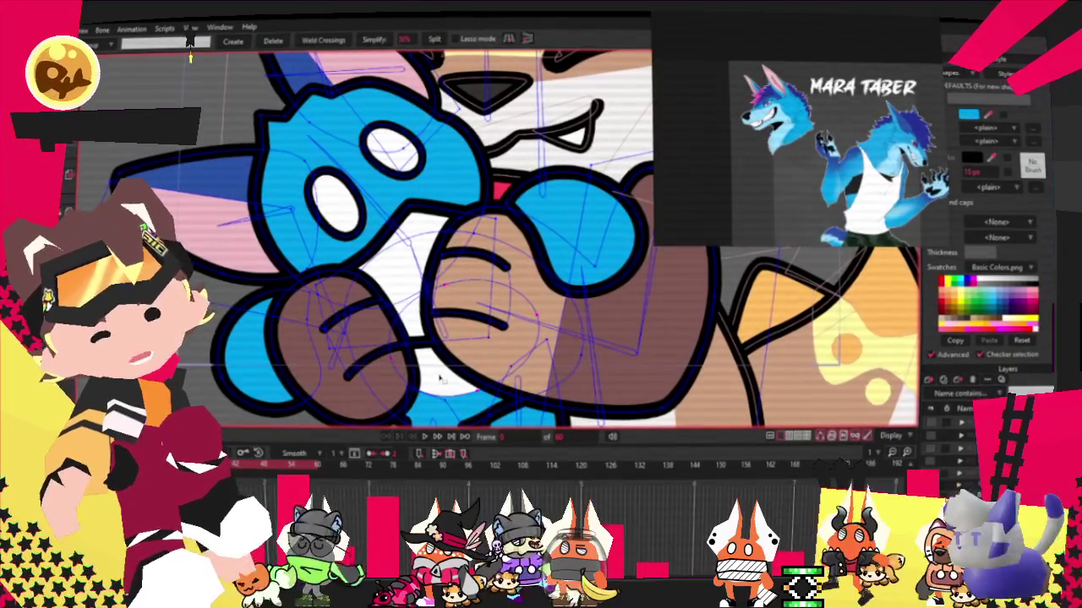
scroll(434, 217, down, 1)
key(t)
scroll(435, 279, up, 1)
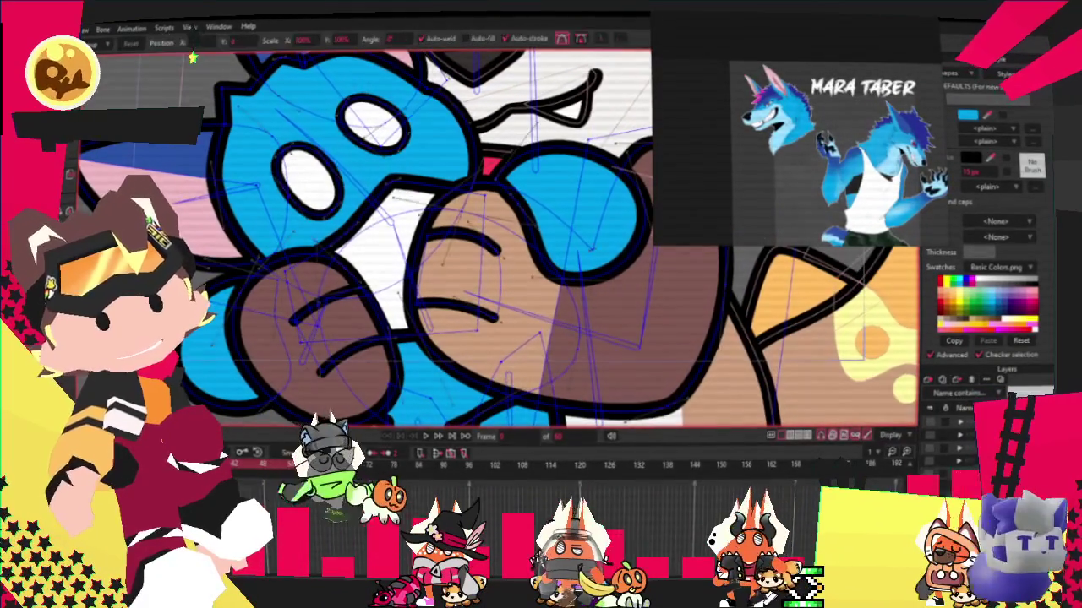
drag(394, 182, 409, 294)
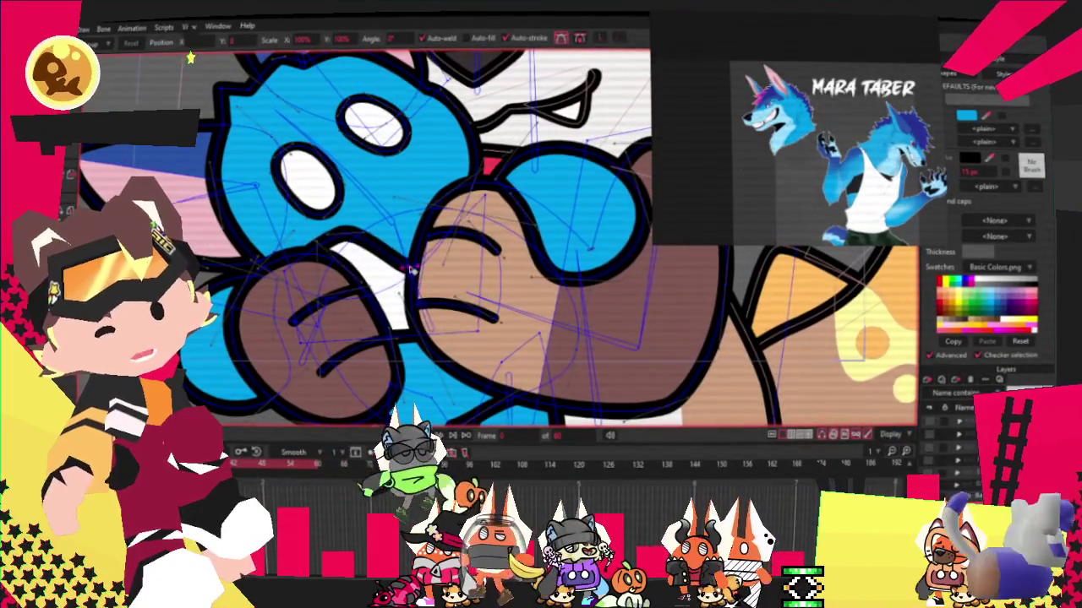
scroll(403, 261, up, 2)
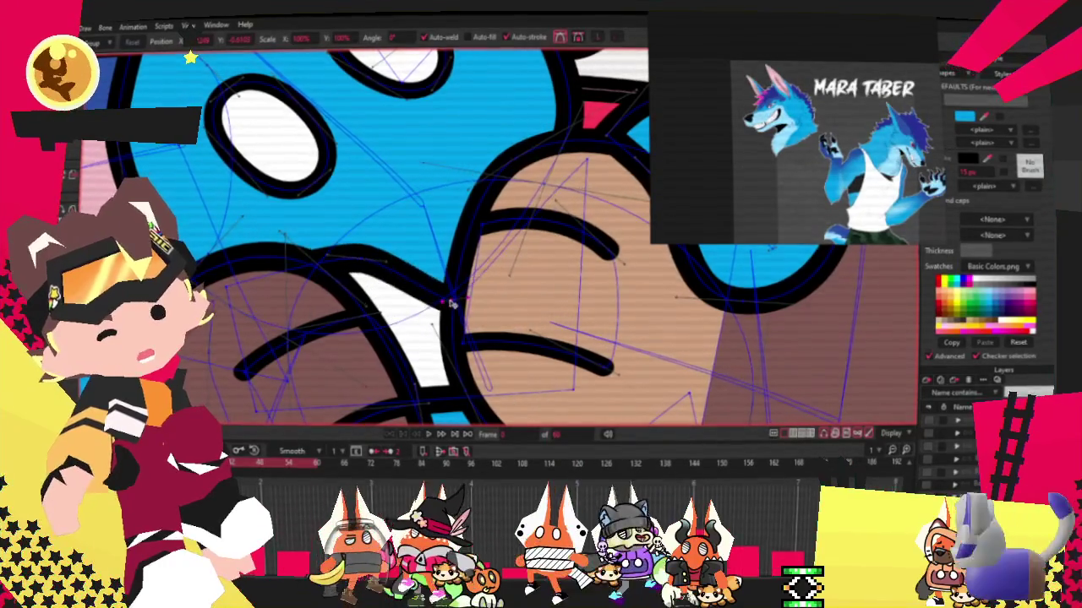
scroll(447, 273, down, 2)
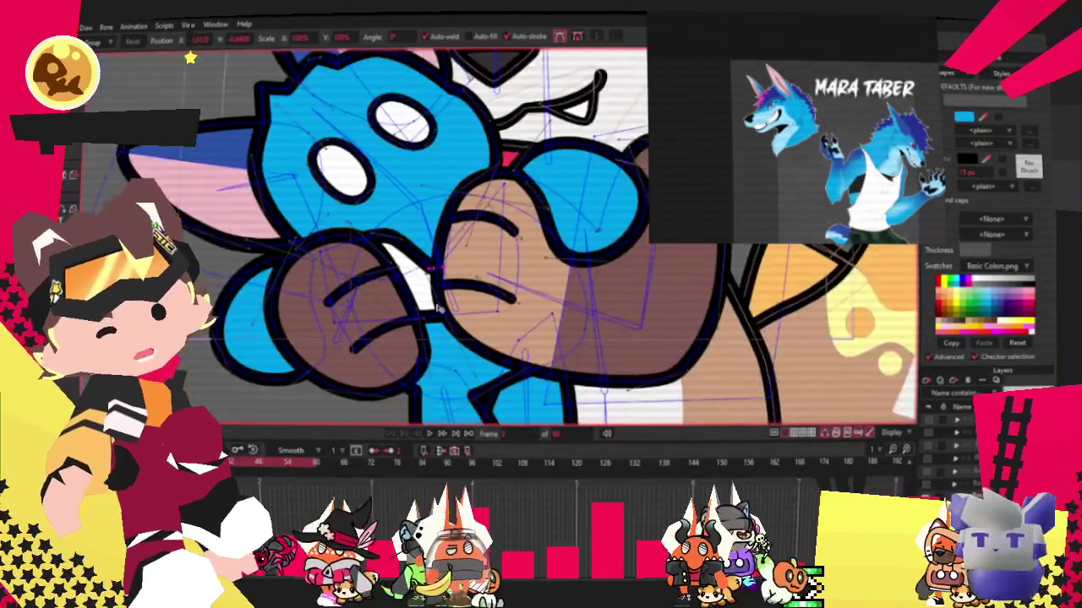
scroll(502, 291, up, 2)
scroll(398, 254, down, 2)
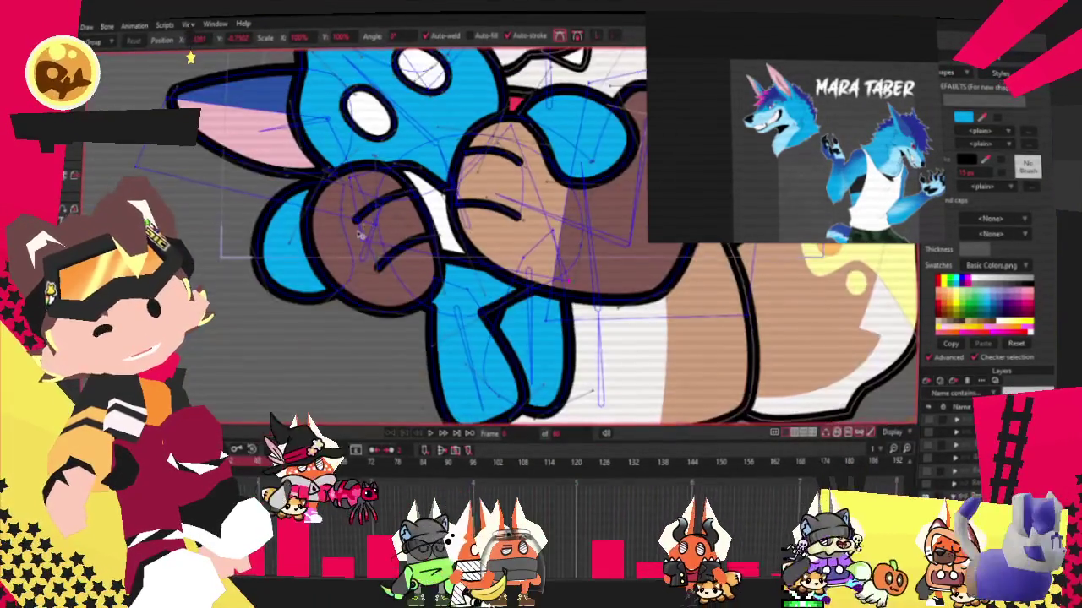
scroll(375, 242, up, 2)
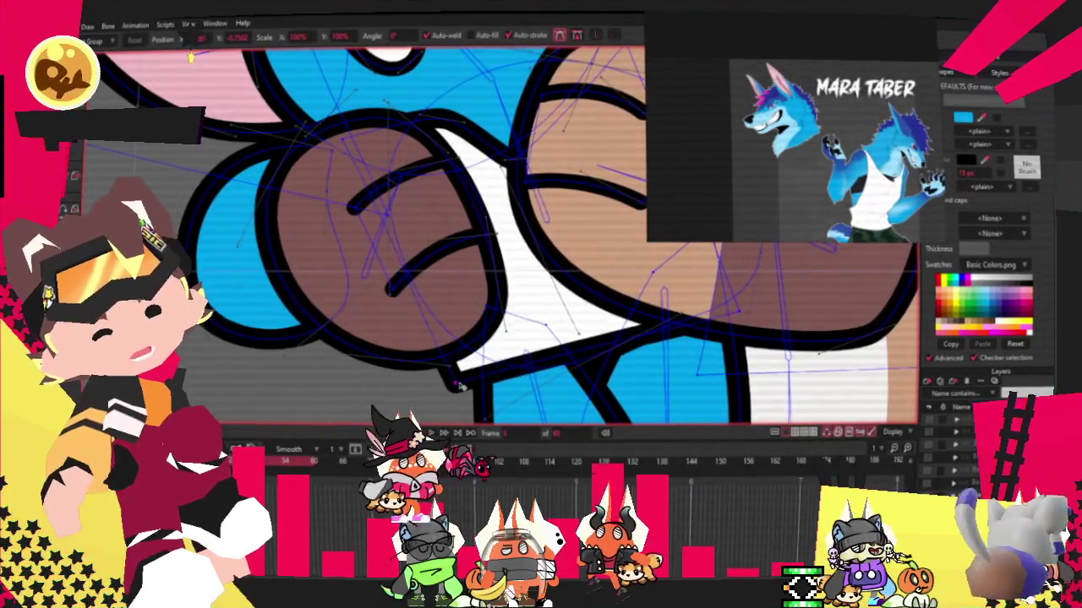
scroll(421, 342, down, 2)
scroll(678, 302, up, 2)
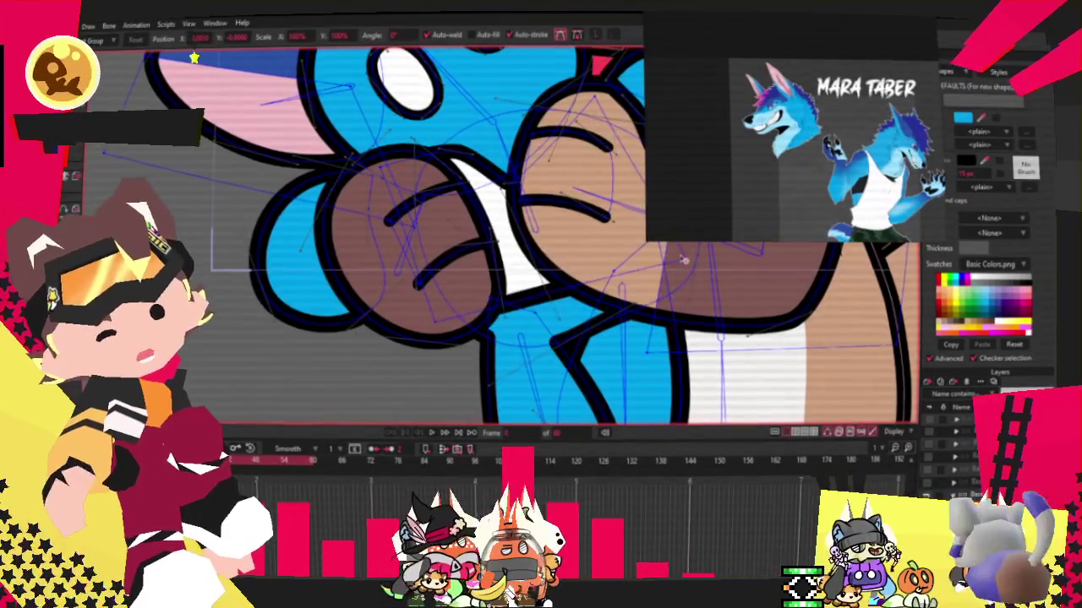
scroll(422, 164, up, 2)
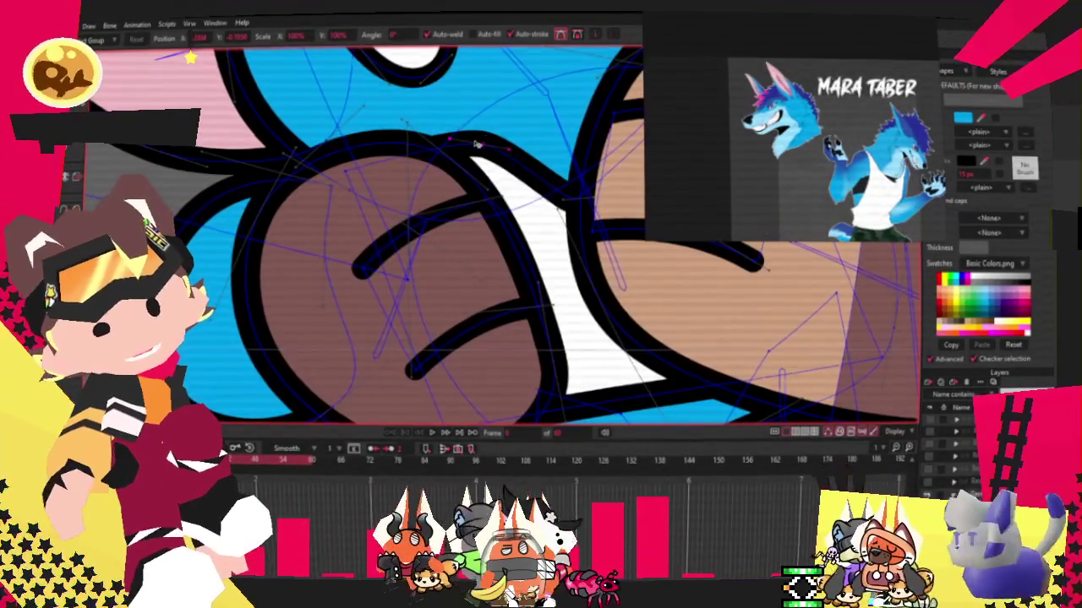
scroll(426, 200, down, 2)
scroll(431, 207, up, 1)
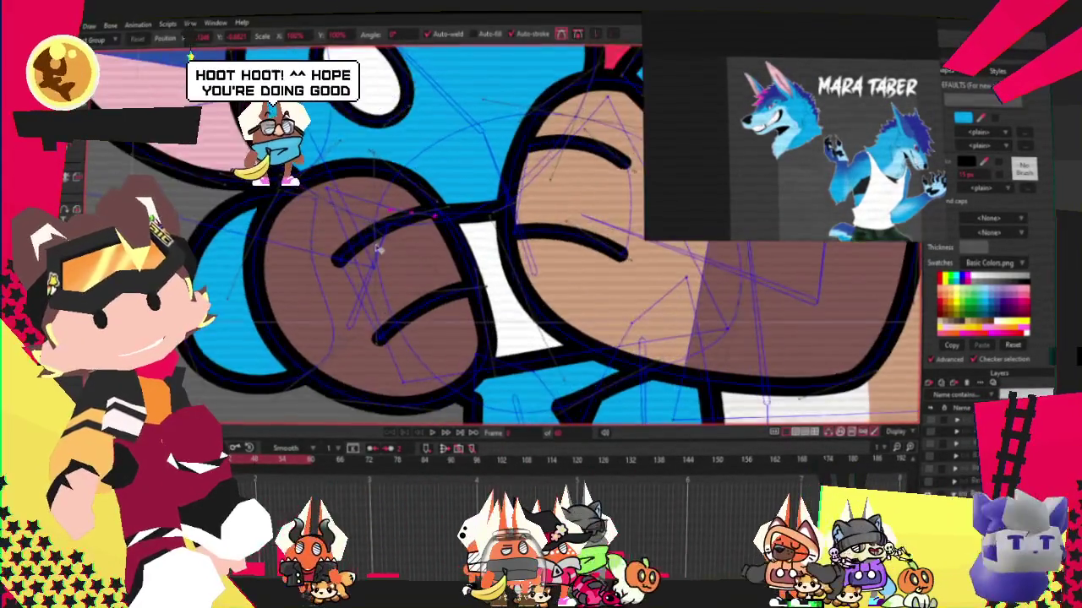
scroll(444, 220, down, 2)
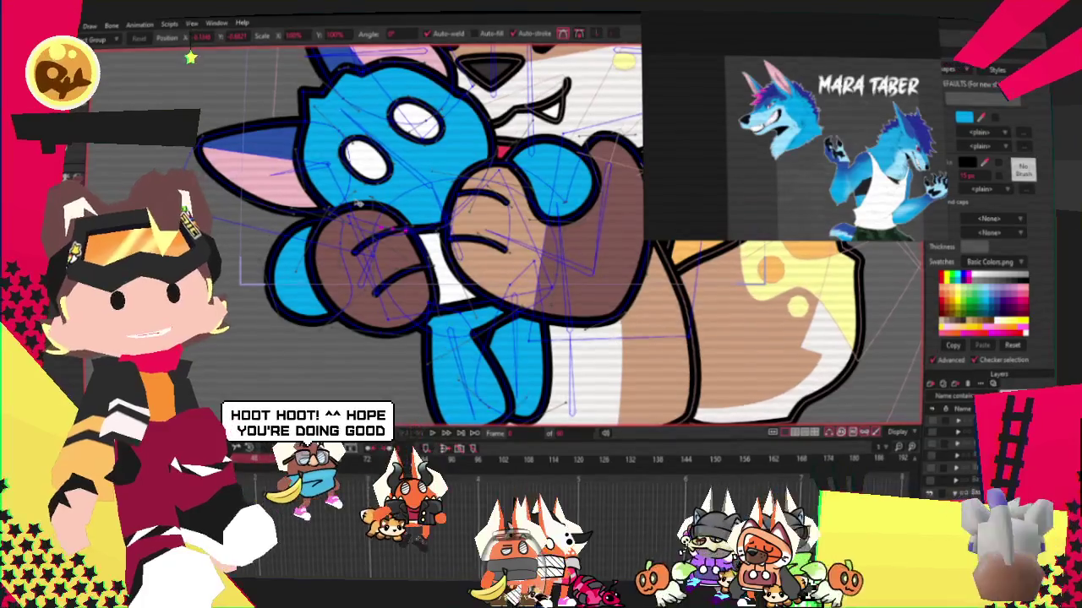
scroll(399, 239, up, 3)
scroll(406, 228, down, 4)
scroll(423, 203, up, 4)
scroll(429, 191, up, 1)
scroll(360, 303, up, 3)
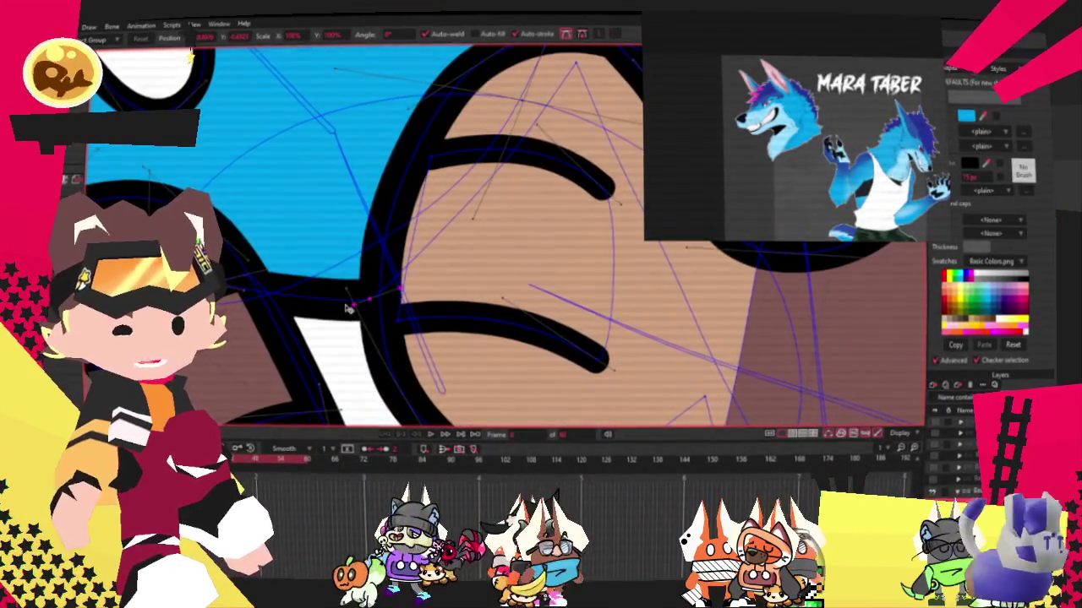
scroll(476, 269, down, 2)
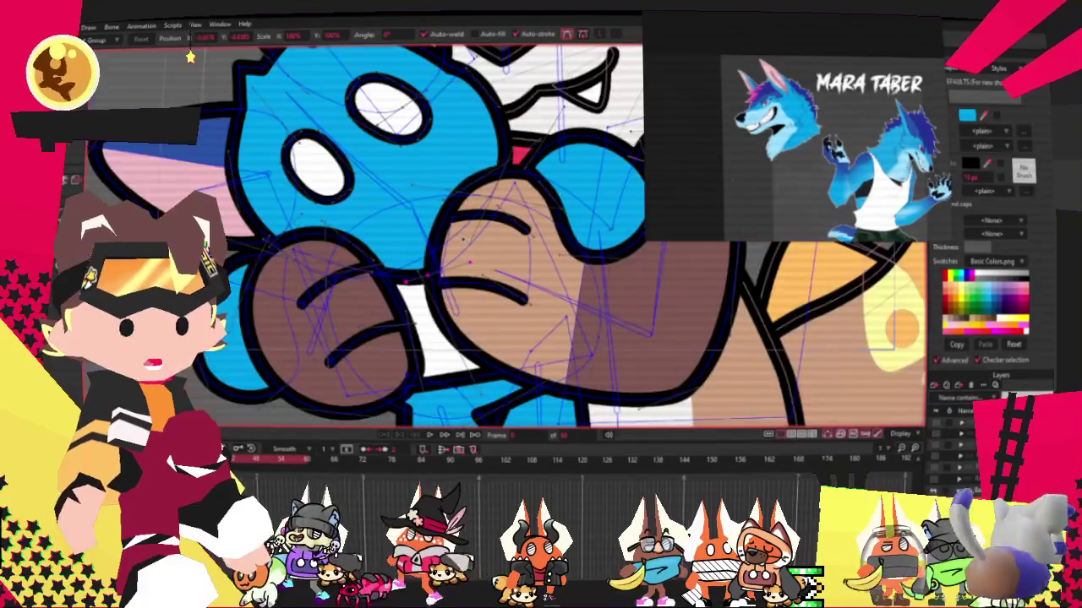
scroll(448, 245, down, 2)
scroll(417, 220, up, 3)
scroll(417, 220, down, 3)
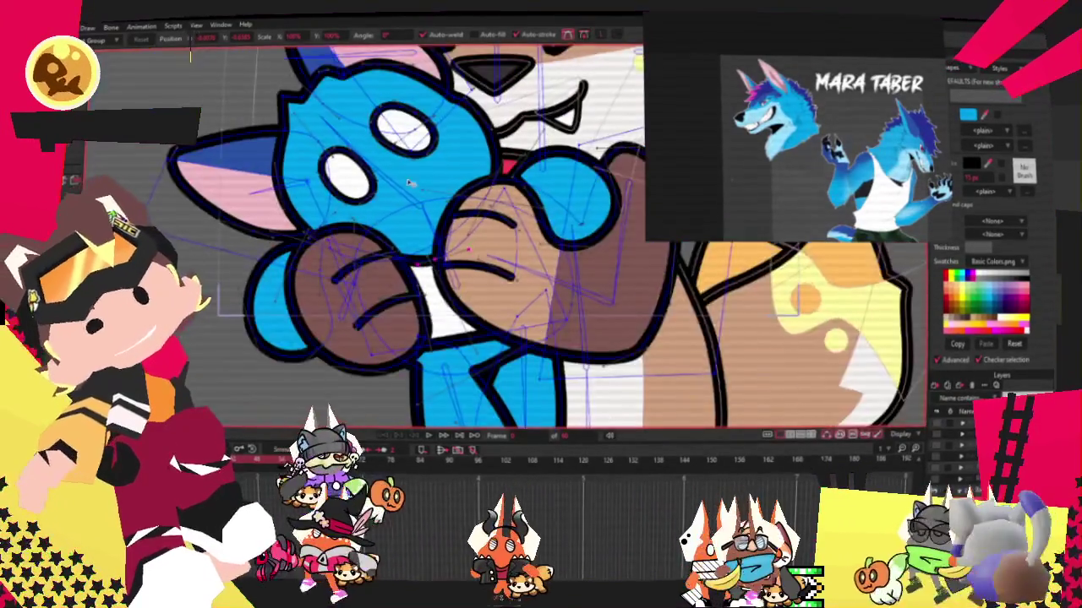
scroll(418, 220, up, 2)
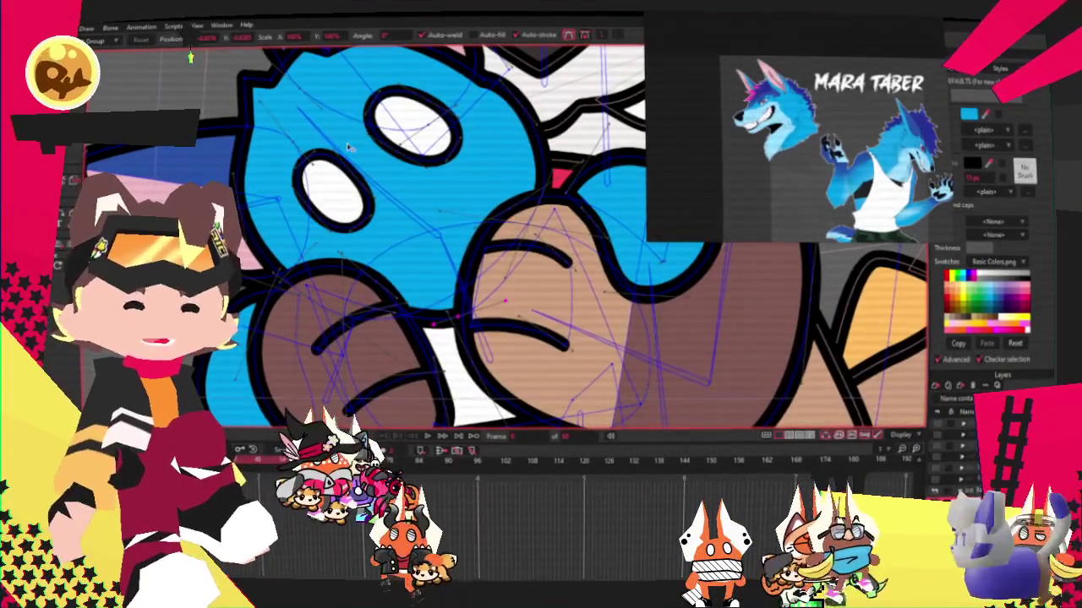
key(e)
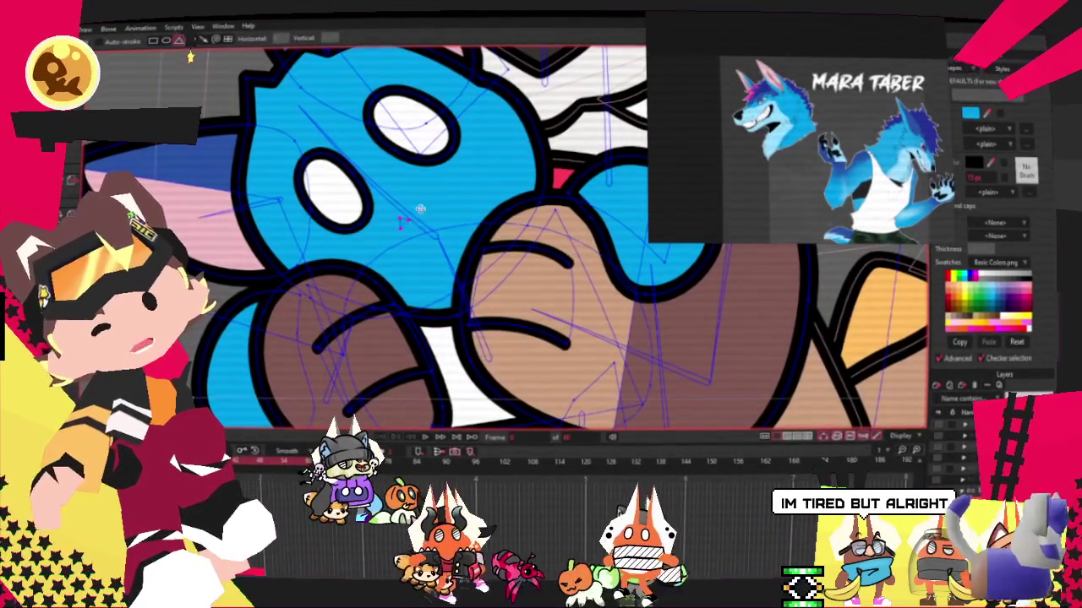
Reshape the dark triangle into a small flattened nose by dragging its four corners.
key(g)
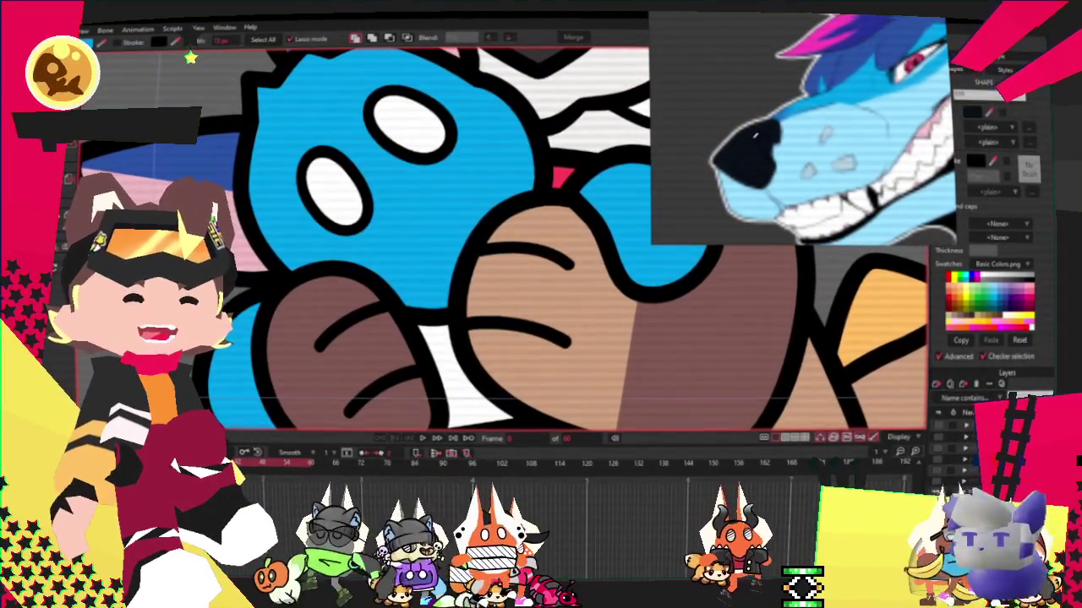
key(c)
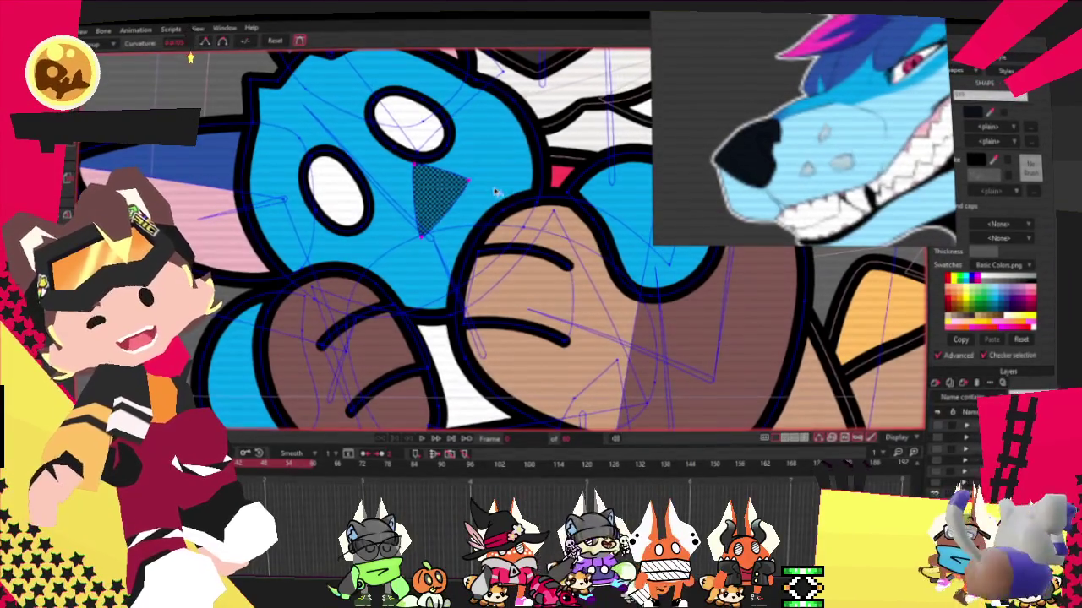
scroll(351, 214, up, 3)
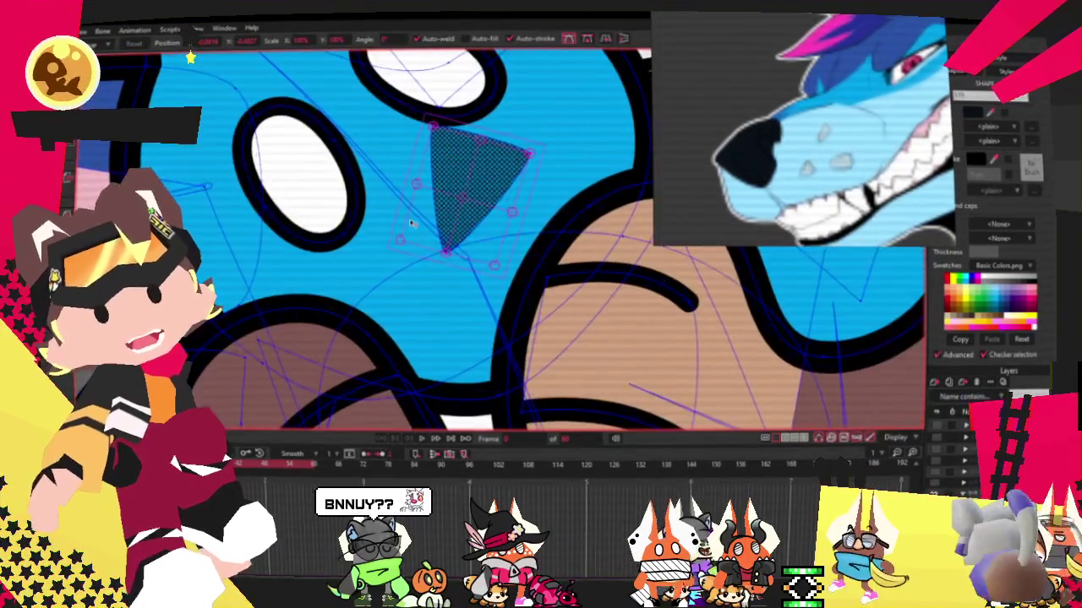
drag(433, 127, 404, 212)
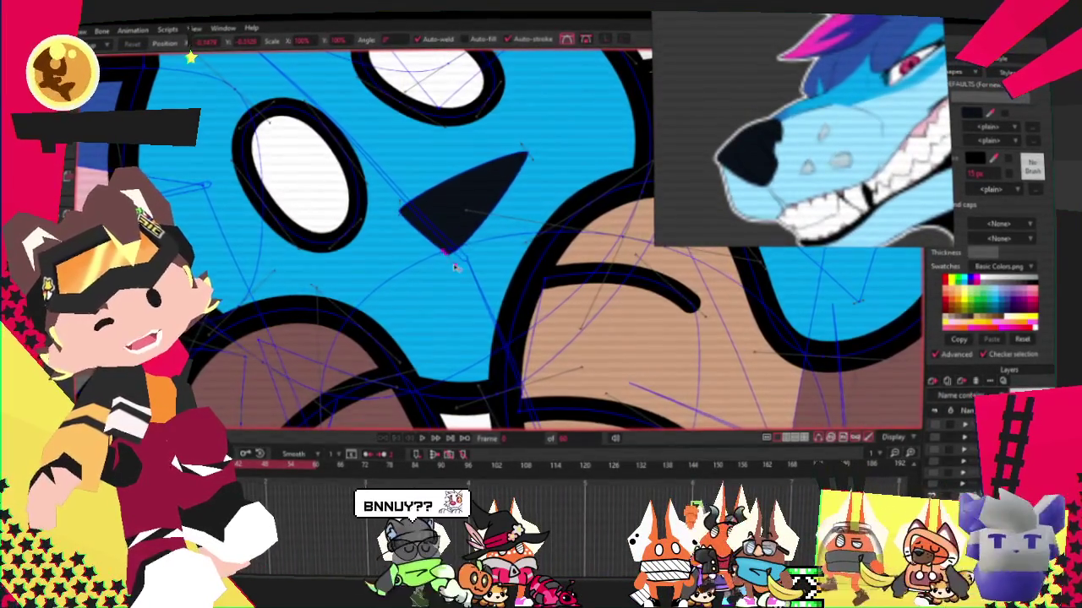
scroll(447, 249, up, 2)
drag(448, 249, 469, 192)
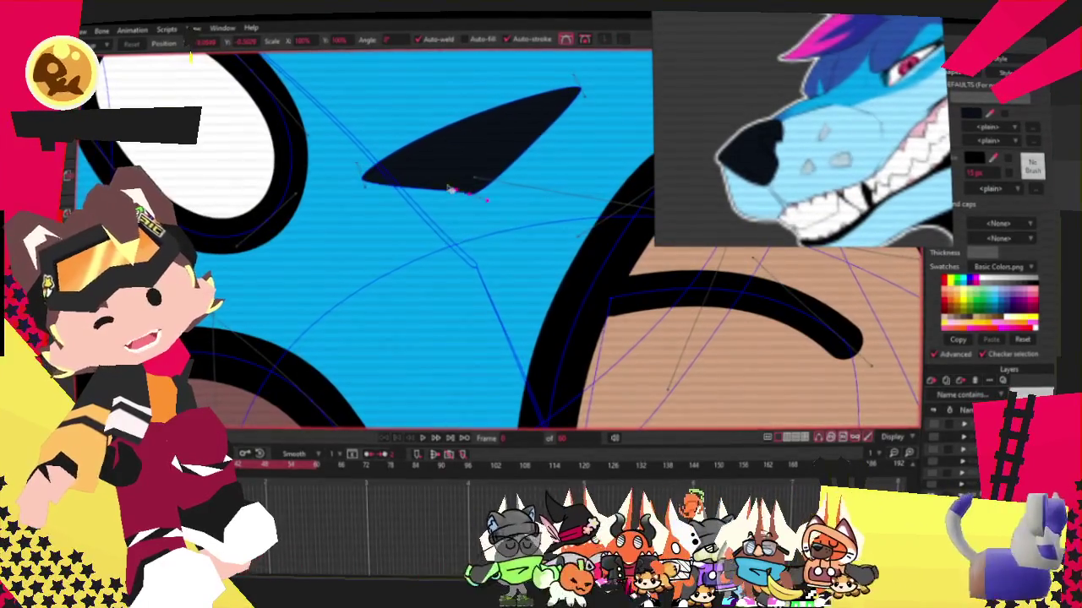
drag(366, 185, 380, 127)
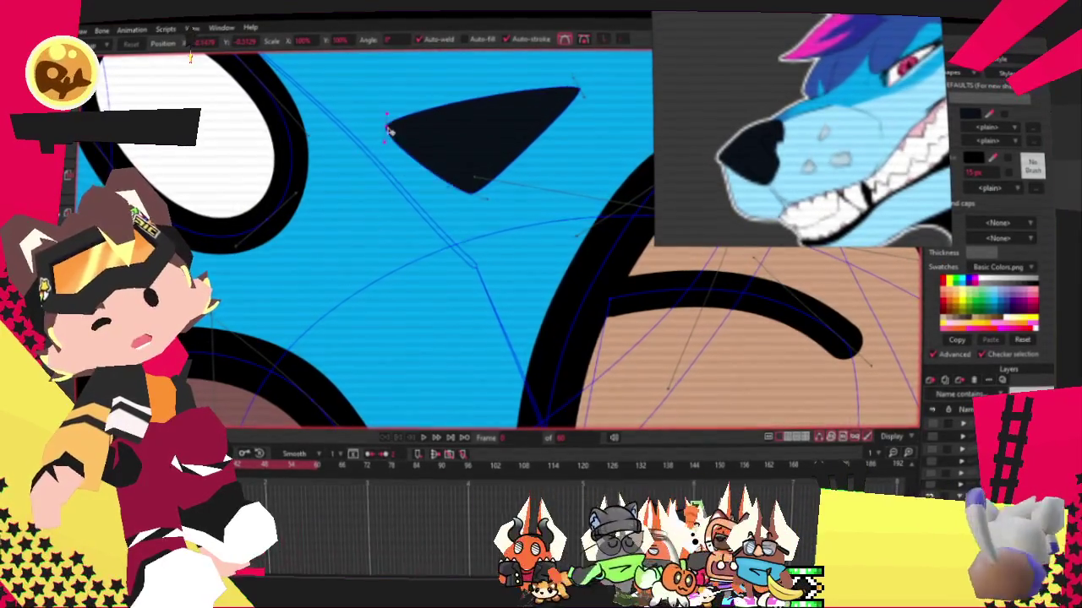
drag(581, 96, 561, 90)
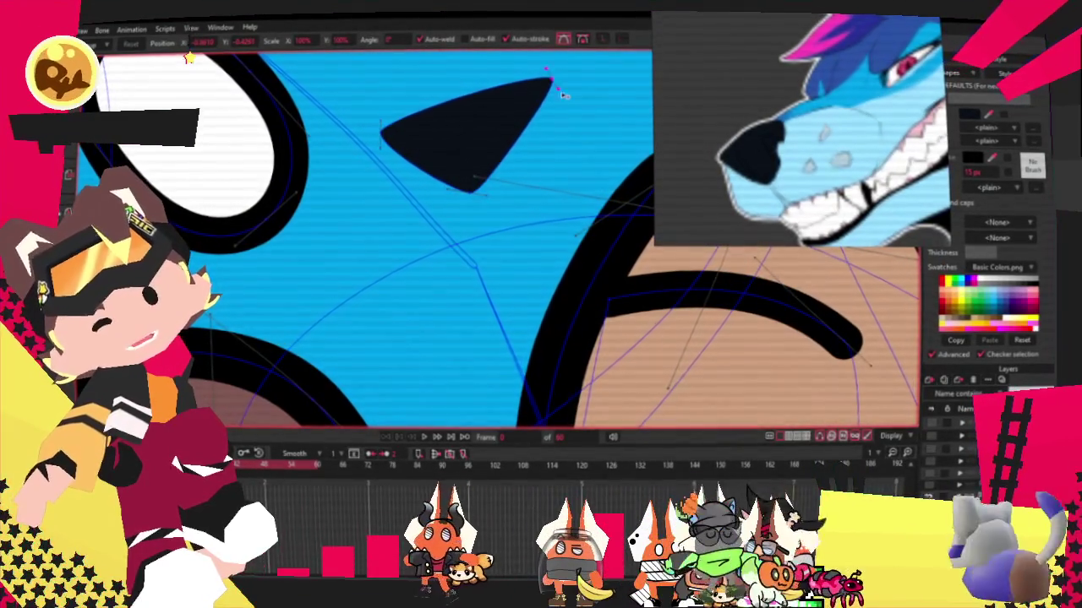
scroll(517, 103, down, 3)
scroll(437, 127, down, 2)
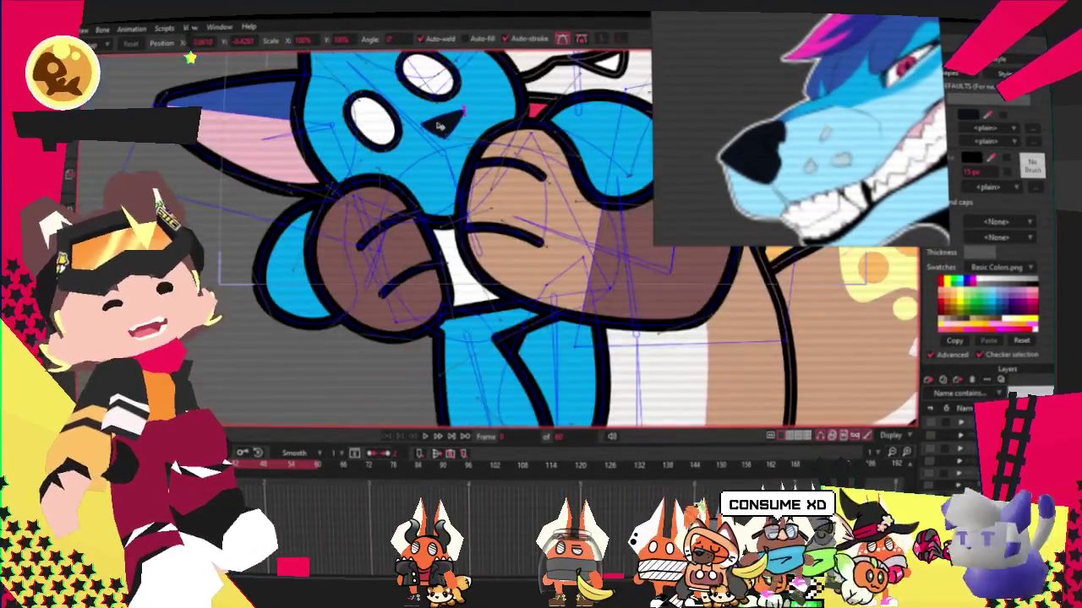
scroll(446, 121, down, 3)
scroll(435, 124, up, 3)
scroll(405, 123, down, 1)
scroll(411, 122, up, 4)
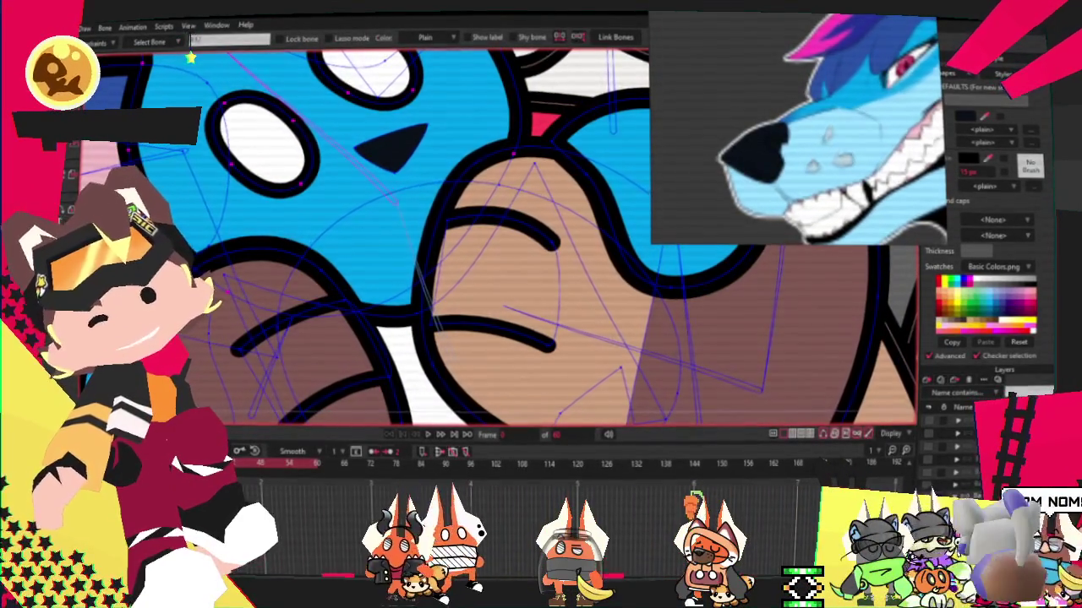
Rotate the nose triangle's points about 16° counter-clockwise with Transform Points.
key(g)
scroll(406, 154, up, 2)
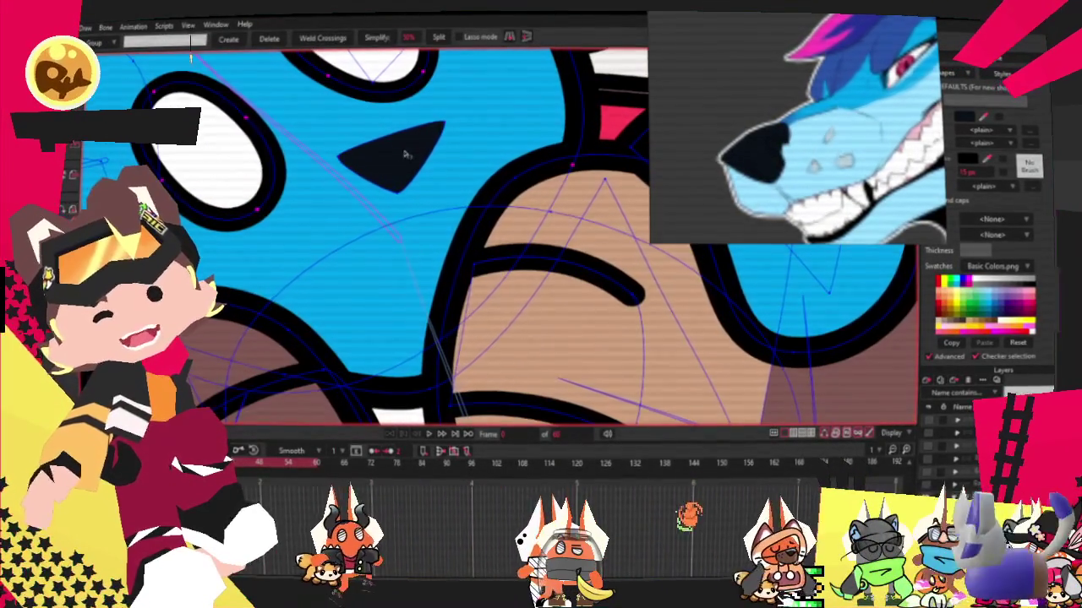
key(i)
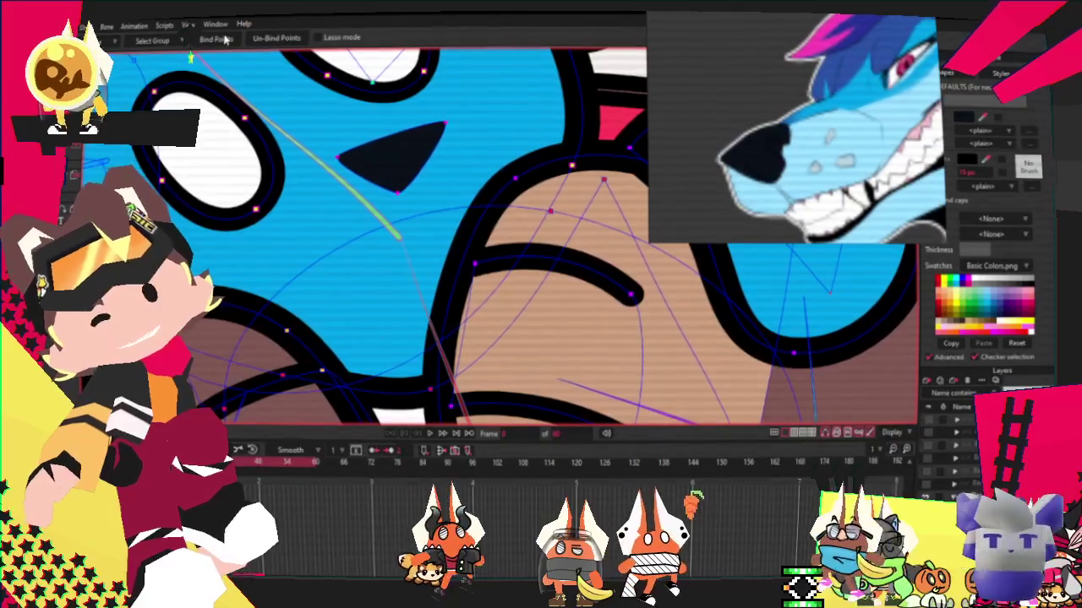
key(t)
scroll(383, 163, up, 3)
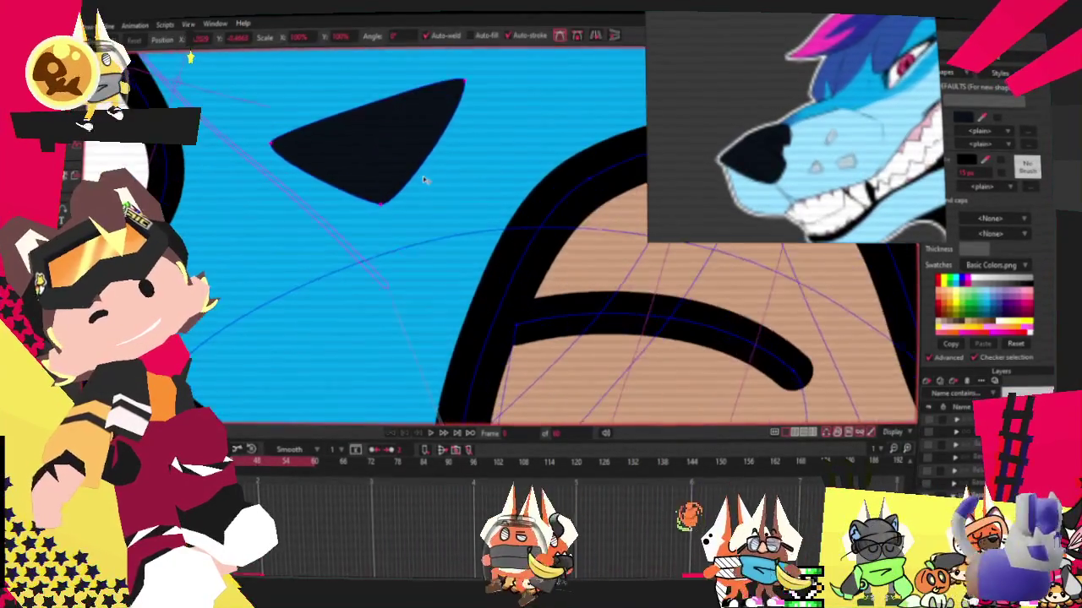
scroll(383, 162, down, 2)
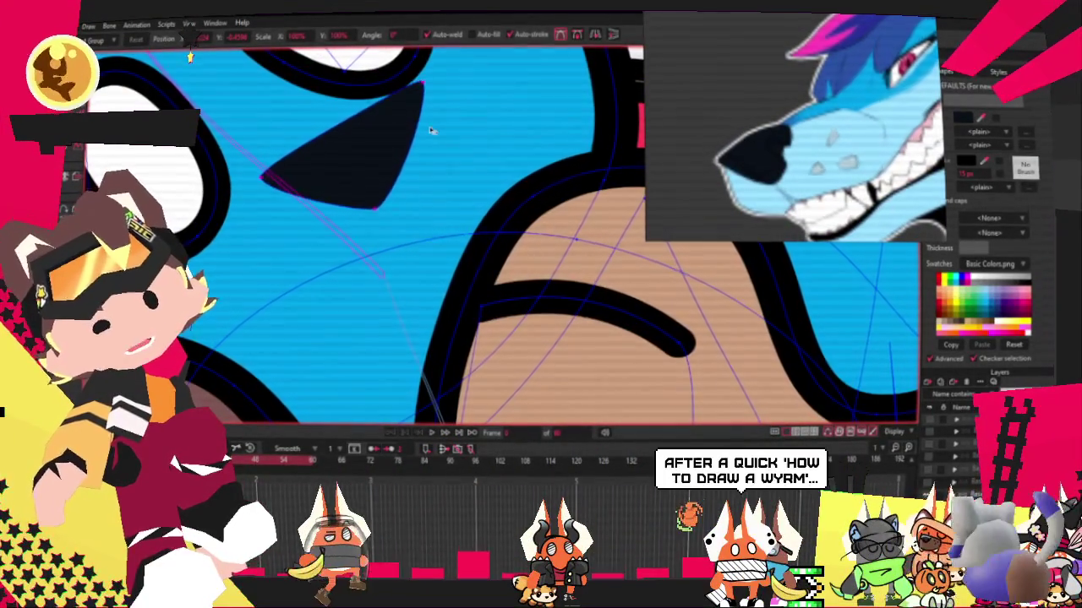
drag(434, 137, 421, 118)
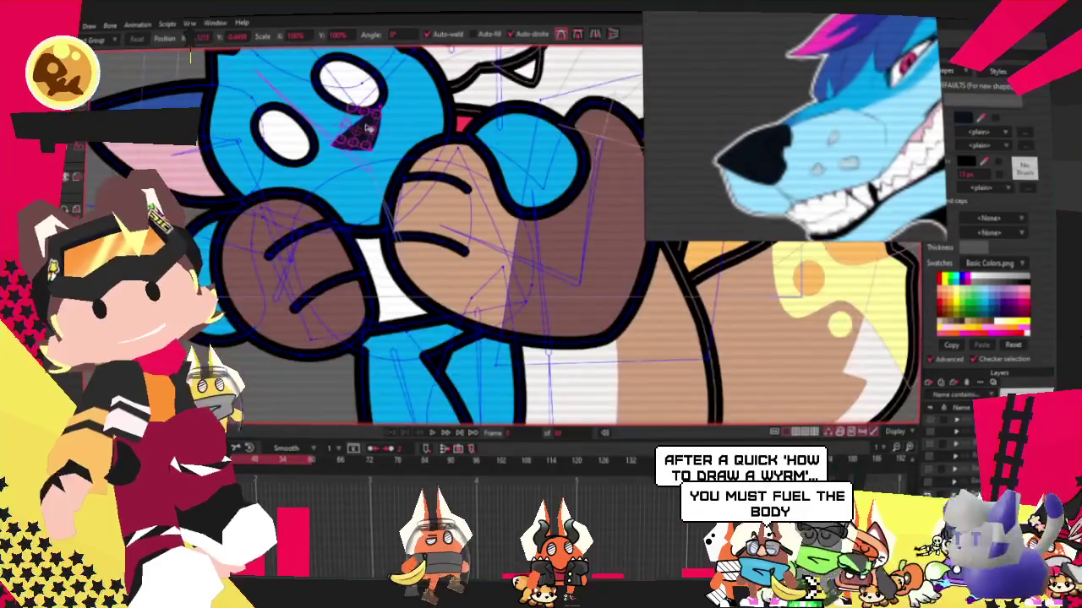
scroll(674, 183, down, 2)
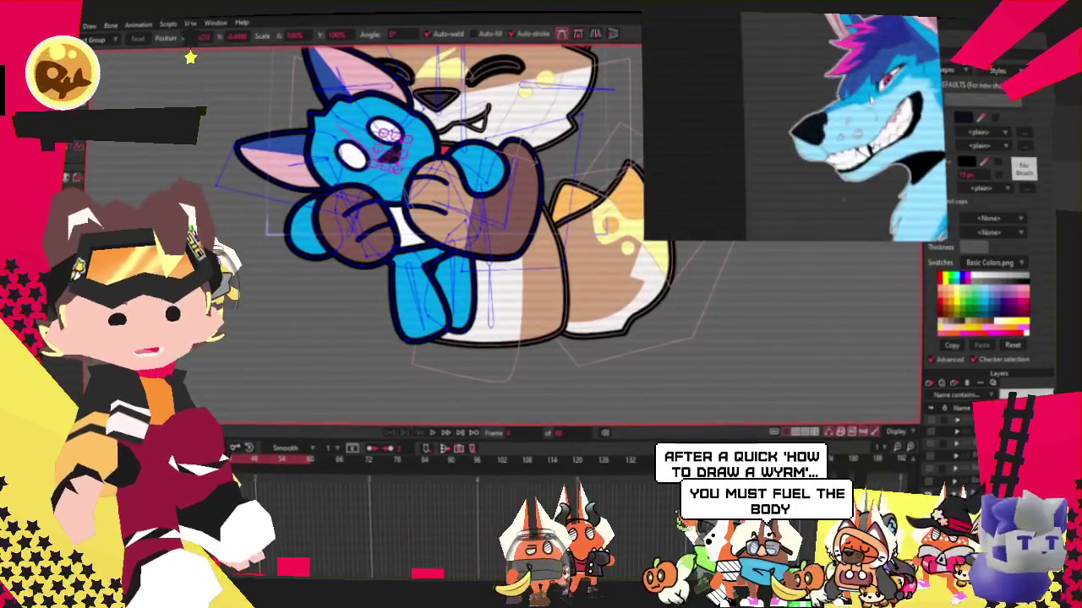
scroll(674, 183, down, 1)
scroll(673, 184, down, 1)
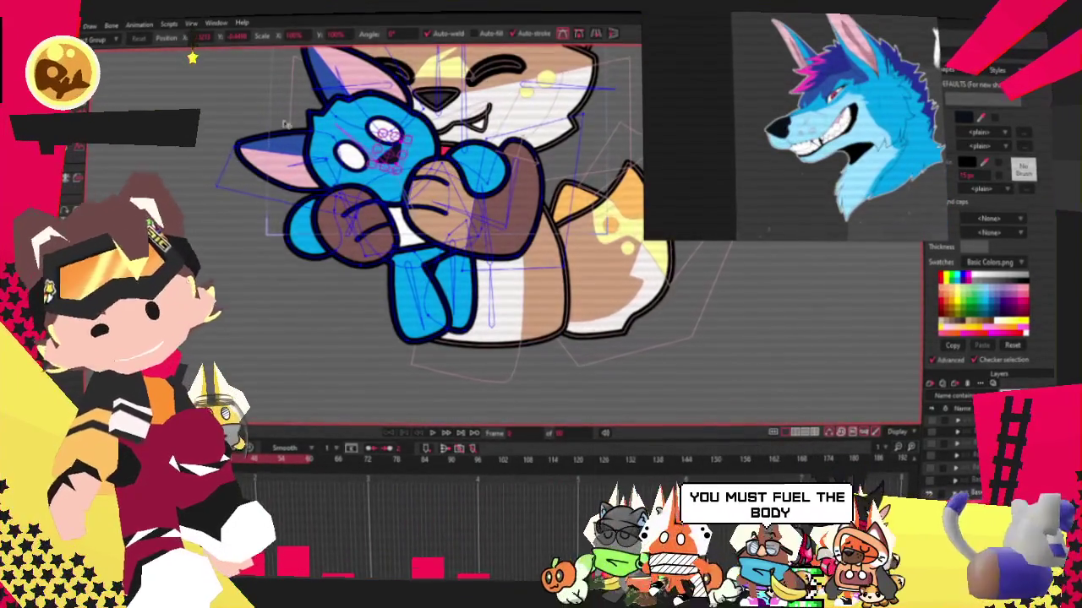
scroll(401, 129, up, 3)
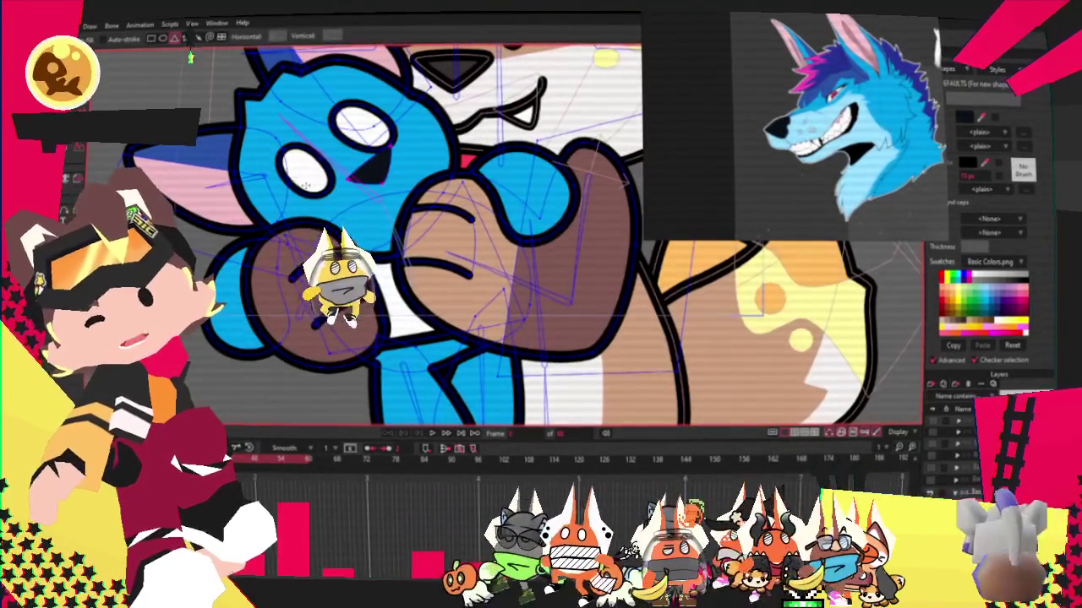
drag(316, 256, 362, 338)
key(alt+s)
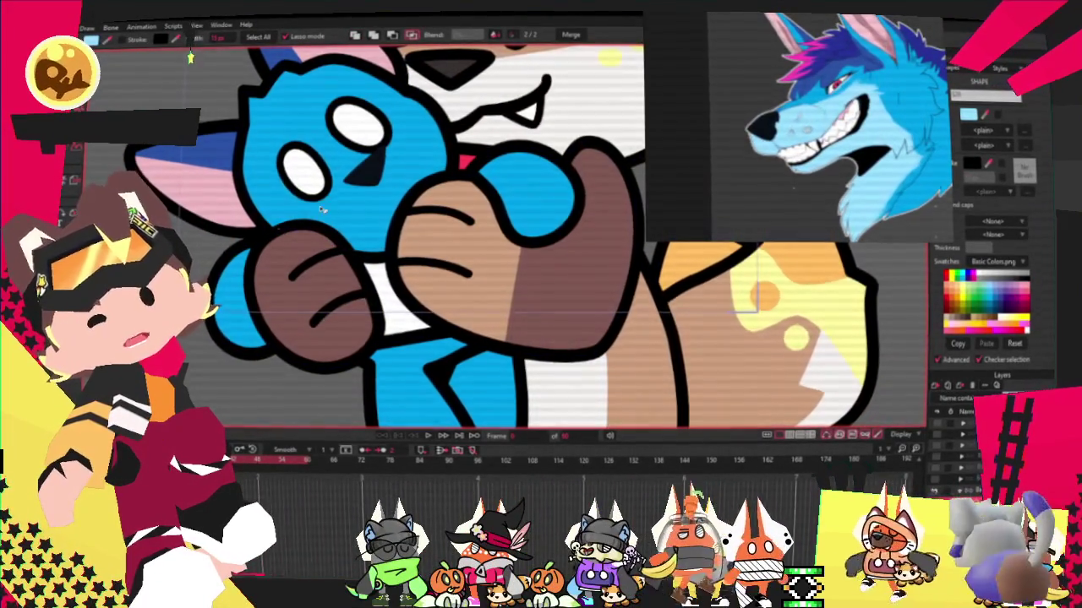
Select all points and switch to the Freehand tool before closing the project.
scroll(381, 188, up, 2)
scroll(381, 188, up, 1)
scroll(378, 178, down, 3)
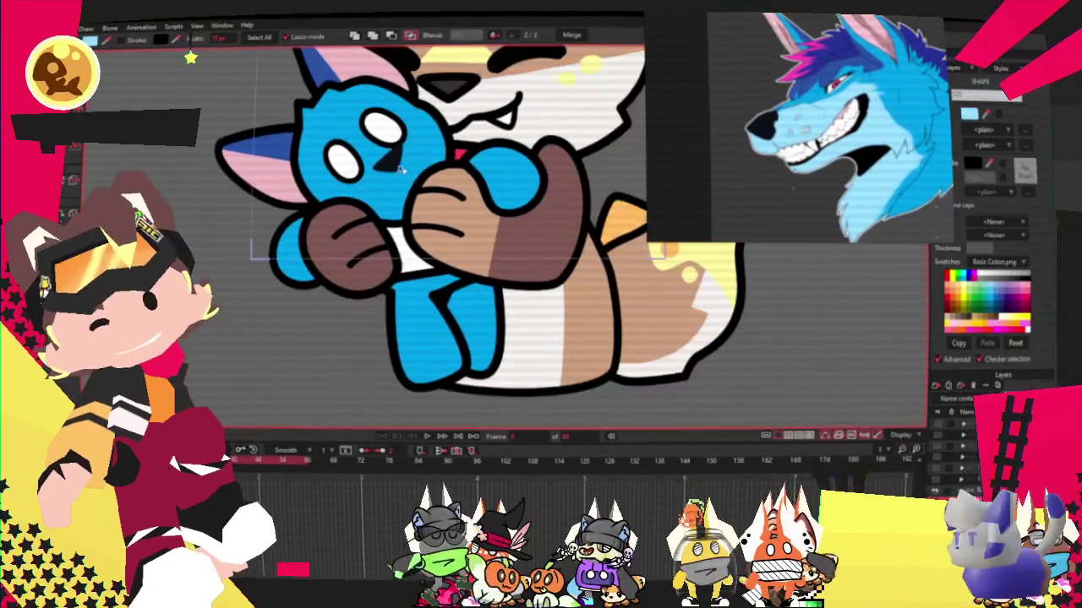
scroll(386, 177, up, 3)
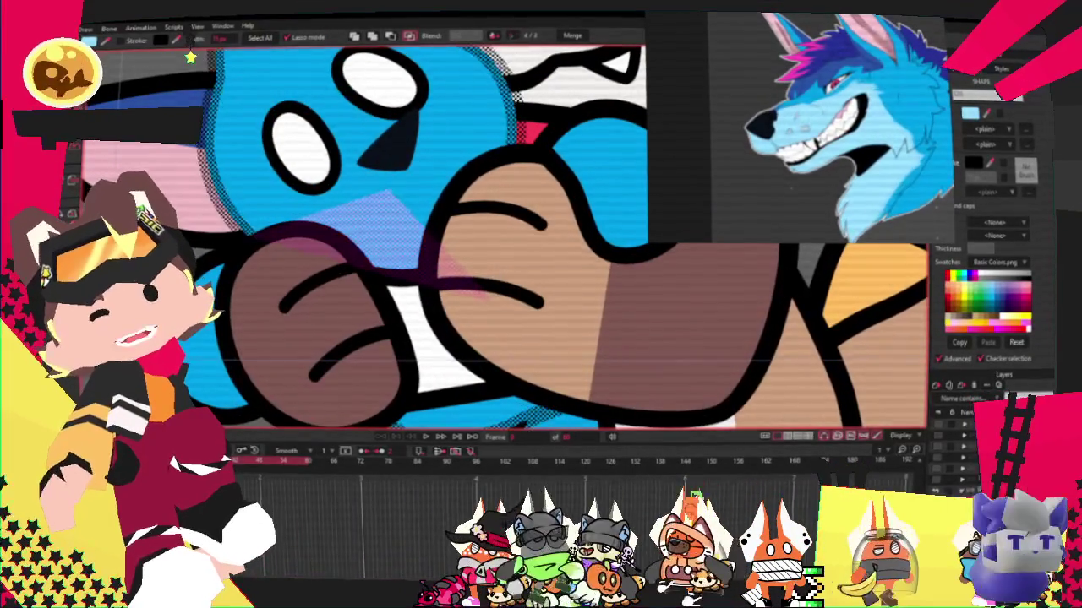
key(ctrl+a)
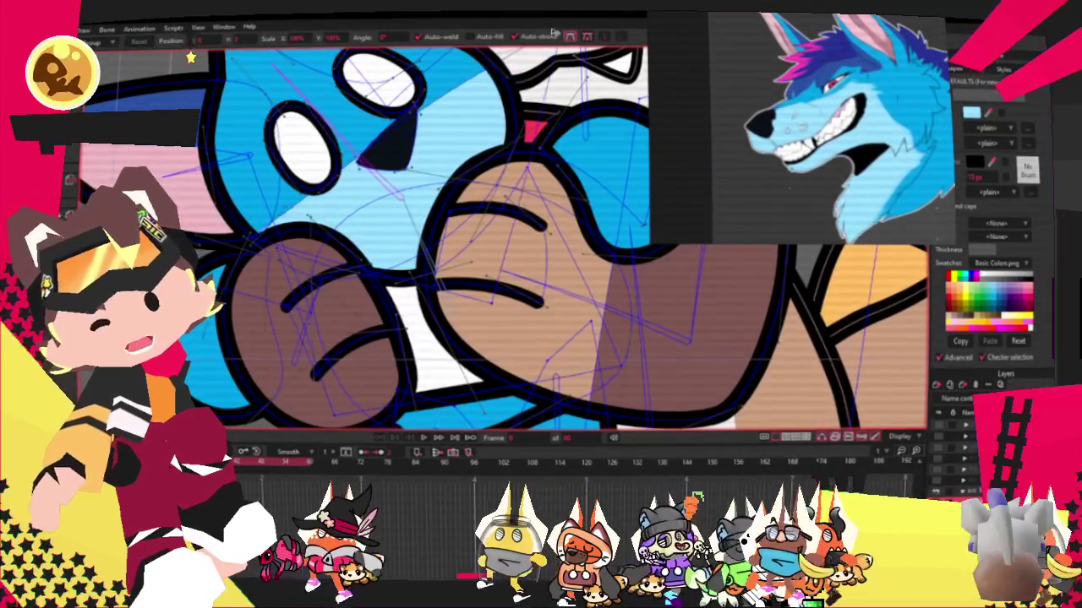
scroll(267, 221, down, 2)
scroll(267, 222, up, 2)
scroll(267, 222, up, 1)
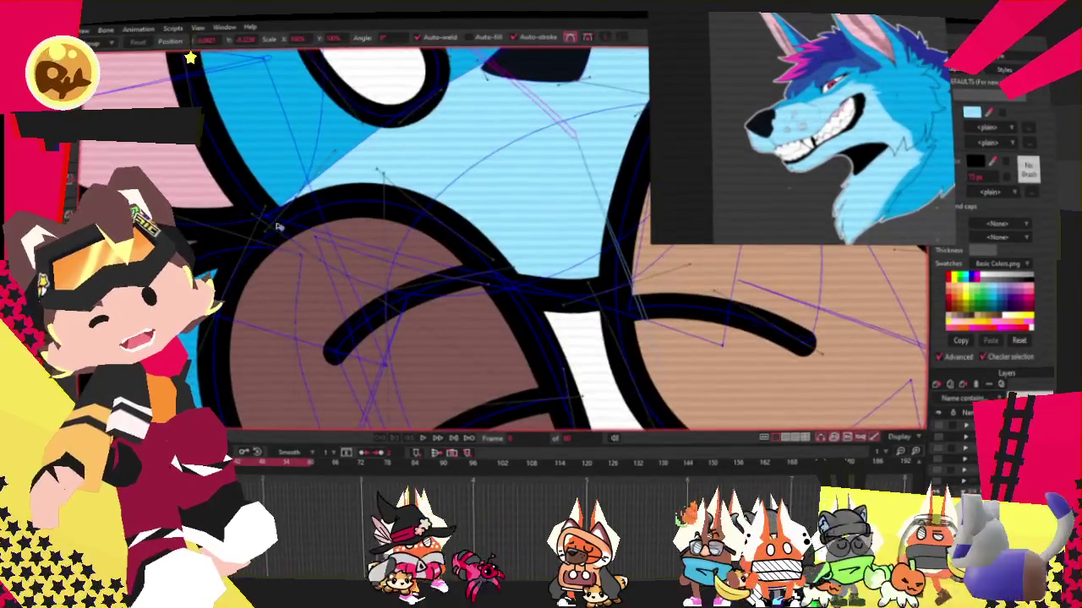
scroll(267, 221, up, 1)
scroll(267, 221, down, 1)
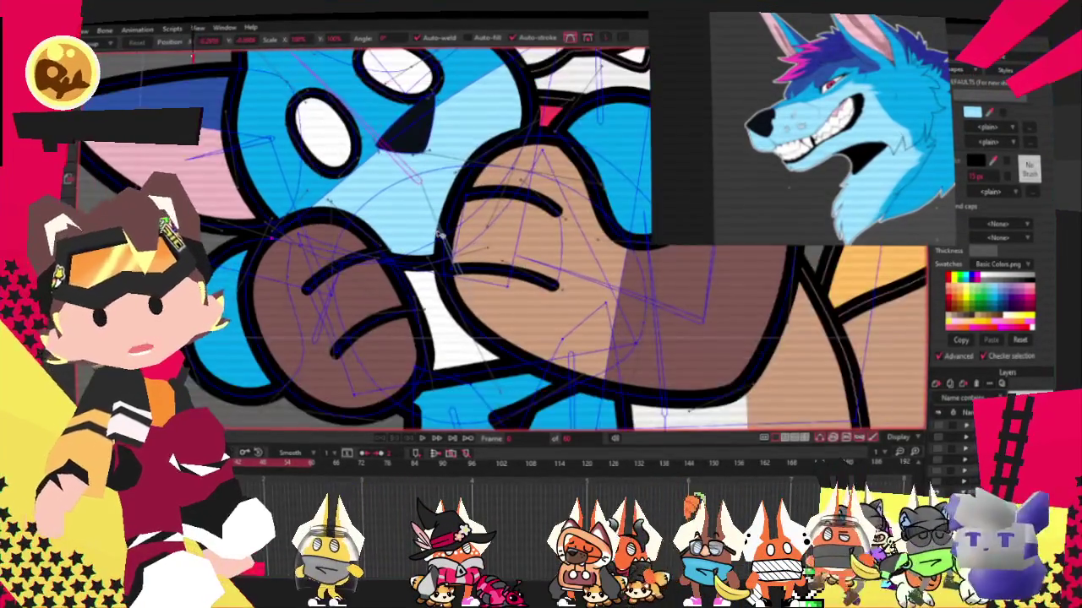
key(a)
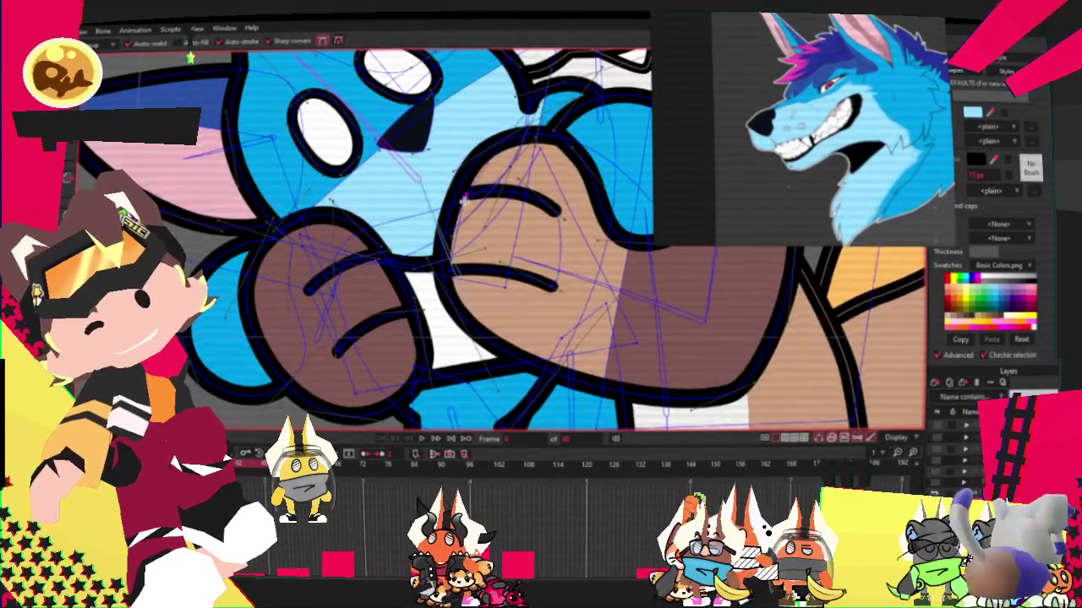
scroll(465, 194, down, 1)
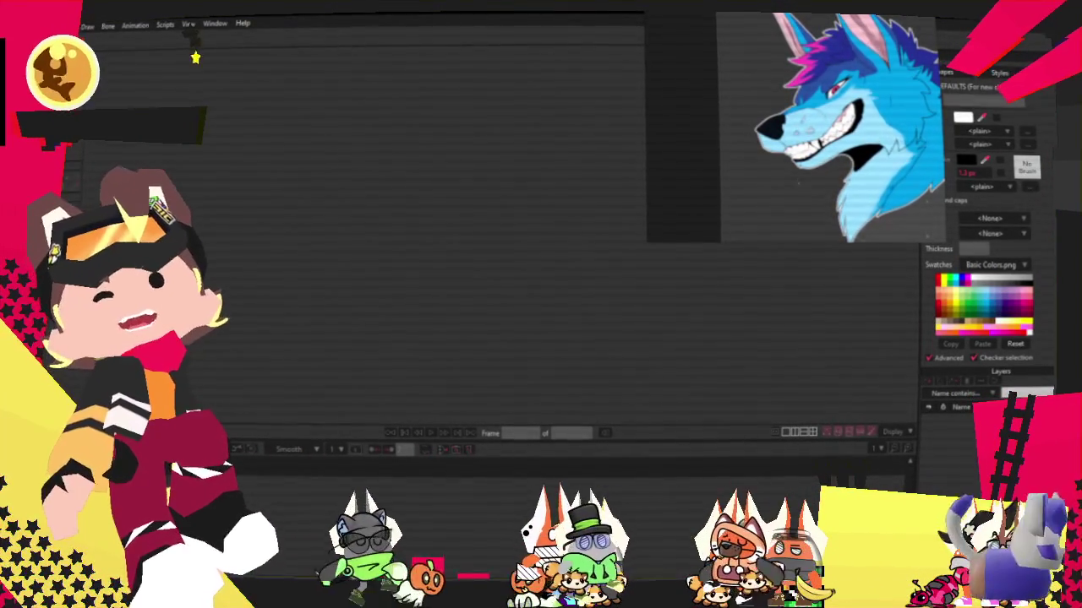
Reopen the top recent fox-and-plush .moho project from the File menu.
key(alt+f)
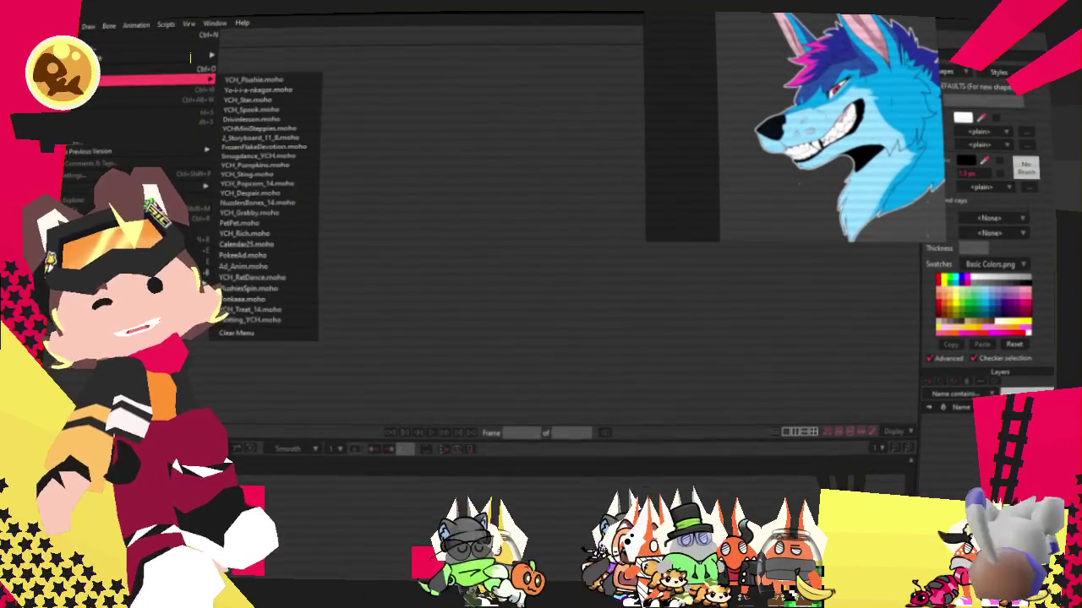
click(236, 85)
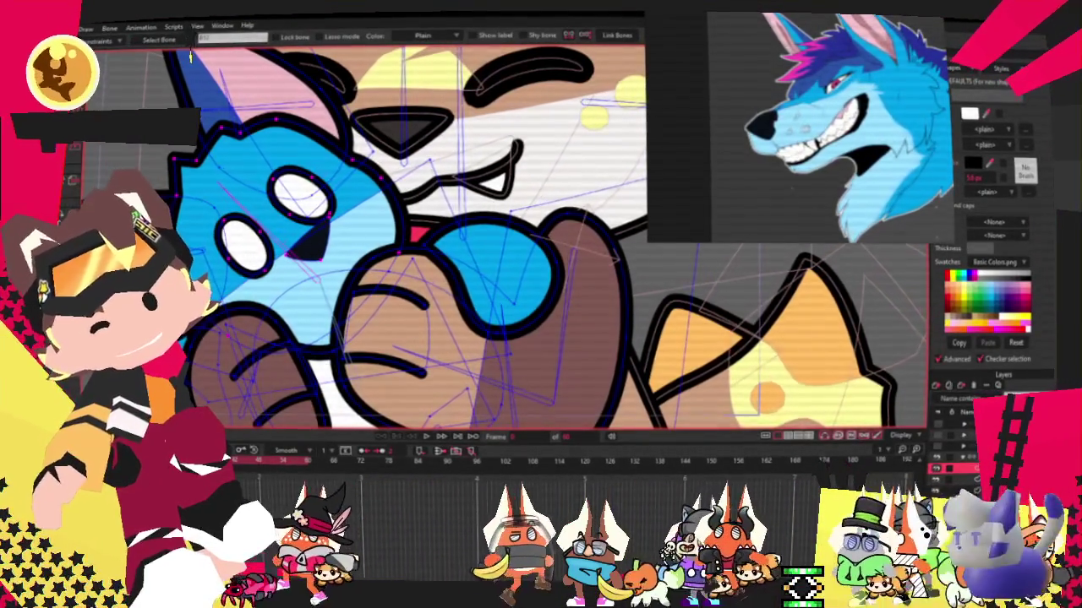
key(g)
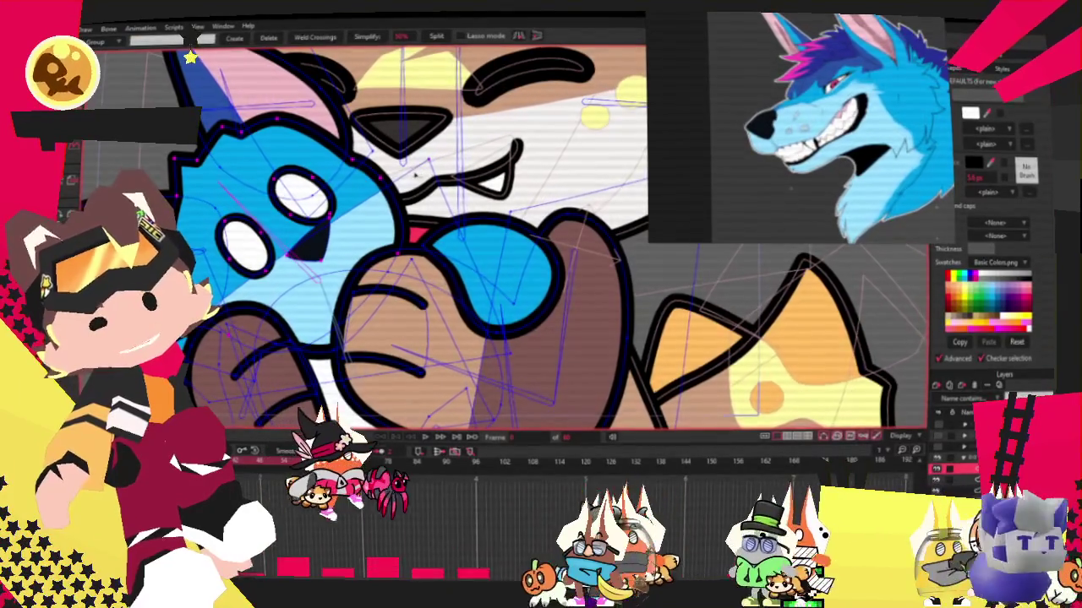
key(i)
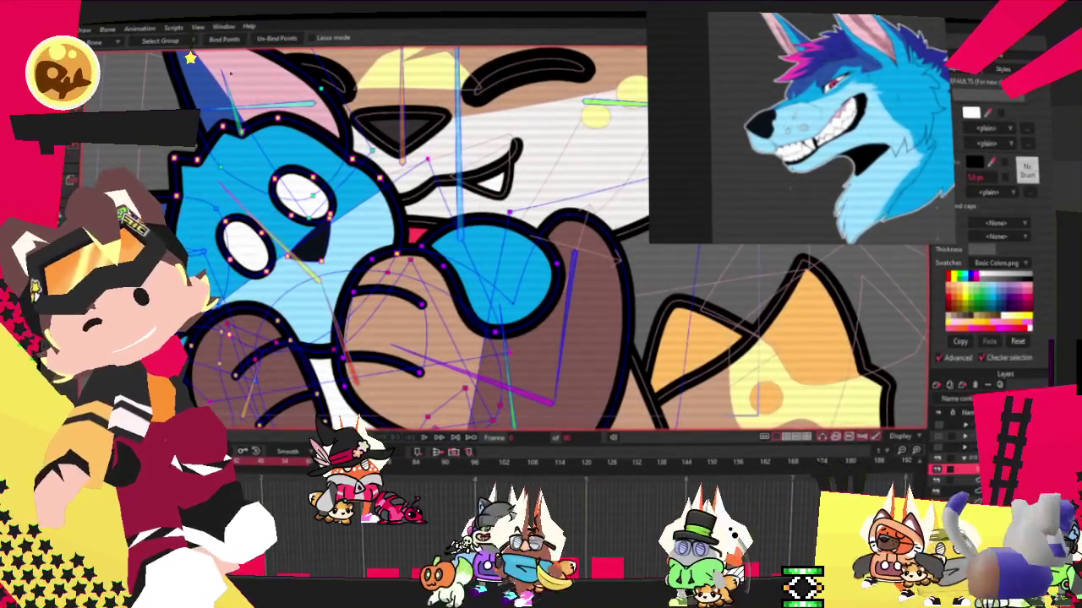
scroll(484, 174, down, 3)
scroll(484, 174, down, 3)
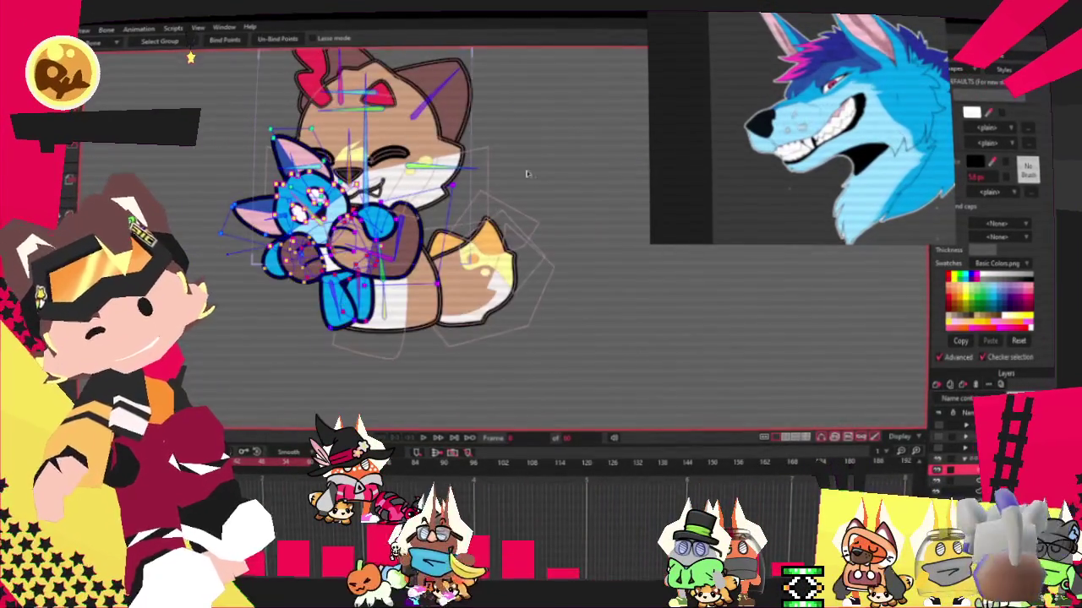
scroll(282, 86, up, 2)
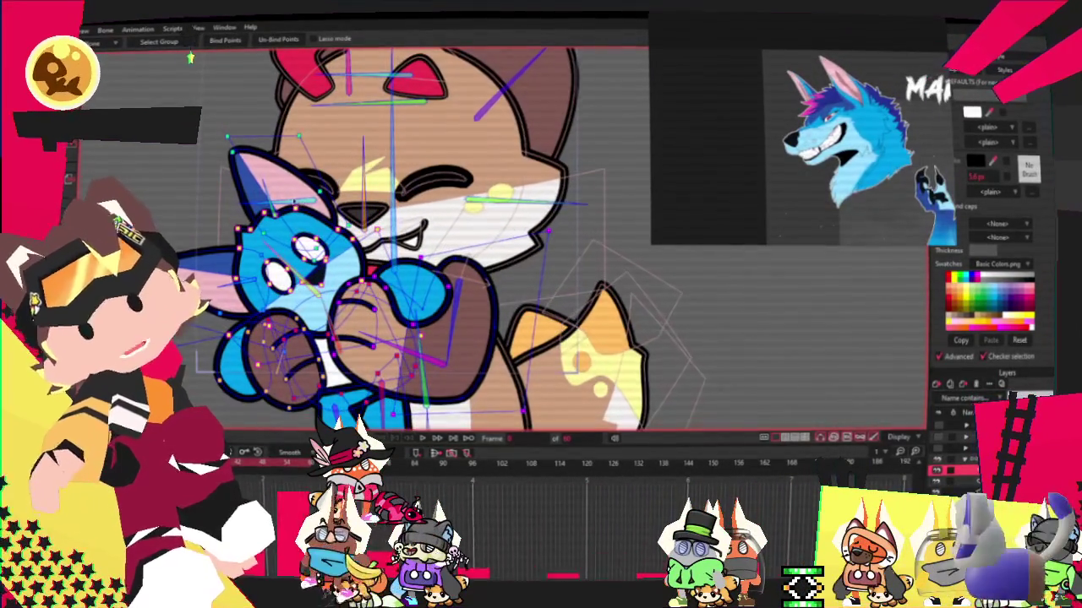
scroll(191, 59, down, 2)
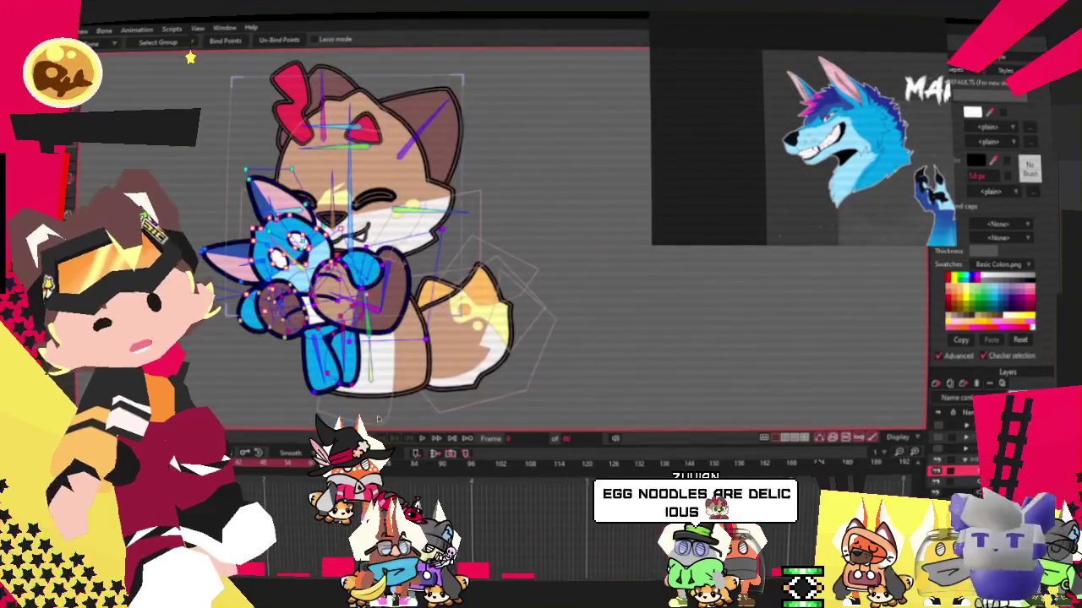
scroll(191, 58, up, 2)
key(g)
scroll(191, 58, down, 3)
scroll(191, 58, up, 3)
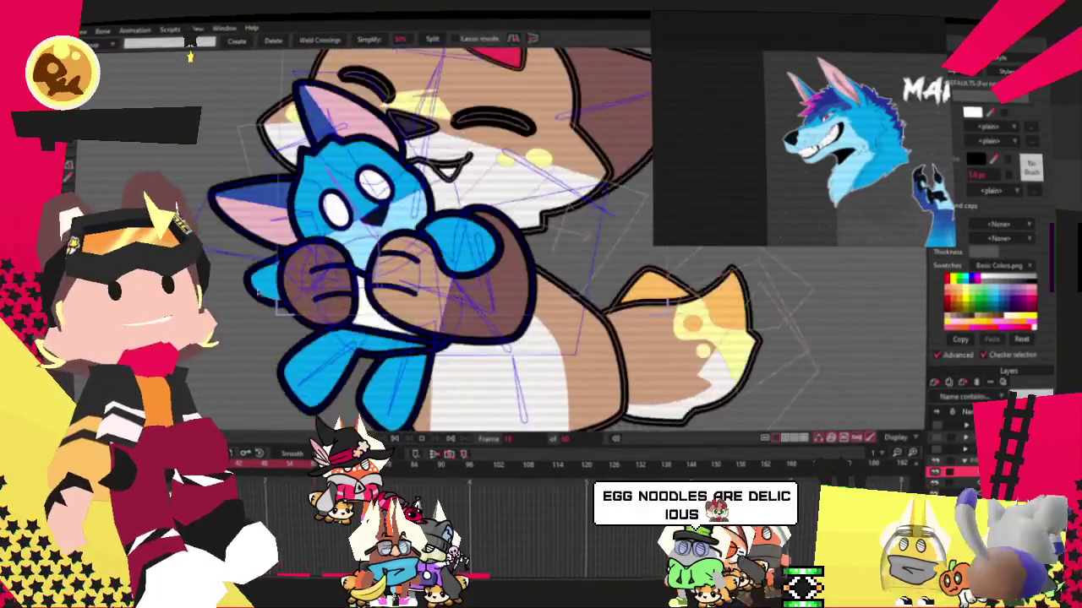
scroll(190, 58, down, 1)
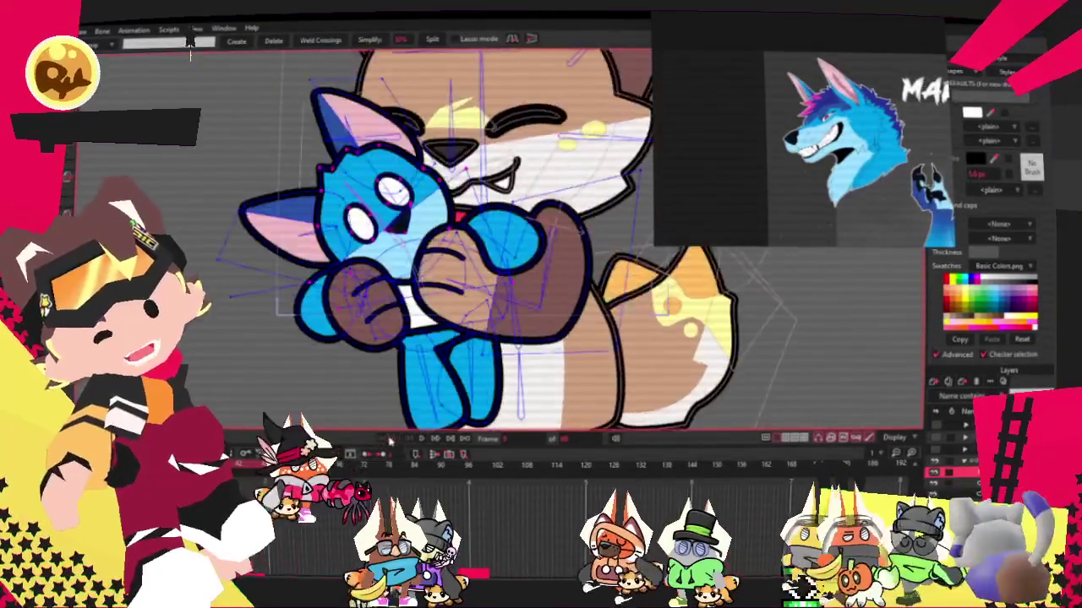
scroll(191, 58, up, 3)
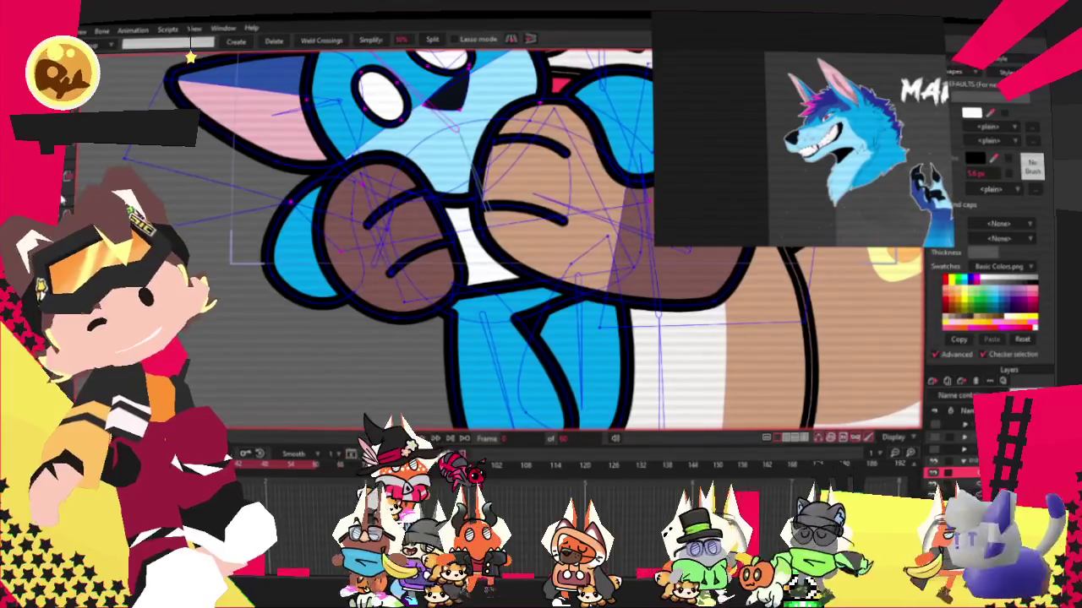
key(z)
key(g)
scroll(191, 58, up, 2)
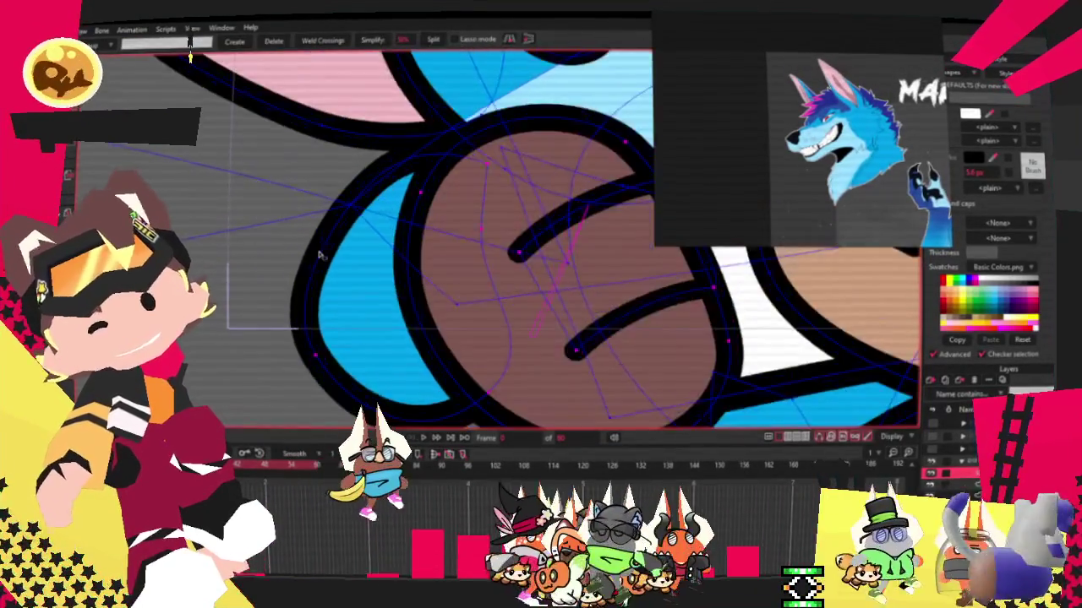
scroll(191, 58, up, 2)
scroll(227, 145, up, 1)
scroll(227, 145, down, 2)
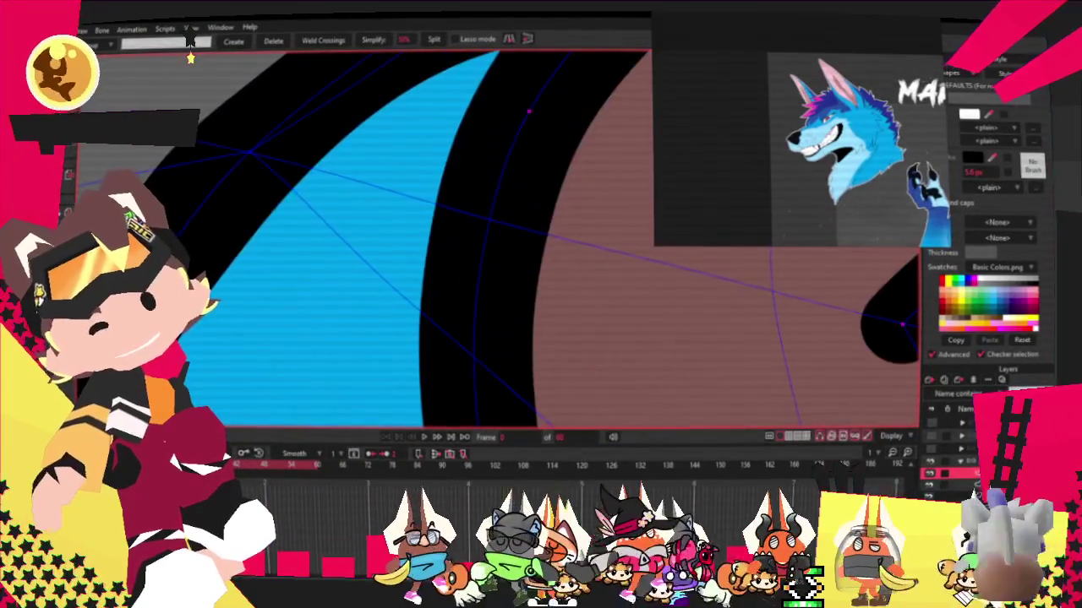
scroll(238, 139, up, 2)
scroll(279, 176, up, 2)
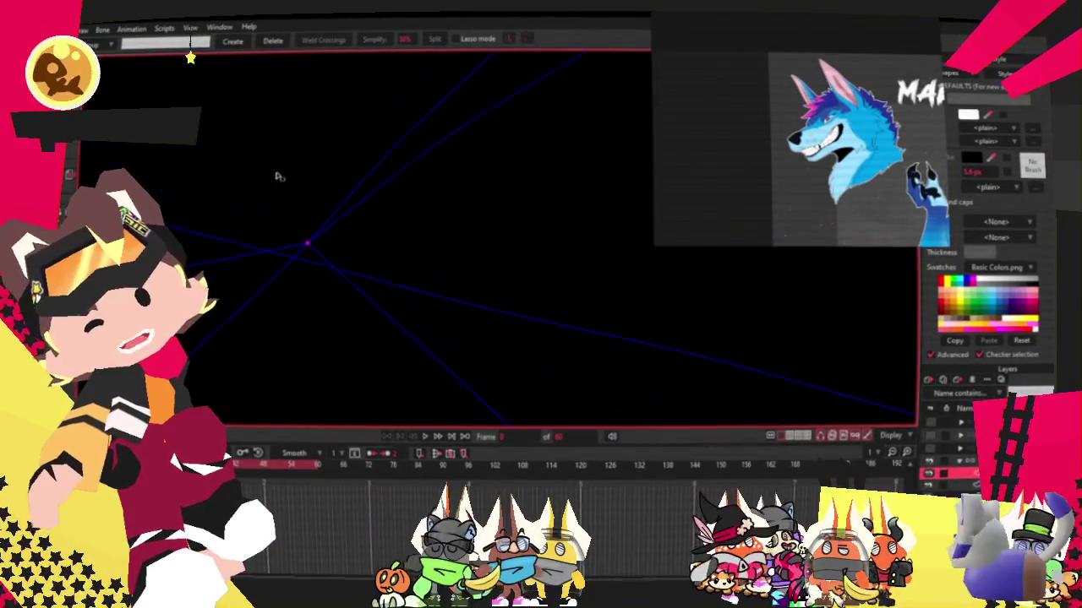
key(t)
drag(310, 242, 359, 264)
scroll(359, 264, down, 3)
scroll(354, 258, down, 2)
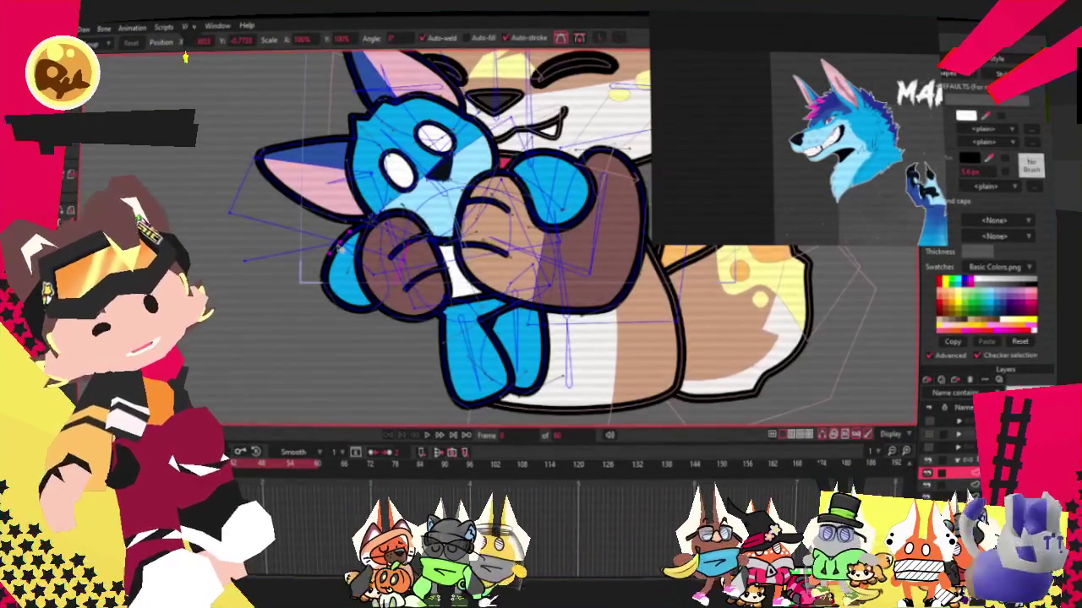
scroll(346, 253, up, 1)
scroll(342, 251, up, 1)
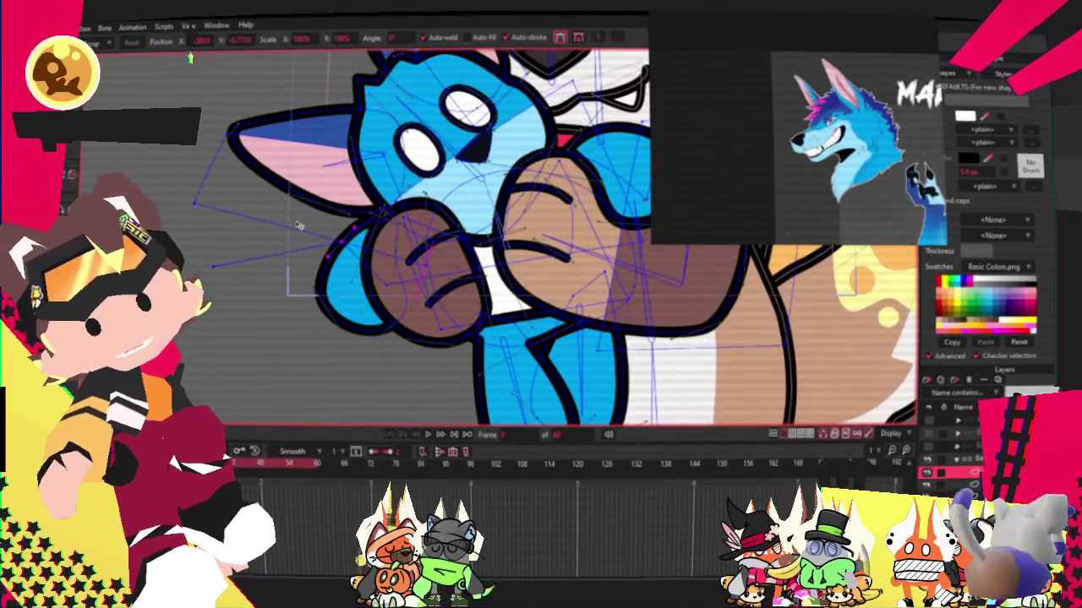
scroll(298, 225, up, 2)
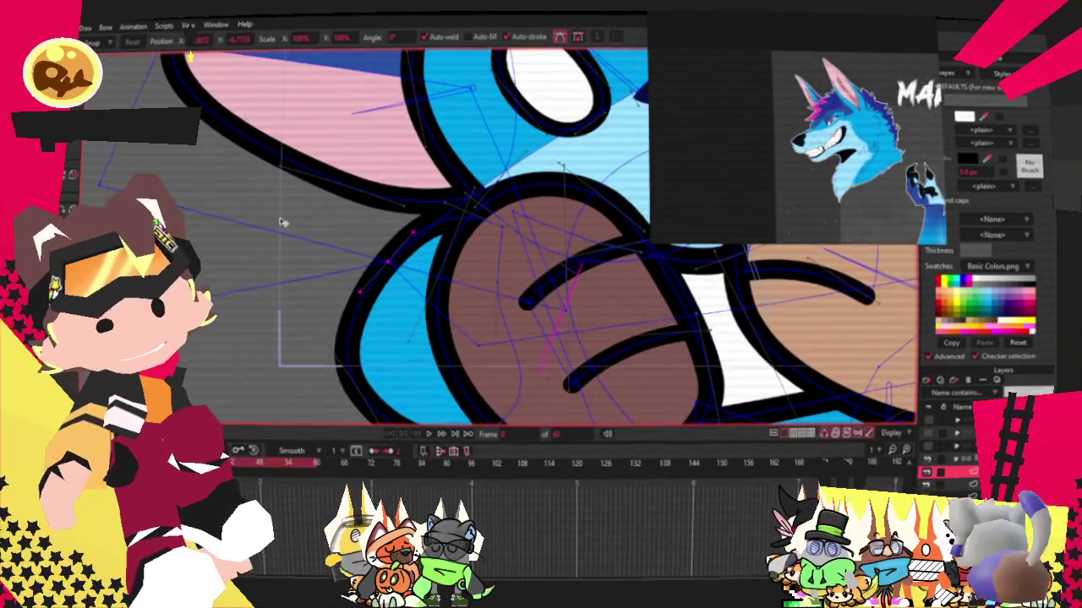
scroll(312, 233, down, 2)
scroll(336, 244, up, 1)
scroll(337, 245, down, 2)
scroll(338, 247, down, 1)
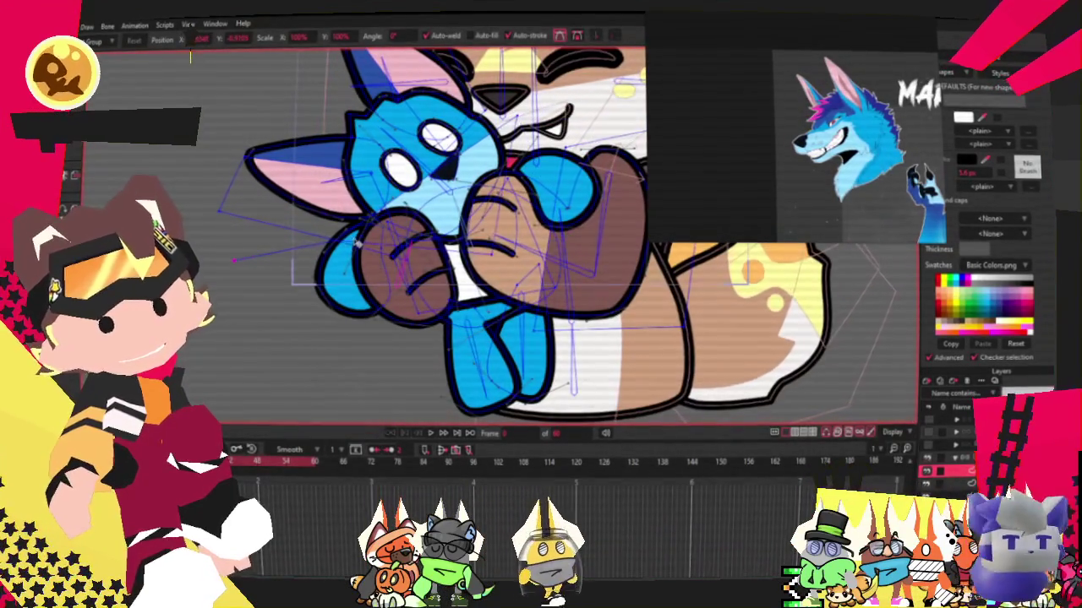
scroll(359, 241, up, 1)
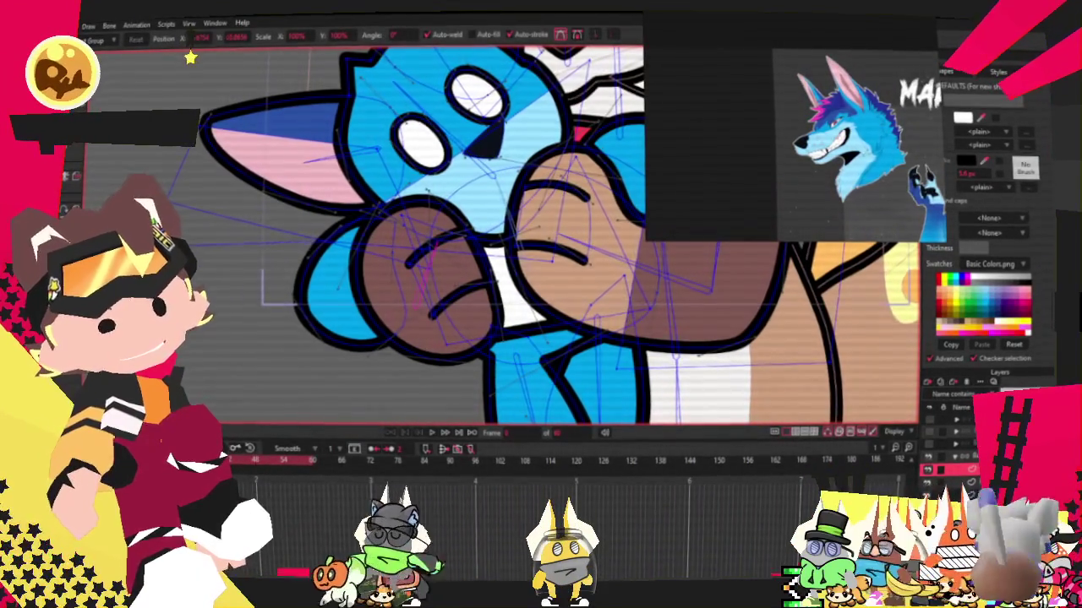
scroll(431, 272, up, 1)
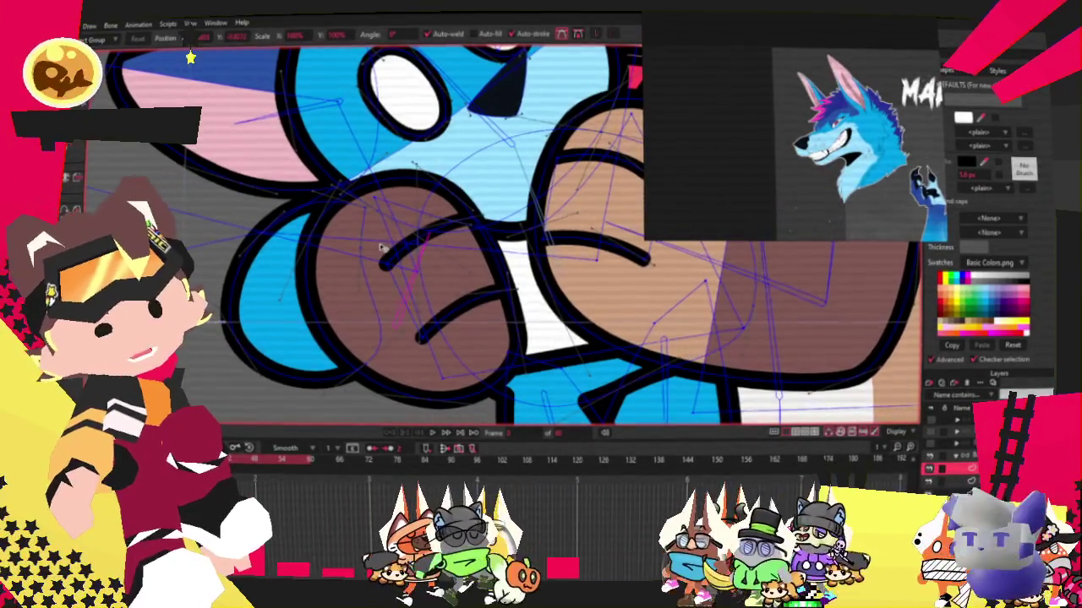
scroll(373, 247, down, 3)
scroll(373, 247, up, 2)
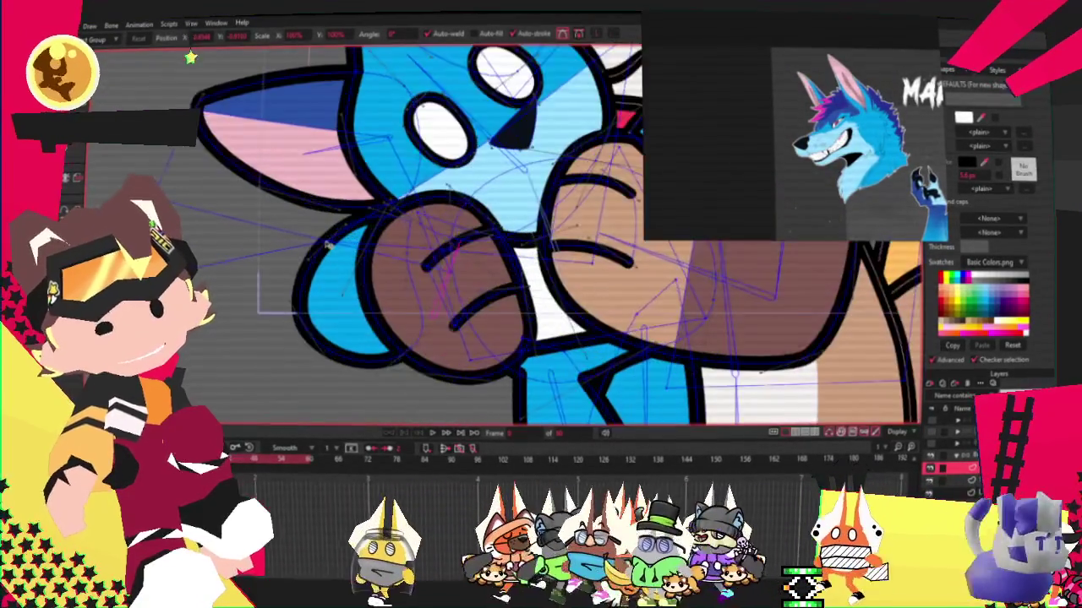
scroll(328, 302, up, 1)
key(g)
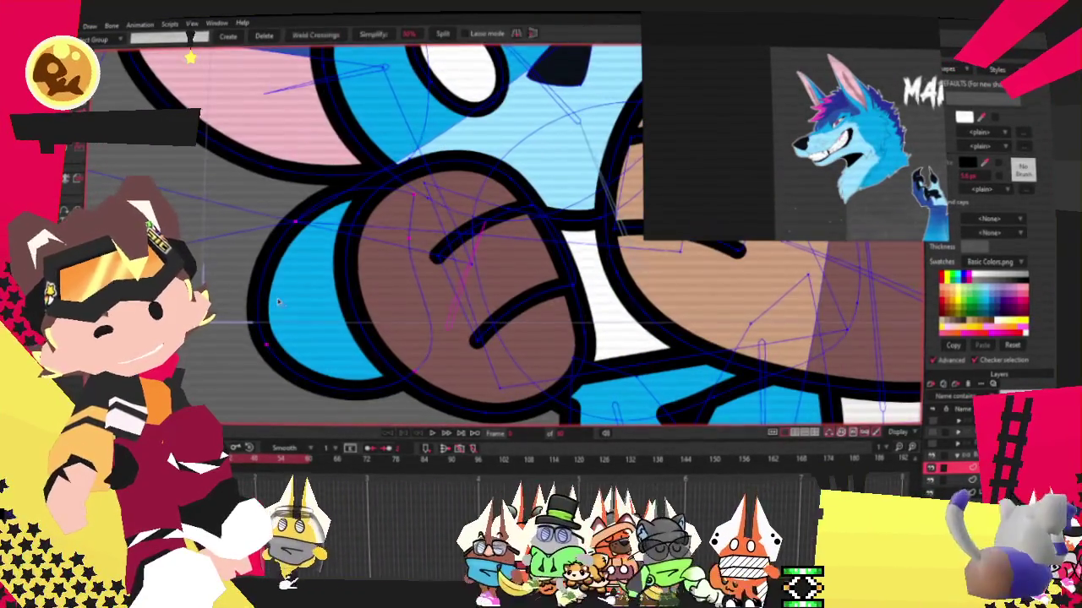
scroll(328, 302, down, 2)
scroll(481, 236, up, 1)
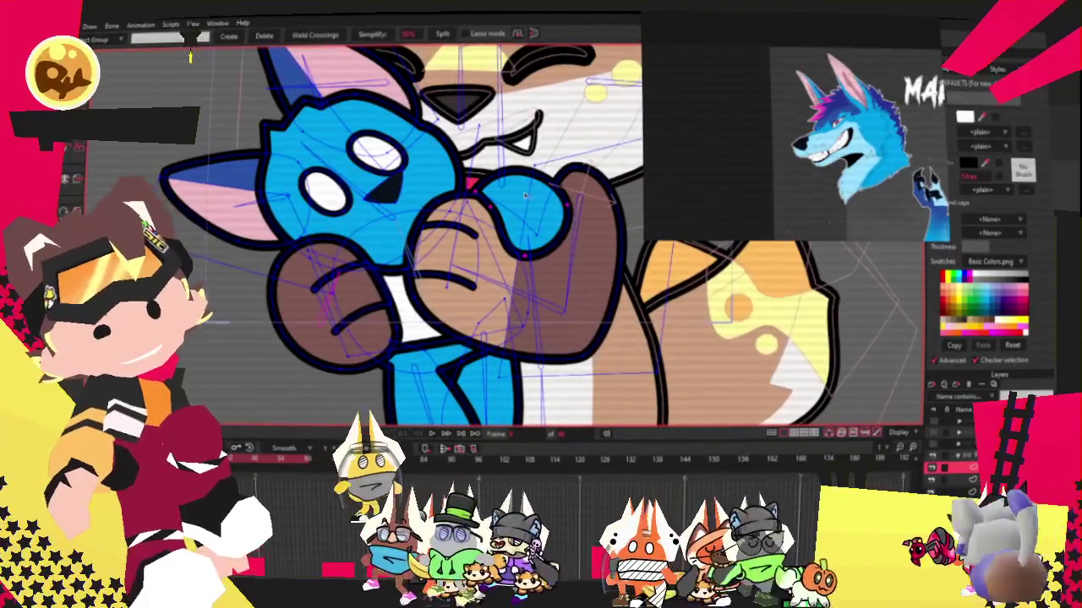
key(s)
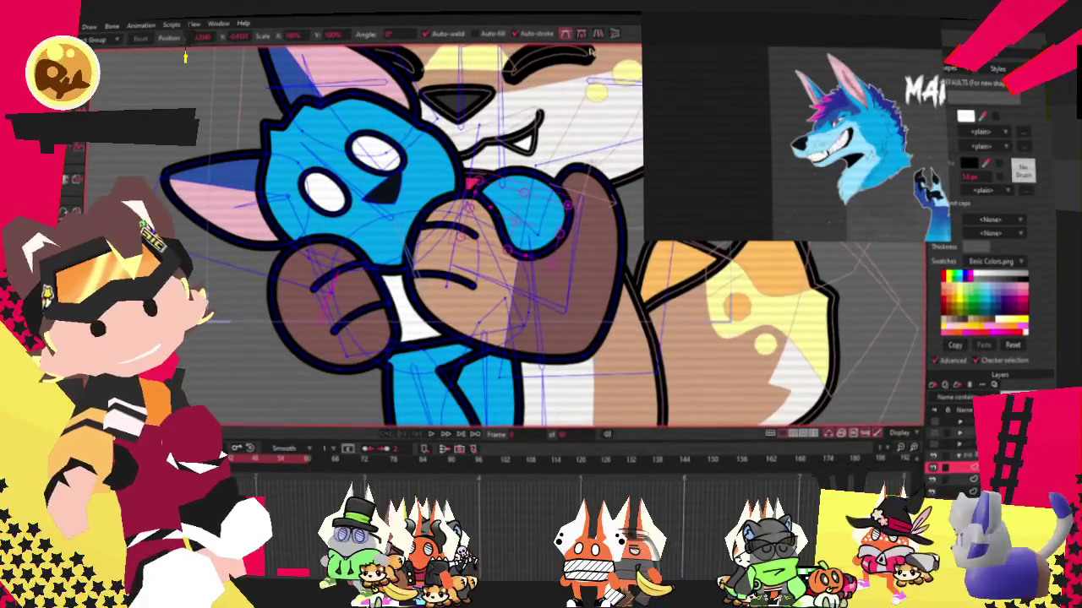
scroll(514, 196, up, 1)
scroll(321, 213, up, 1)
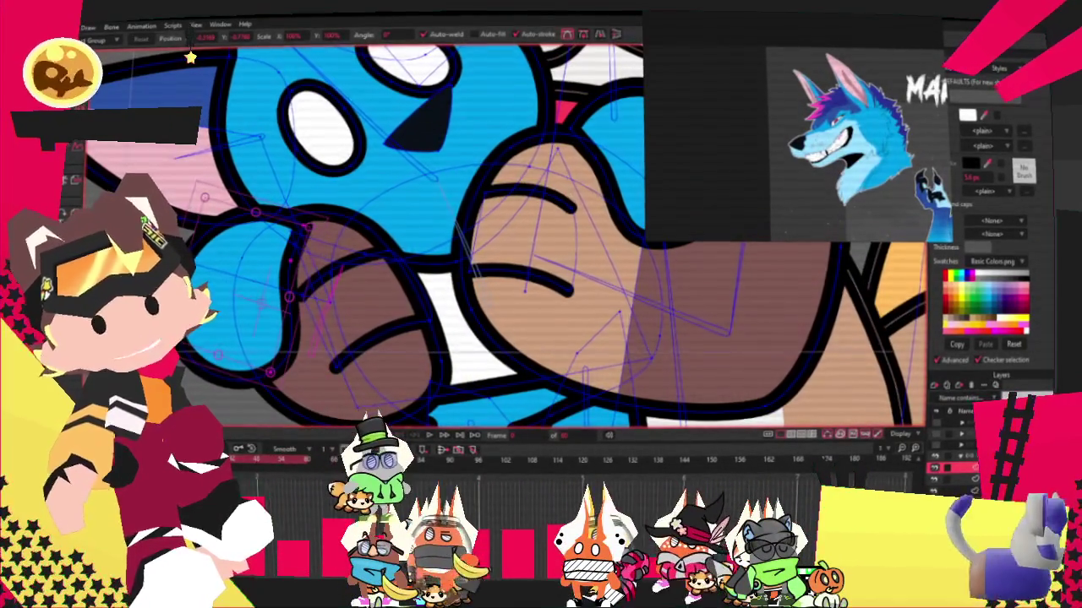
key(b)
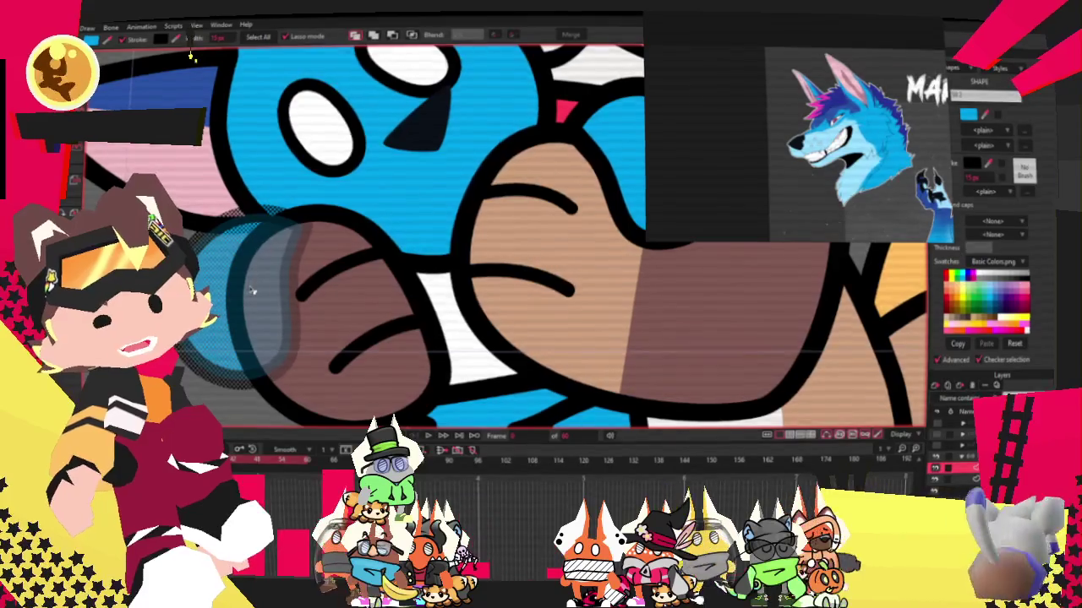
Cycle through the Transform Points, Bind Points and Add Point tools around the plush's face.
scroll(249, 290, down, 2)
key(t)
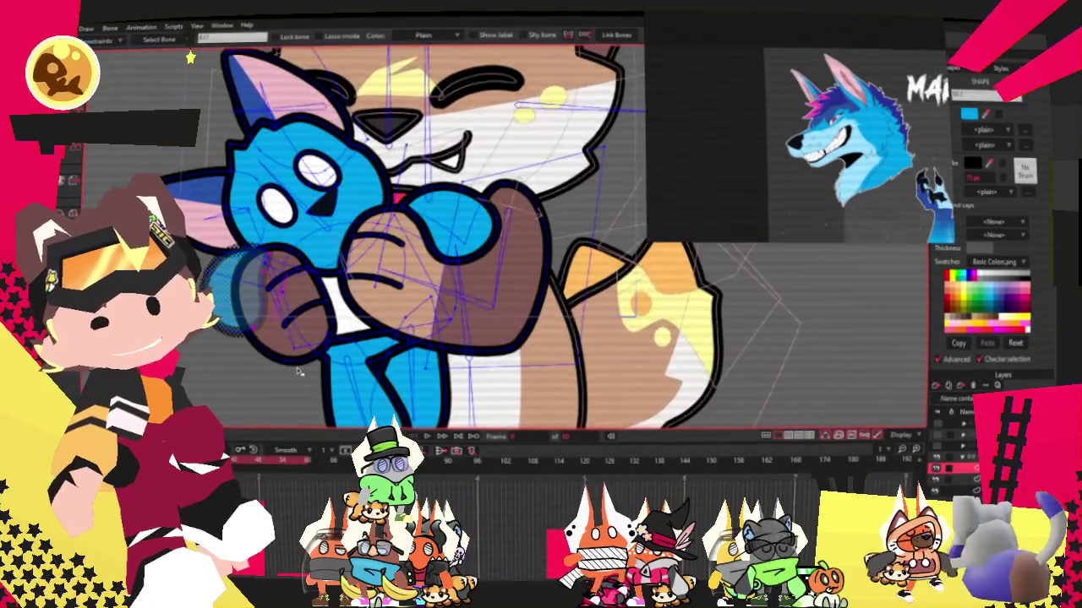
scroll(270, 271, up, 1)
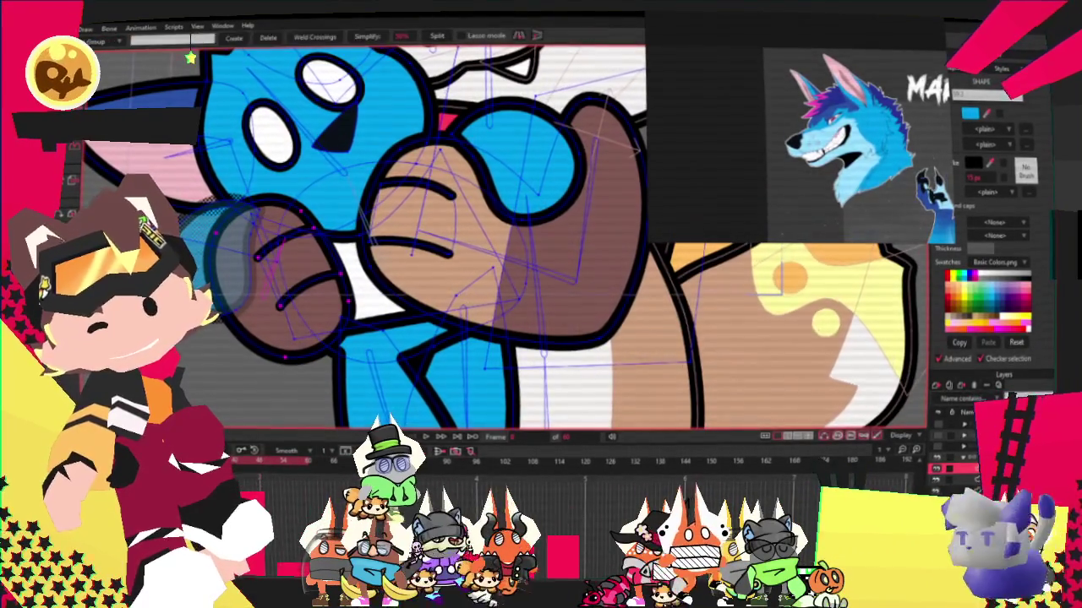
key(i)
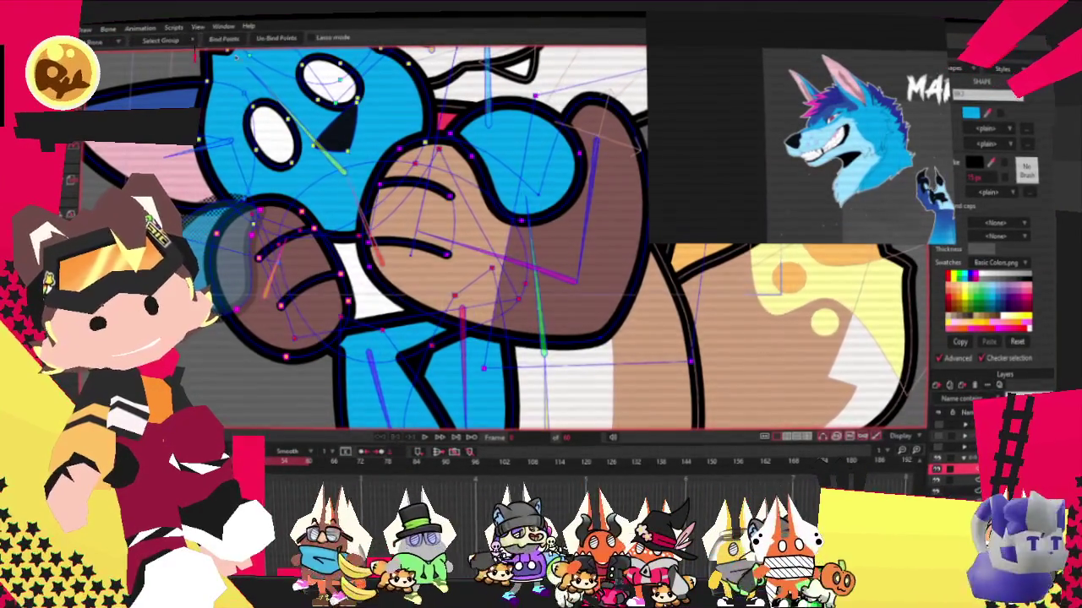
scroll(190, 57, down, 2)
scroll(190, 57, up, 2)
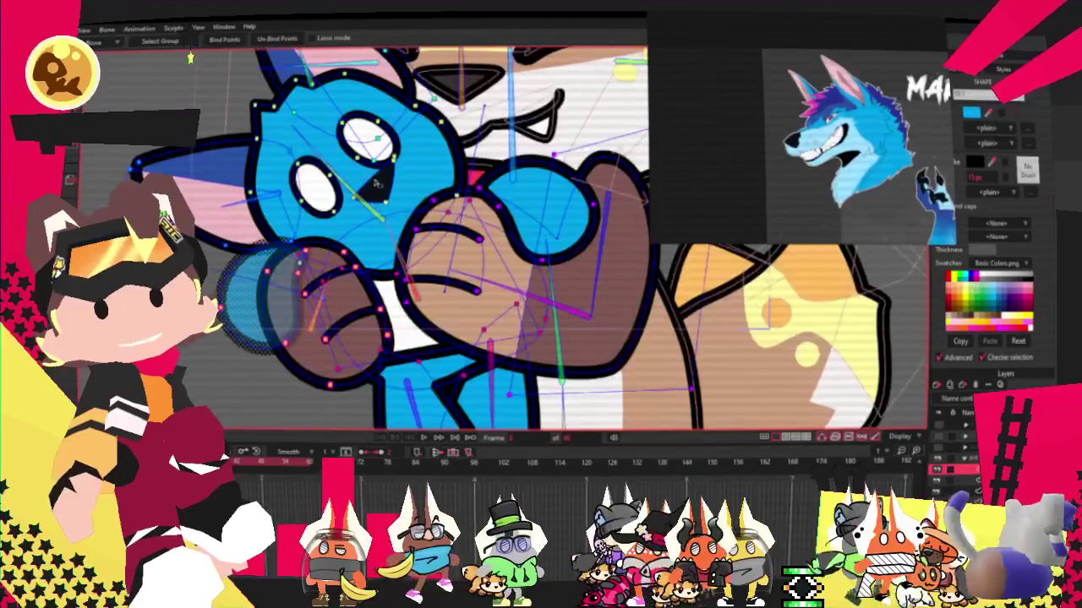
scroll(190, 58, up, 1)
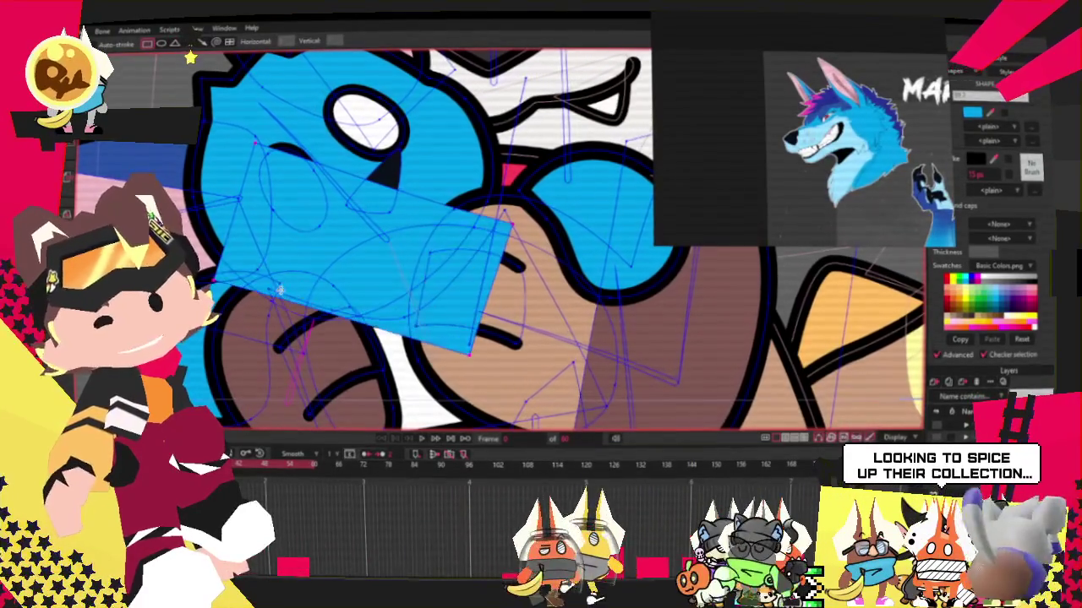
key(g)
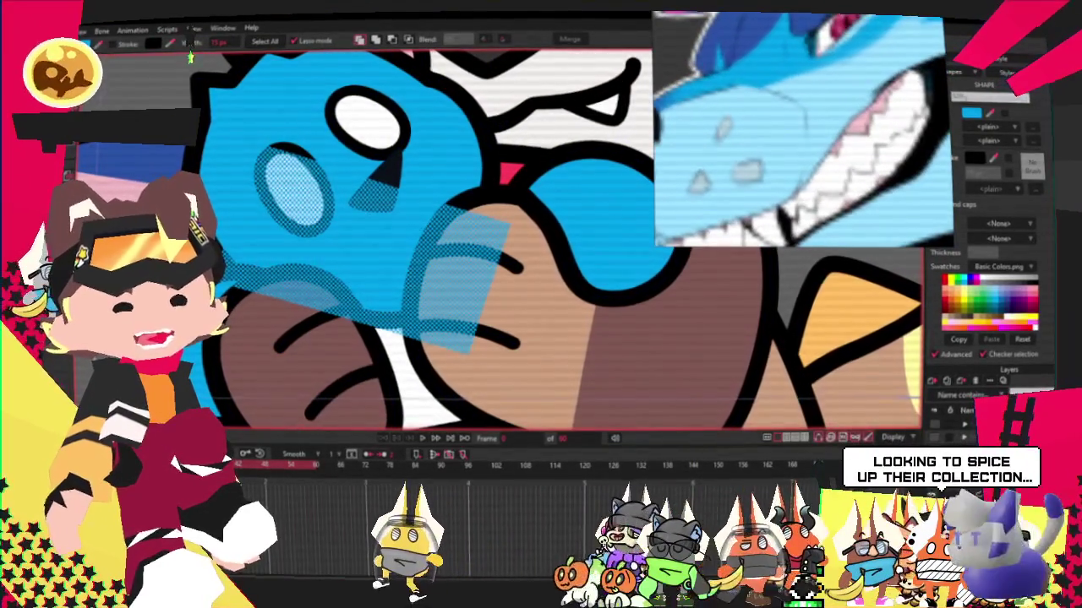
Tilt and move the patch rectangle over the plush's face and blend it into the face.
drag(592, 279, 604, 194)
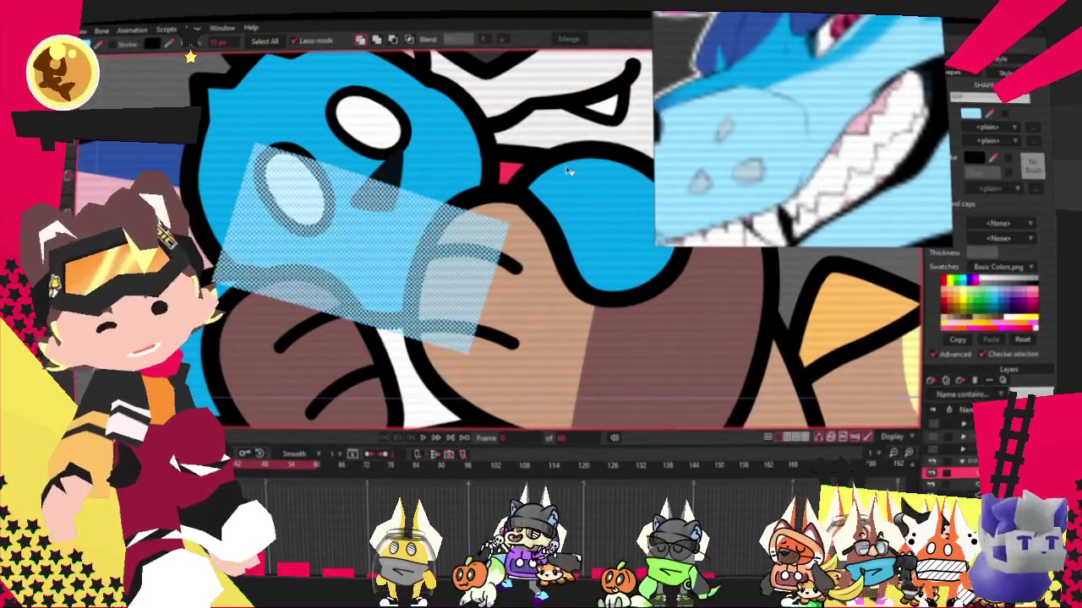
click(410, 40)
scroll(324, 178, down, 5)
scroll(355, 190, up, 5)
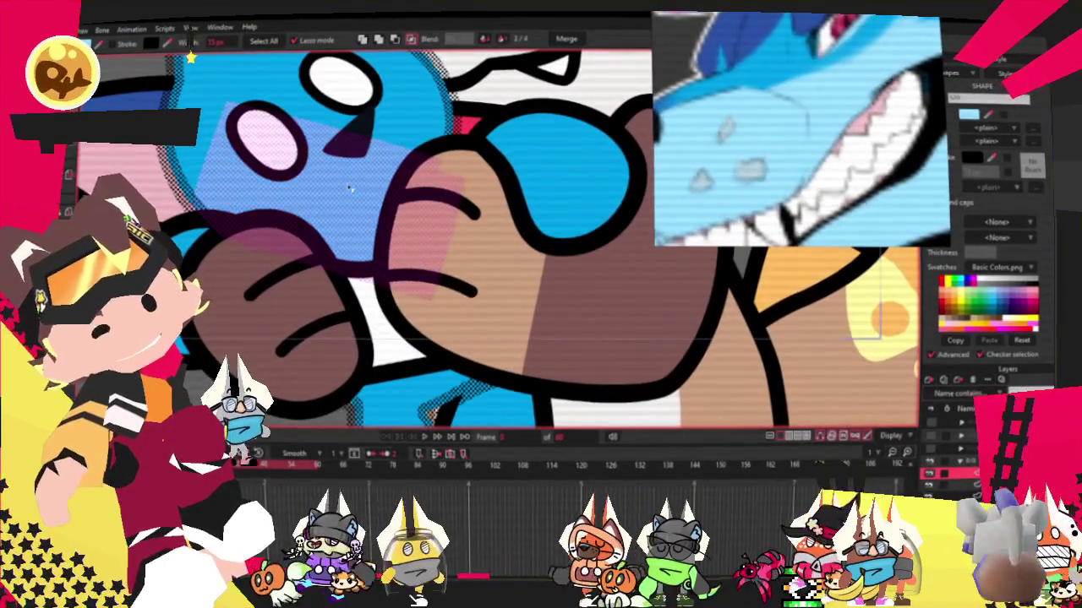
Select two groups of the patch's face points and prepare to bind them to bones.
key(t)
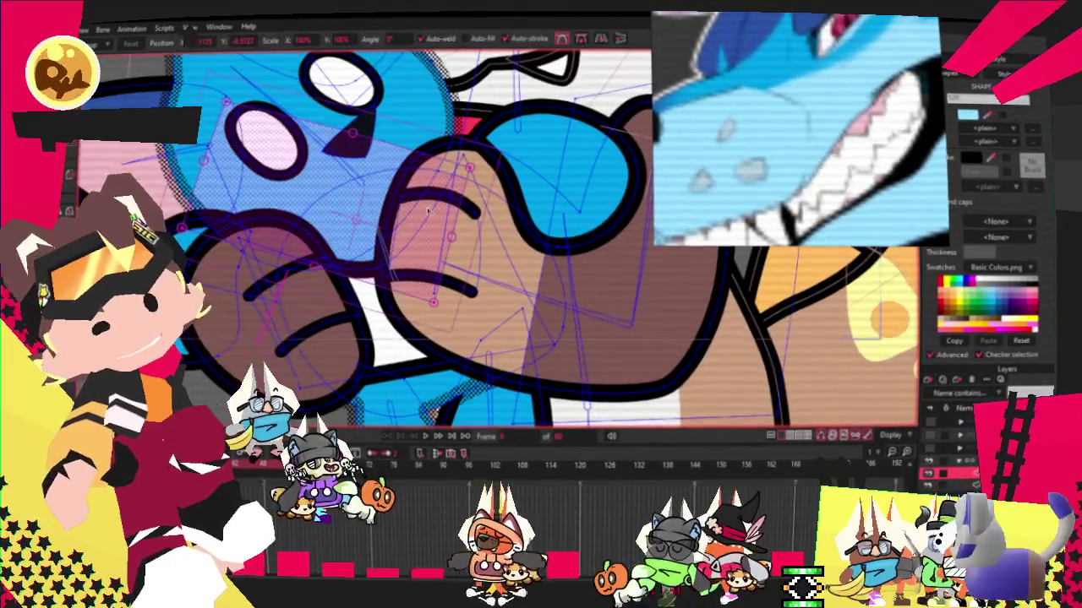
click(191, 57)
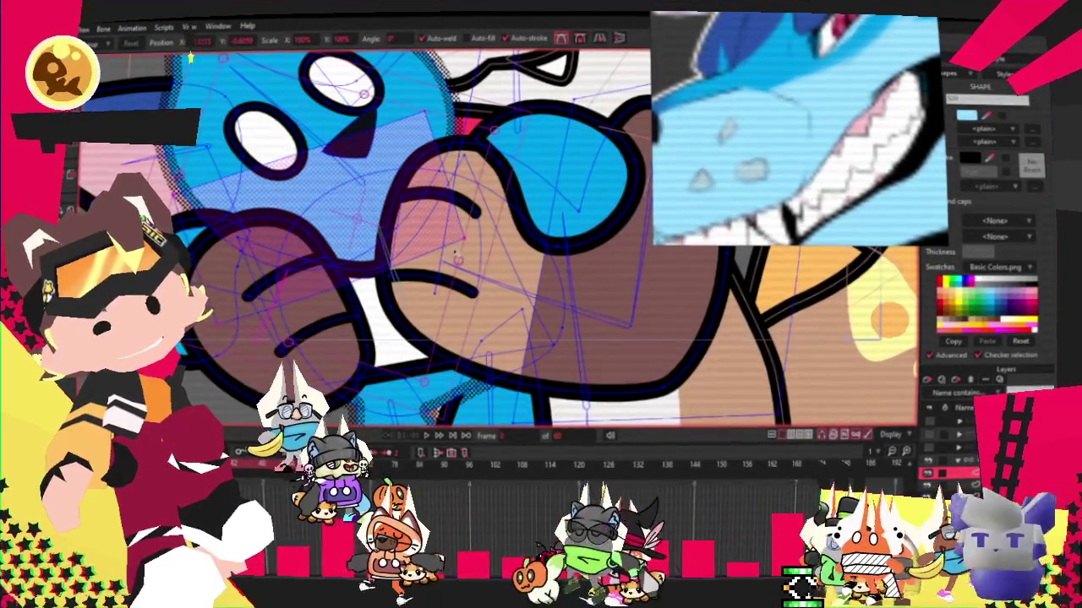
click(191, 58)
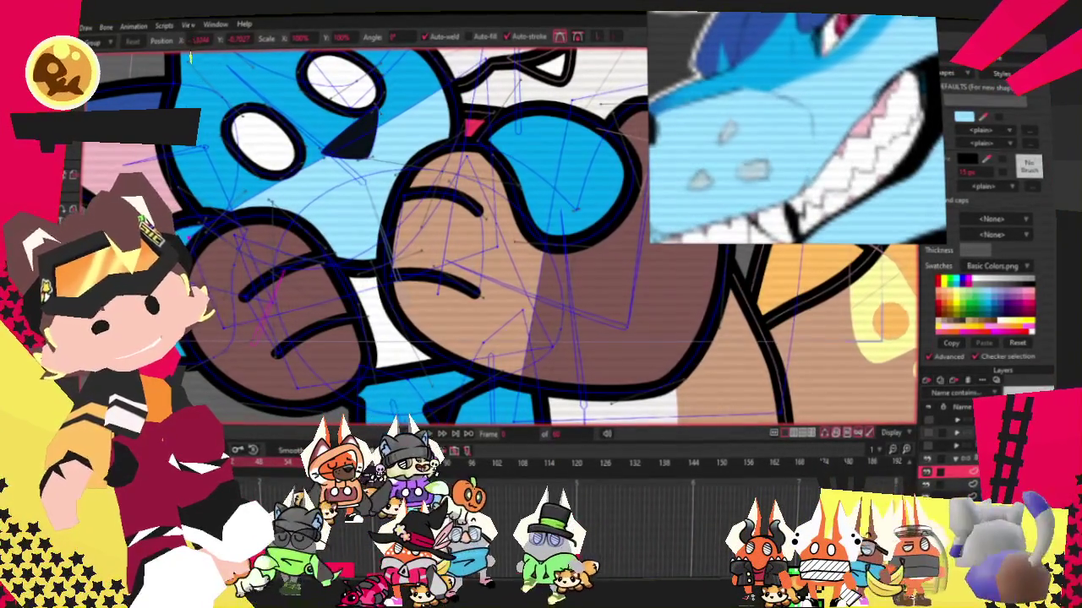
key(z)
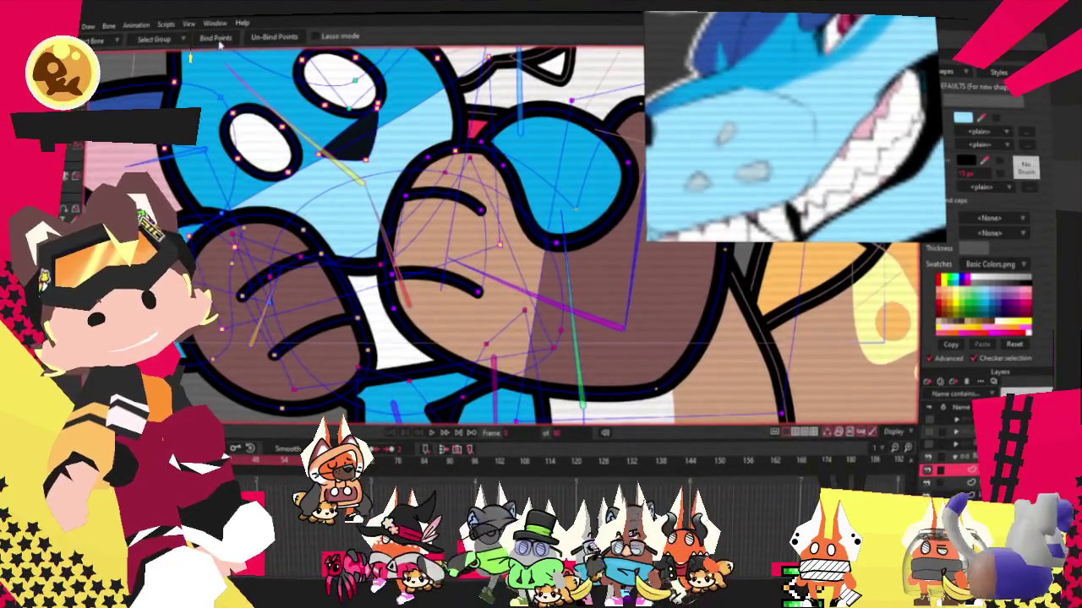
key(i)
scroll(439, 409, down, 5)
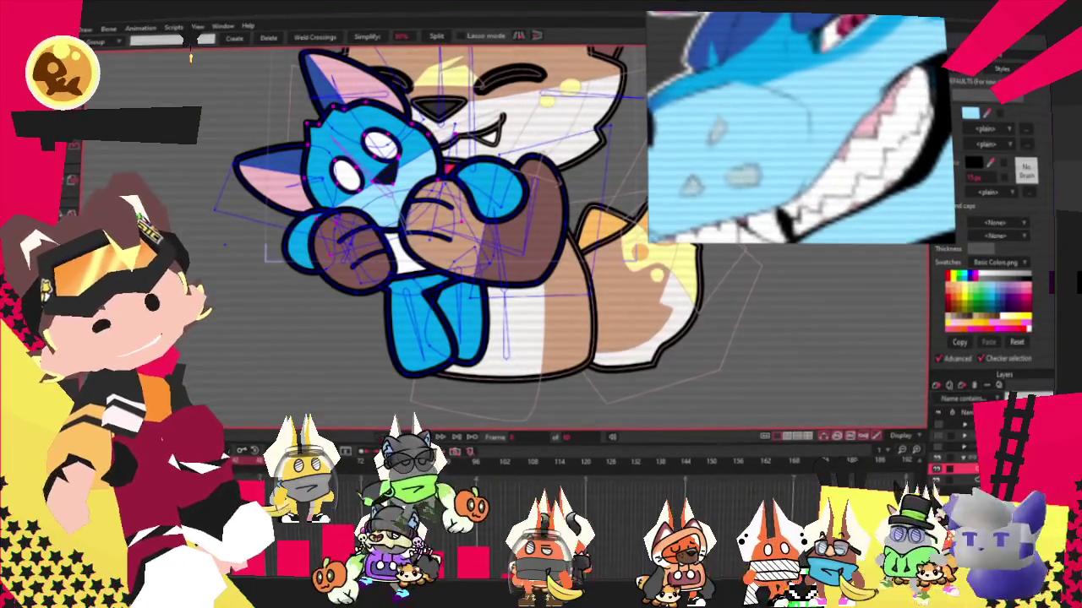
Pan to the plush's face and play the animation to preview the hug.
scroll(380, 64, up, 3)
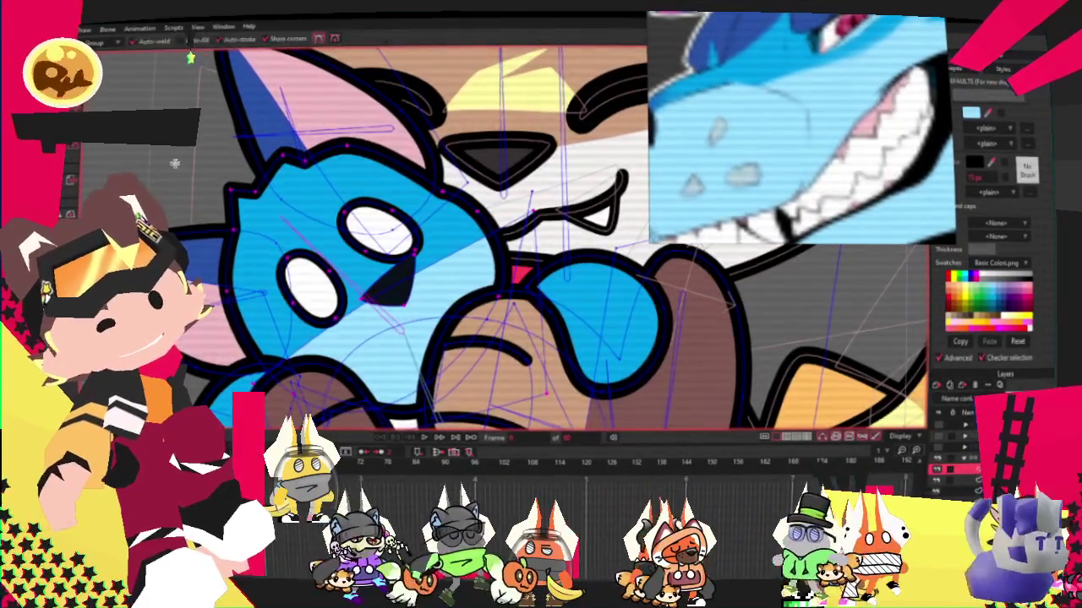
drag(376, 437, 355, 332)
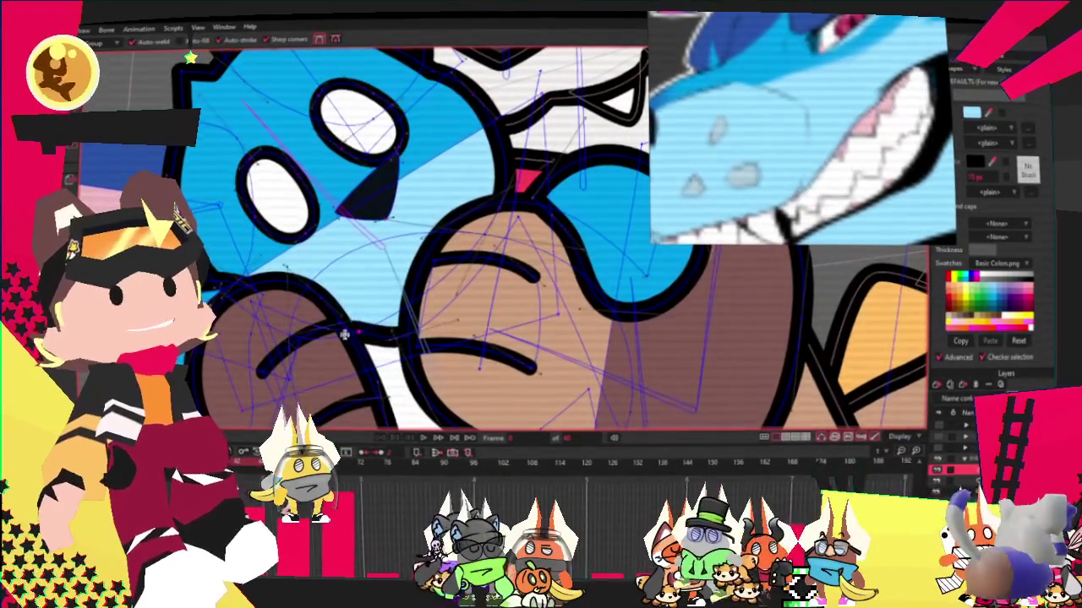
scroll(311, 315, up, 2)
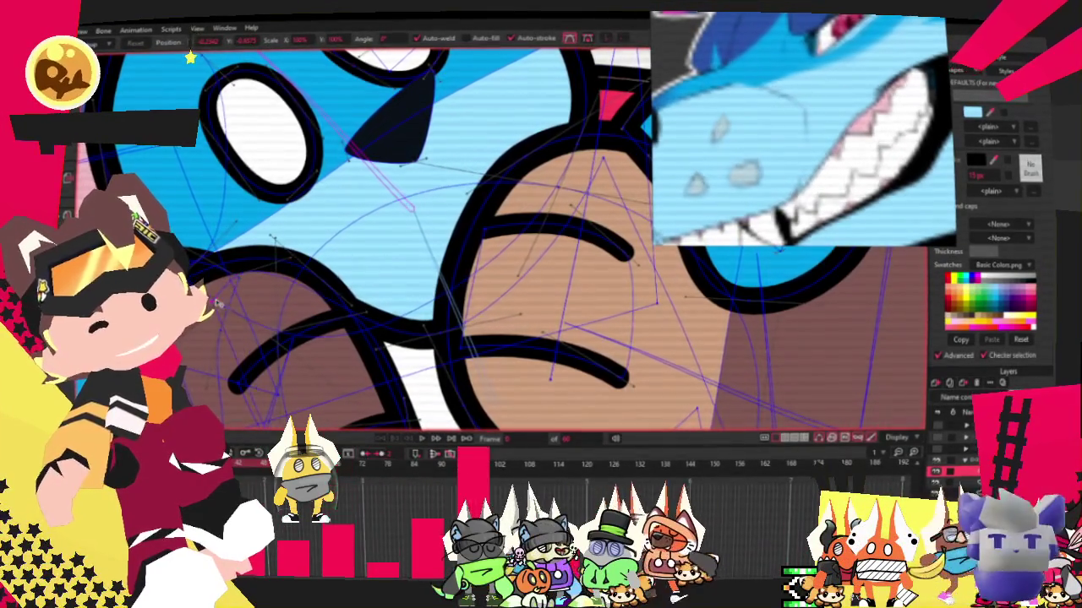
click(418, 439)
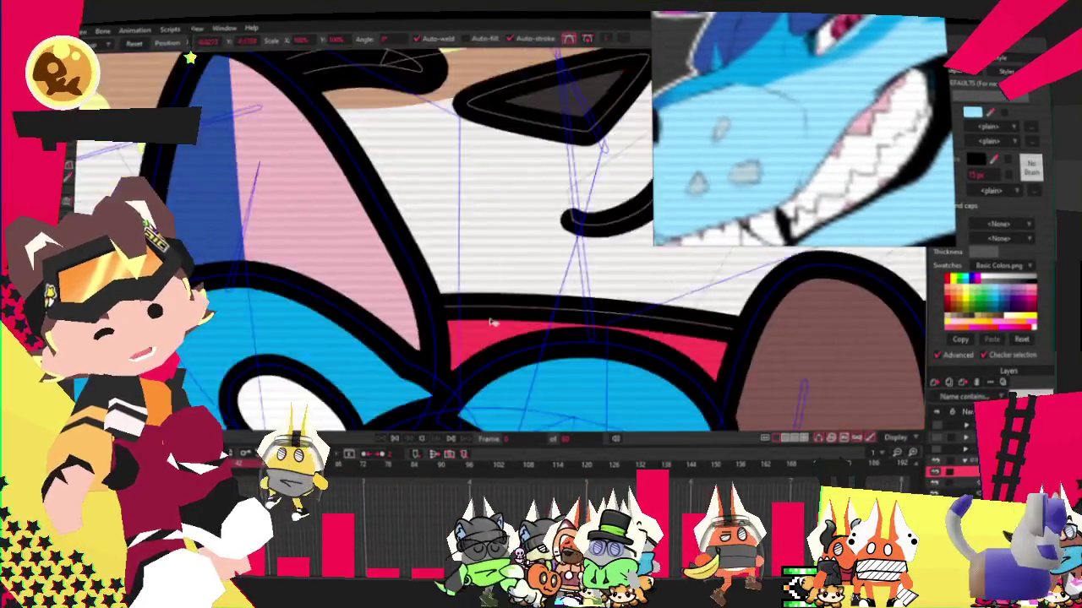
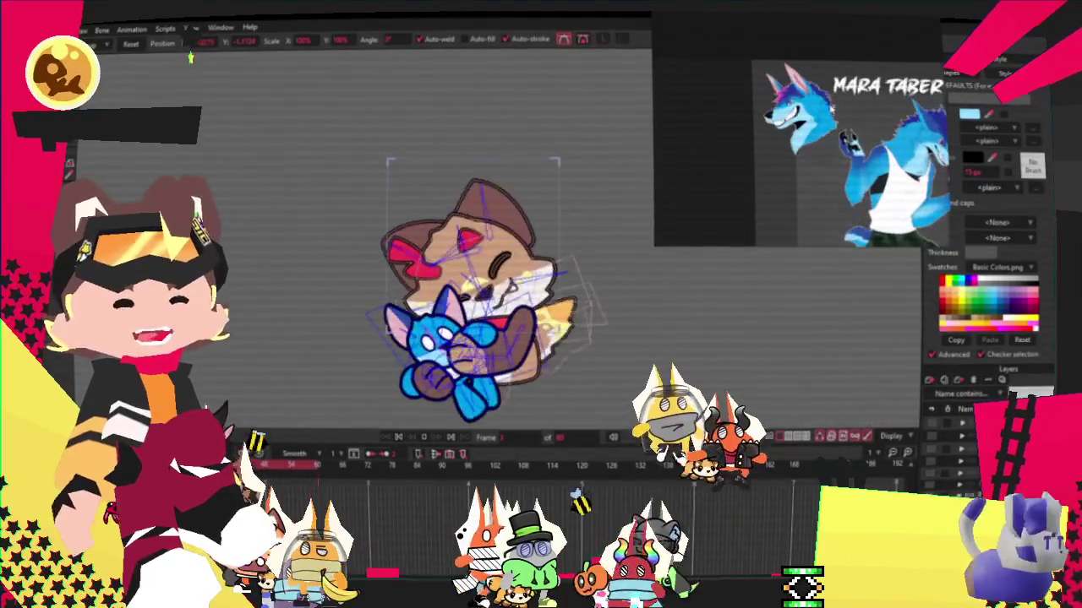
Stop the dog-and-cat hug animation and rewind it to frame 0.
click(400, 438)
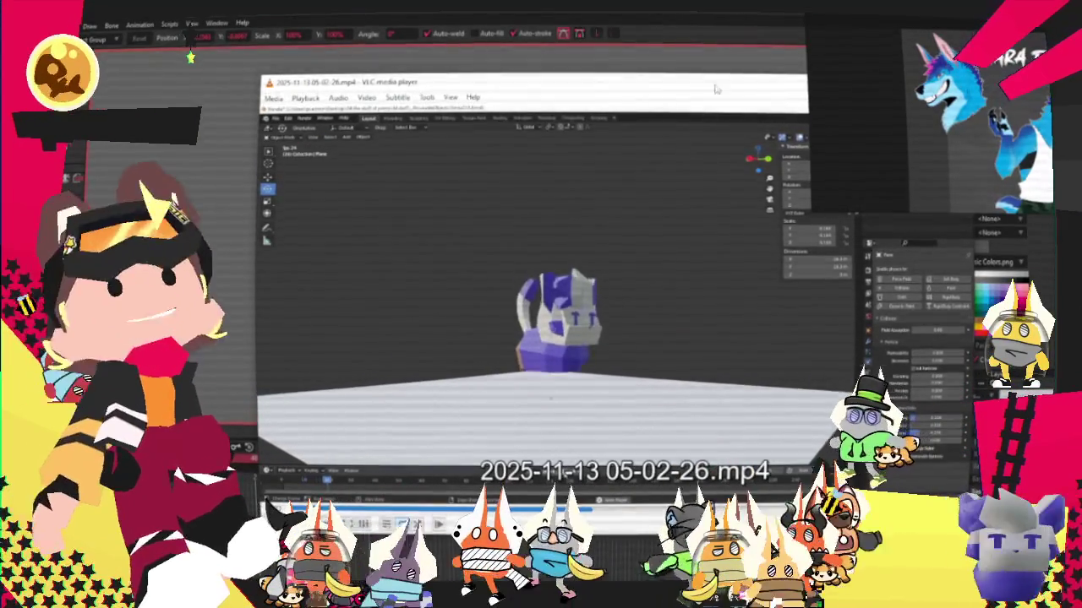
Move the VLC video window aside and close it to return to Moho.
drag(717, 85, 486, 98)
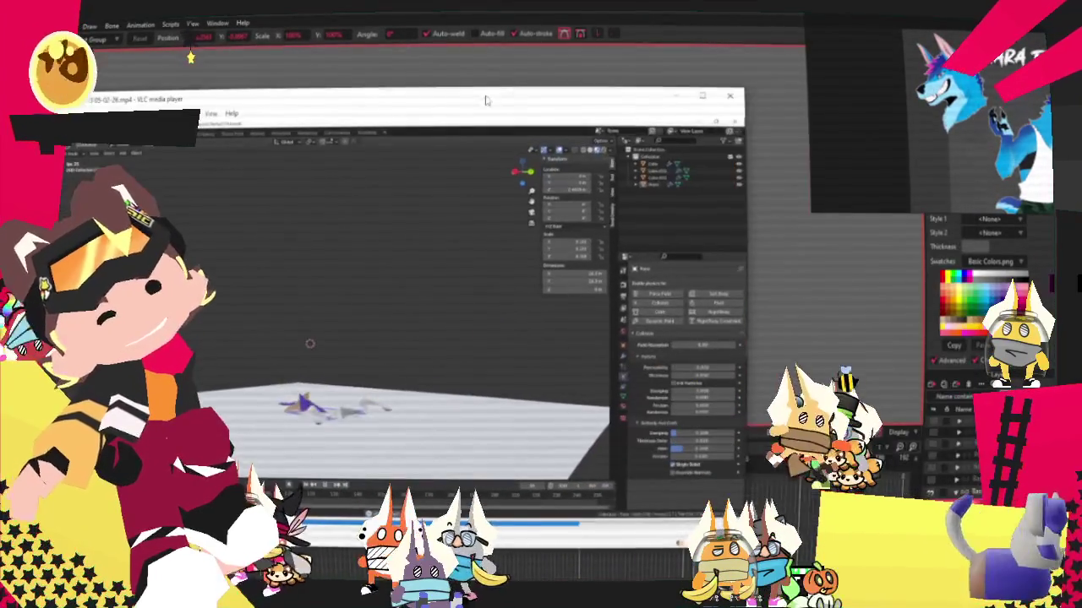
click(741, 97)
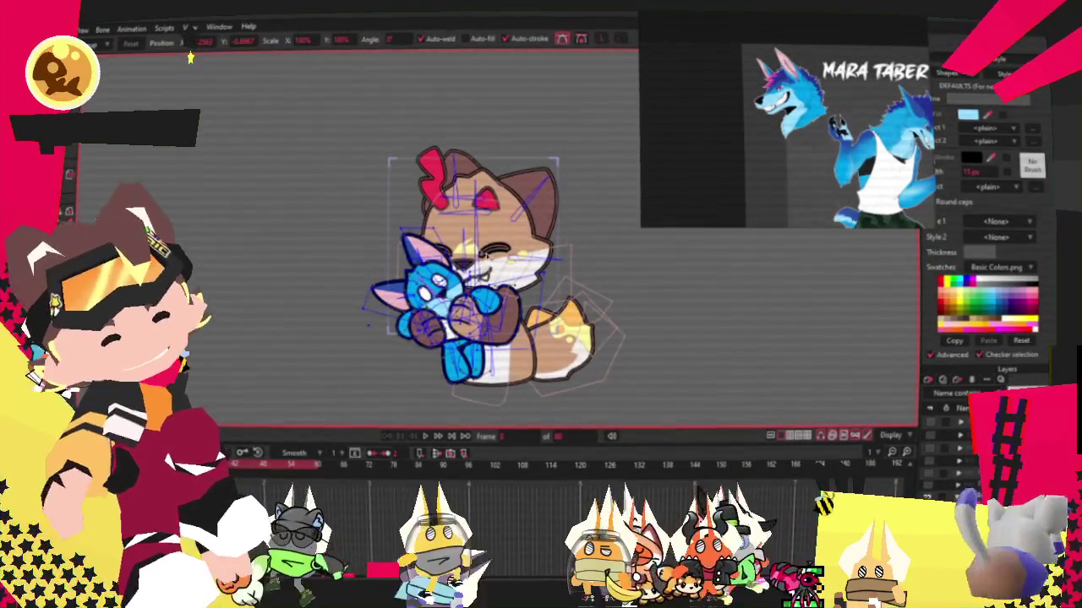
Zoom in on the blue cat plush and draw a new bow shape on its head.
scroll(437, 273, up, 3)
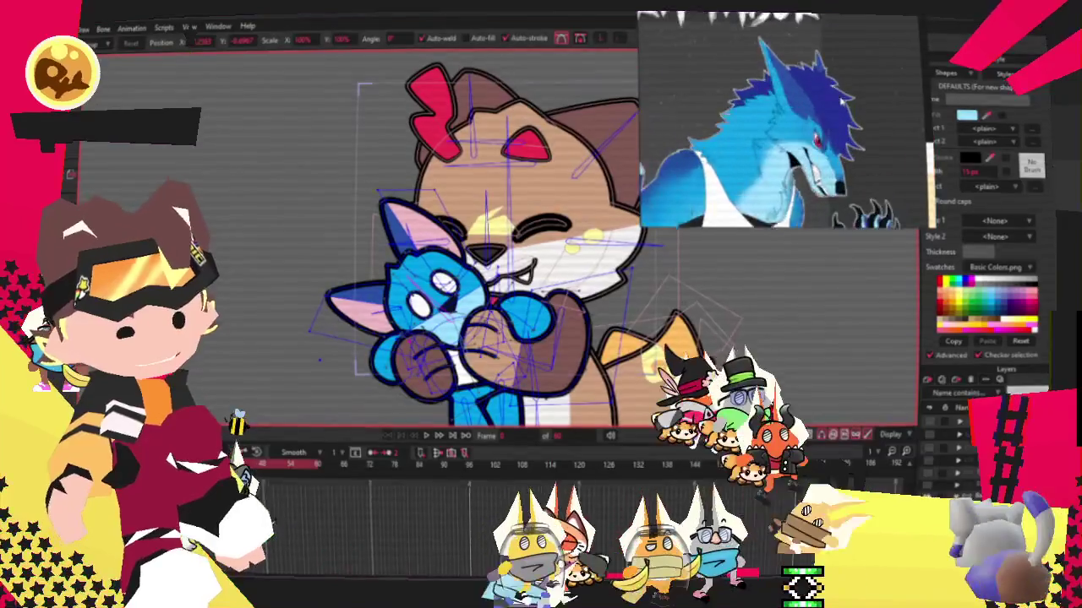
scroll(405, 279, up, 2)
scroll(406, 279, up, 2)
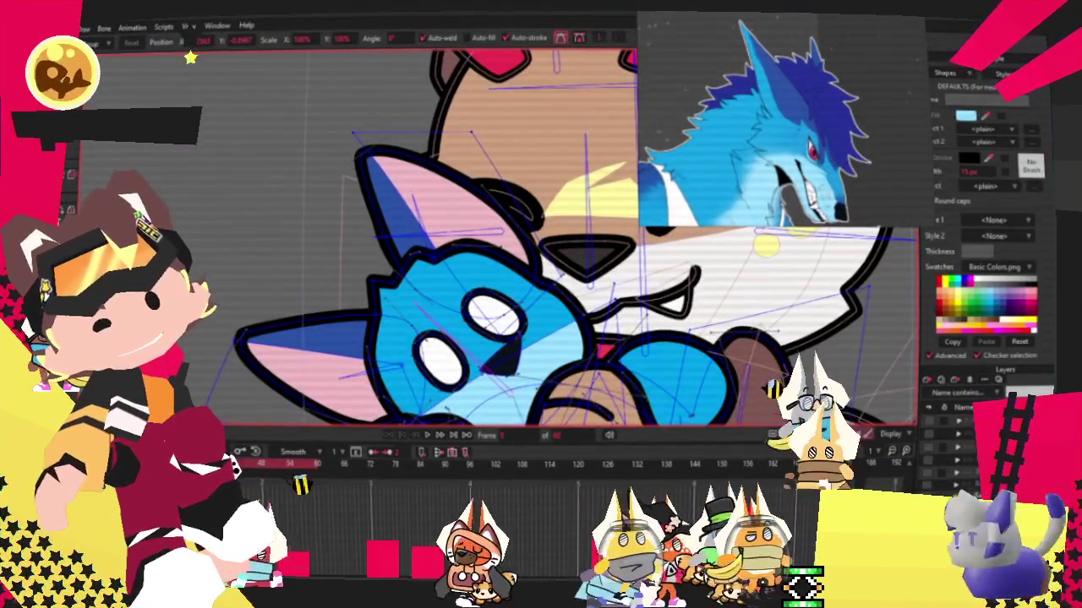
key(r)
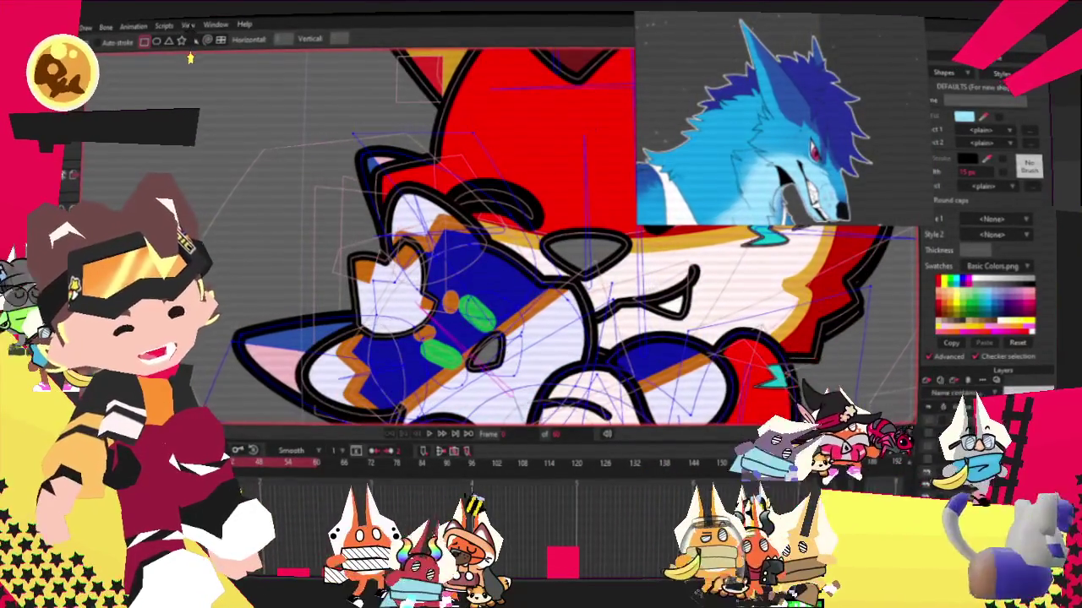
key(u)
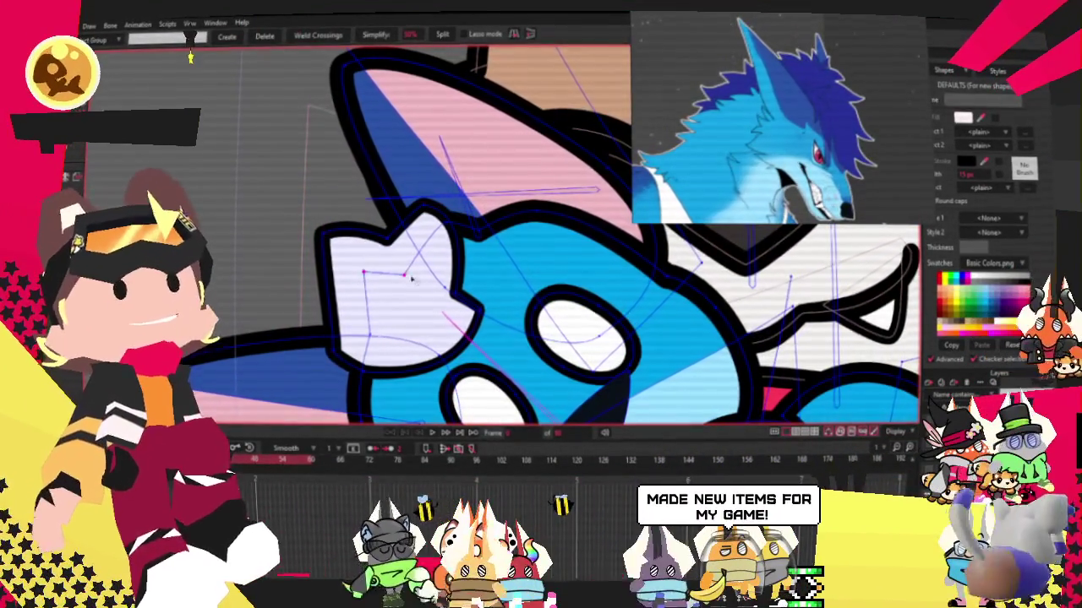
Deselect the bow's points, then shift its outline points up and to the right.
click(439, 245)
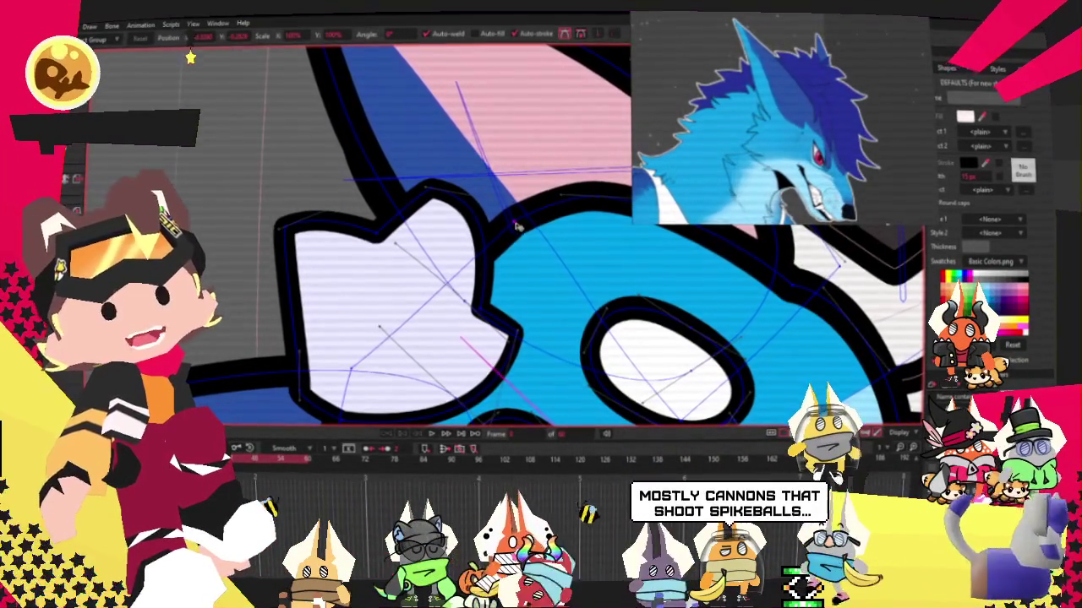
scroll(473, 254, down, 3)
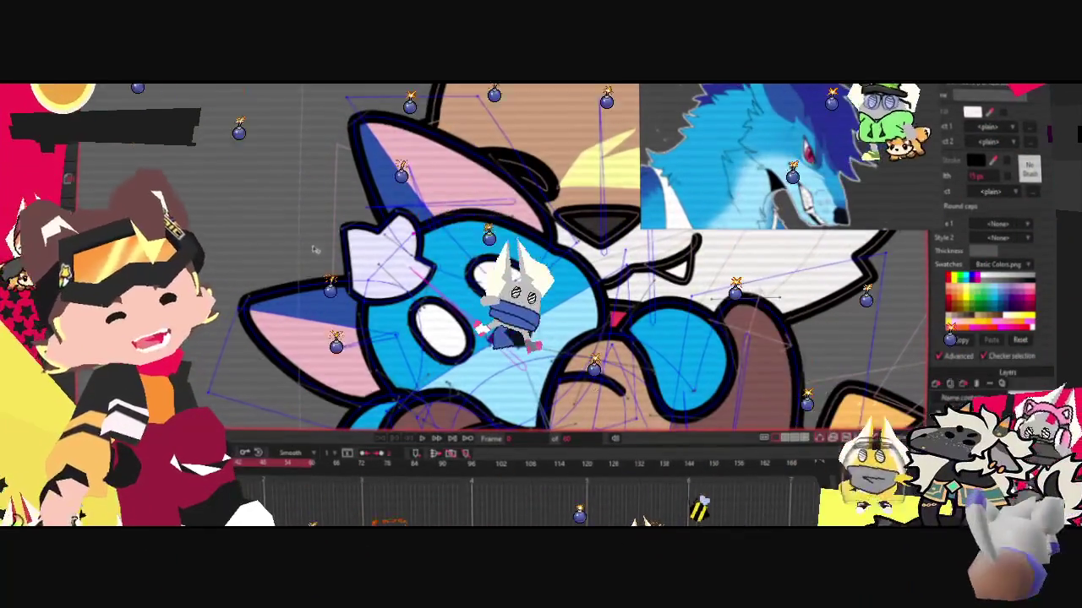
scroll(338, 229, up, 3)
drag(368, 258, 396, 237)
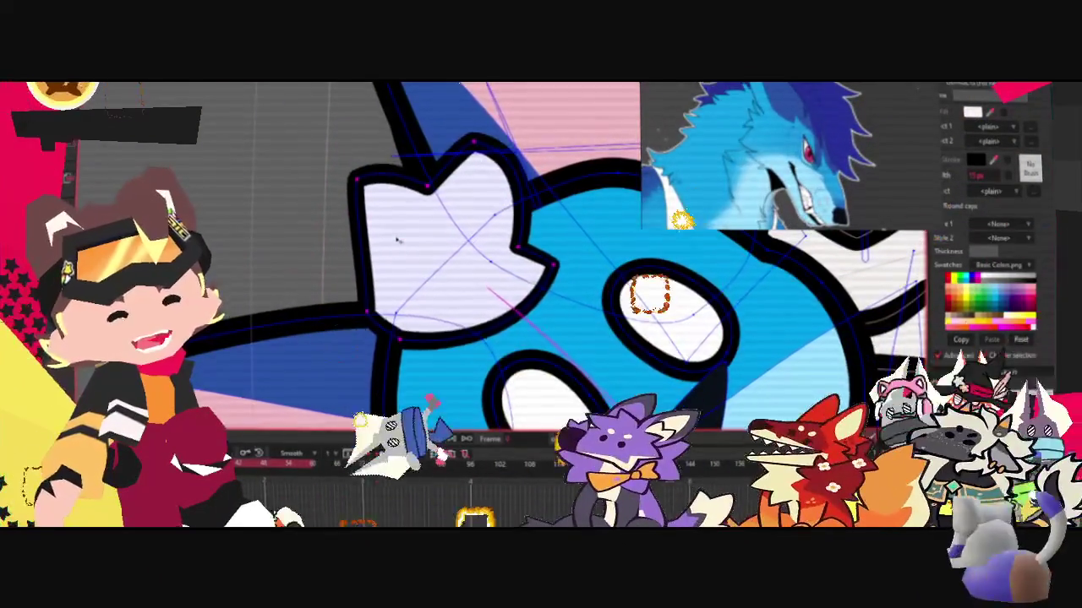
Select the bow shape on the cat's head and change its fill to dark blue.
scroll(398, 235, down, 5)
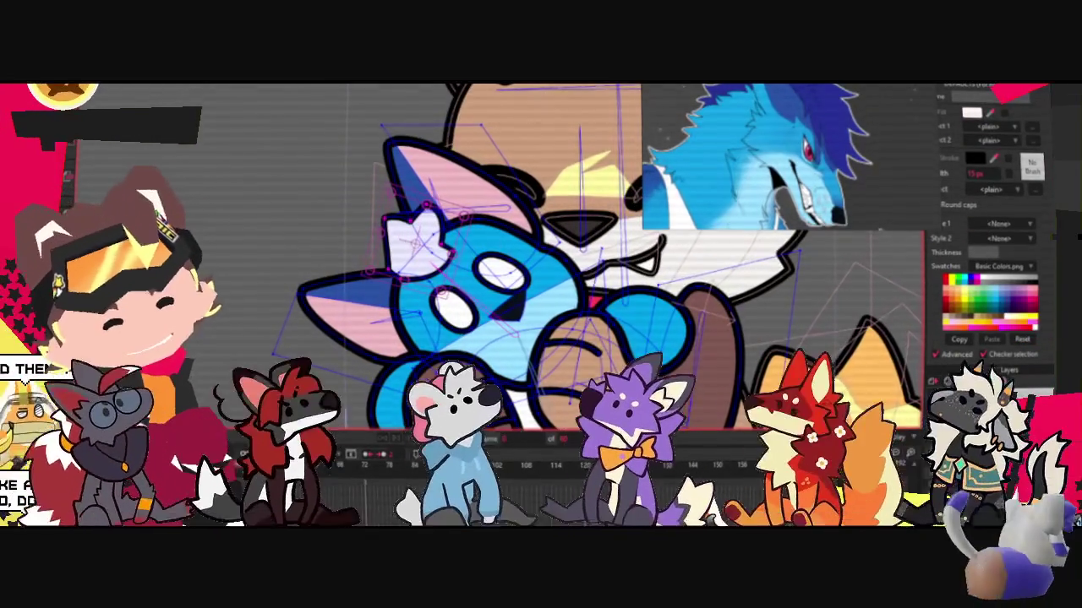
scroll(414, 230, up, 3)
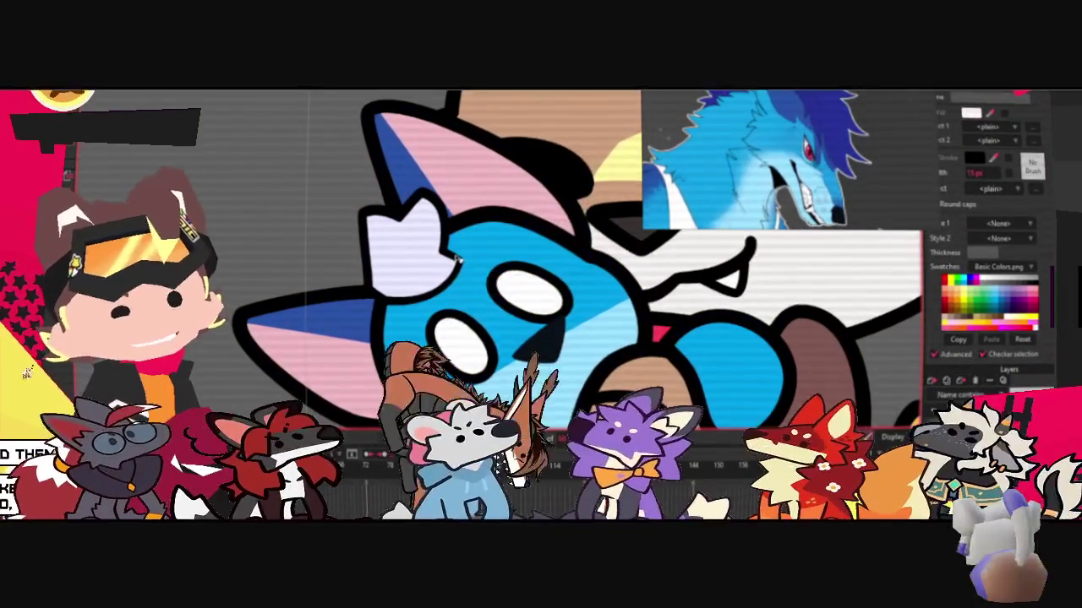
click(414, 252)
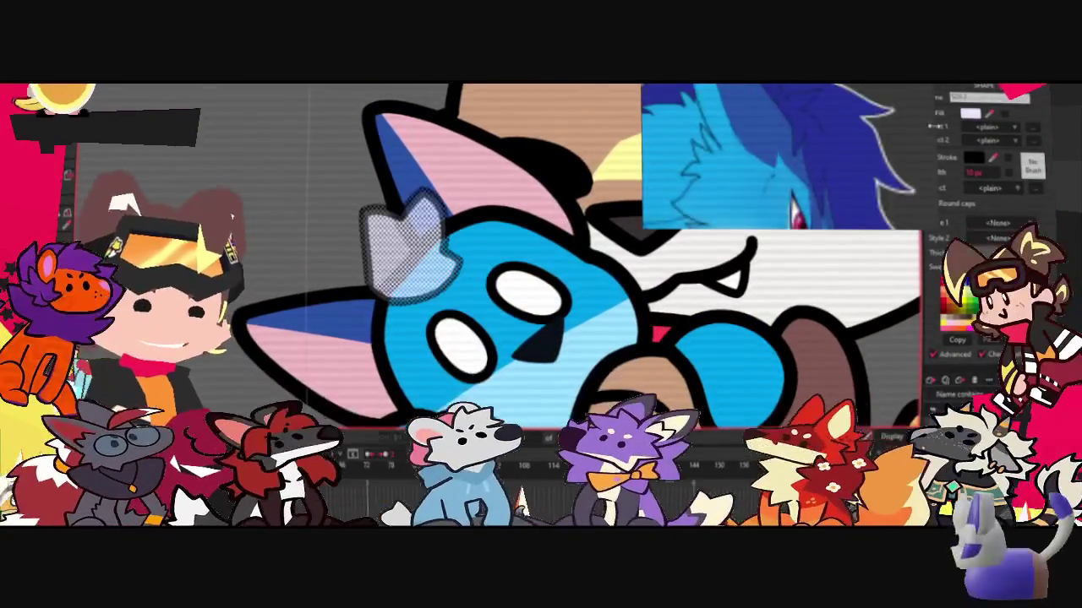
scroll(537, 164, down, 3)
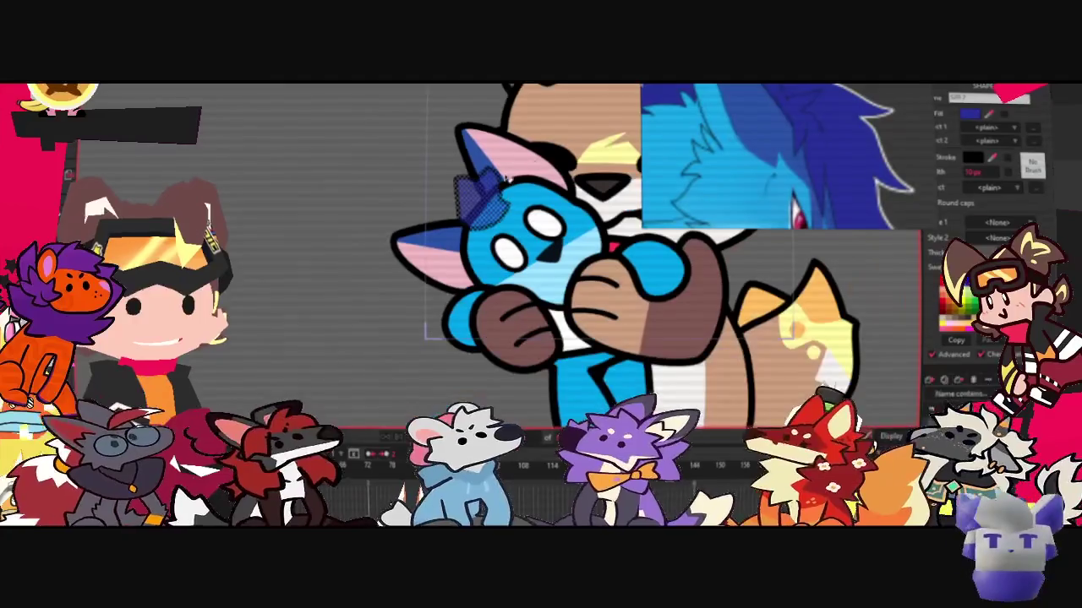